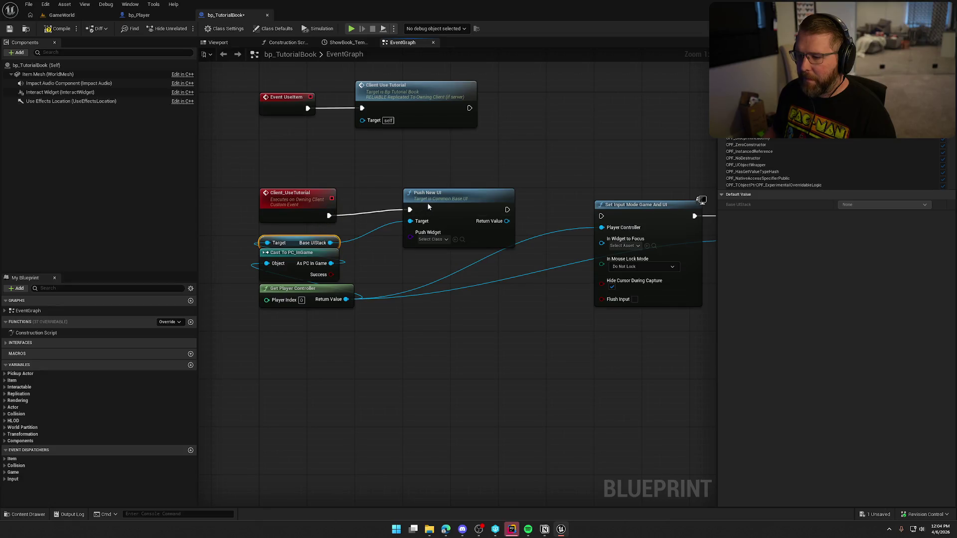
Step: Wire Client_UseTutorial's execution into Push New UI and on to Set Input Mode
{"action": "mouse_move", "coordinate": [459, 227]}
{"action": "left_mouse_down"}
{"action": "mouse_move", "coordinate": [602, 244]}
{"action": "mouse_move", "coordinate": [545, 220]}
{"action": "mouse_move", "coordinate": [478, 217]}
{"action": "left_mouse_up"}
{"action": "scroll", "coordinate": [383, 188], "scroll_direction": "down", "scroll_amount": 4}
{"action": "scroll", "coordinate": [432, 266], "scroll_direction": "up", "scroll_amount": 4}
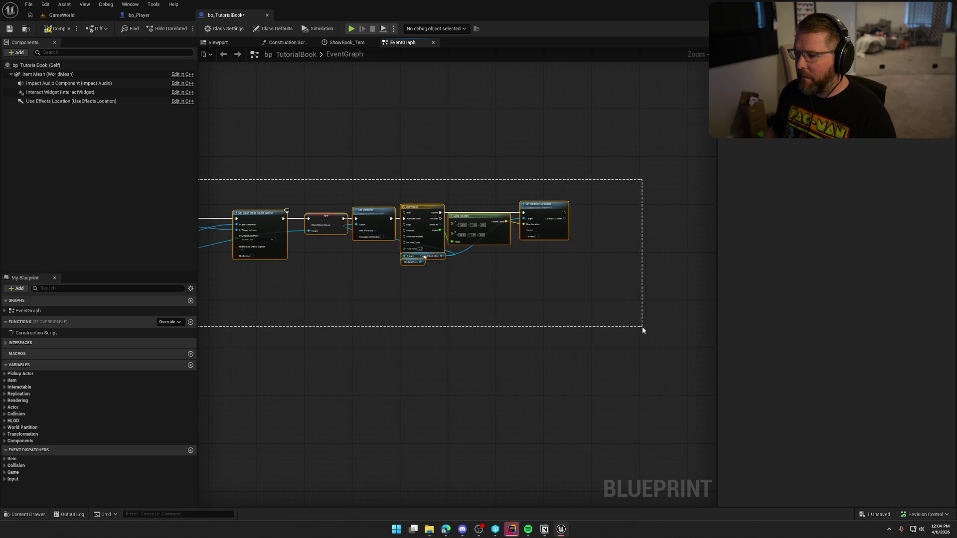
{"action": "left_click_drag", "start_coordinate": [541, 182], "coordinate": [568, 176]}
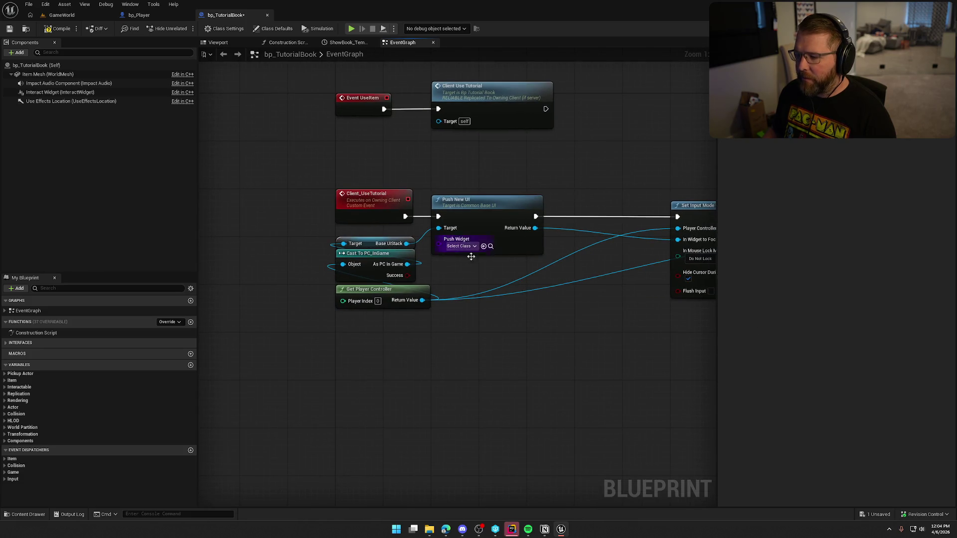
Step: Create a new Tutorial folder under Content/UI/InGame and open it
{"action": "key", "text": "ctrl+space"}
{"action": "left_click", "coordinate": [24, 394]}
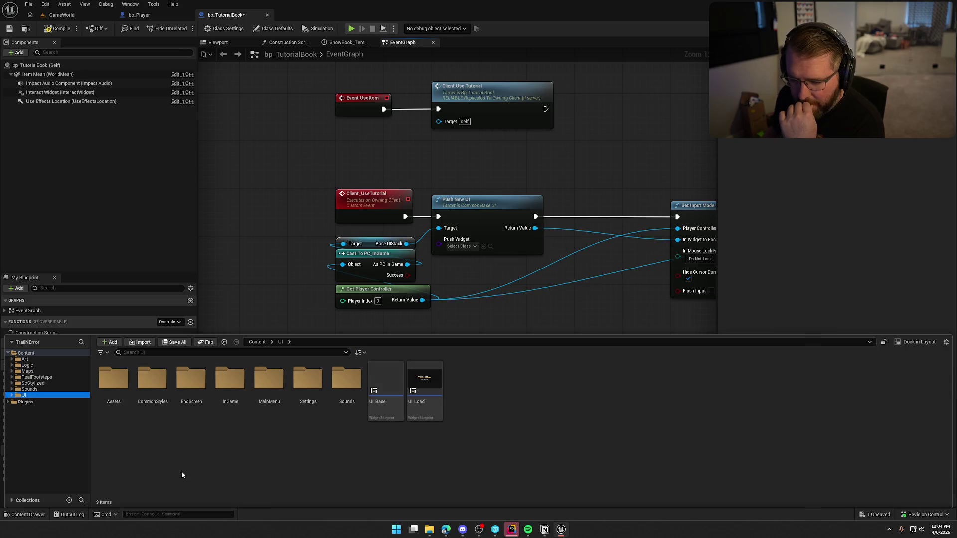
{"action": "double_click", "coordinate": [231, 379]}
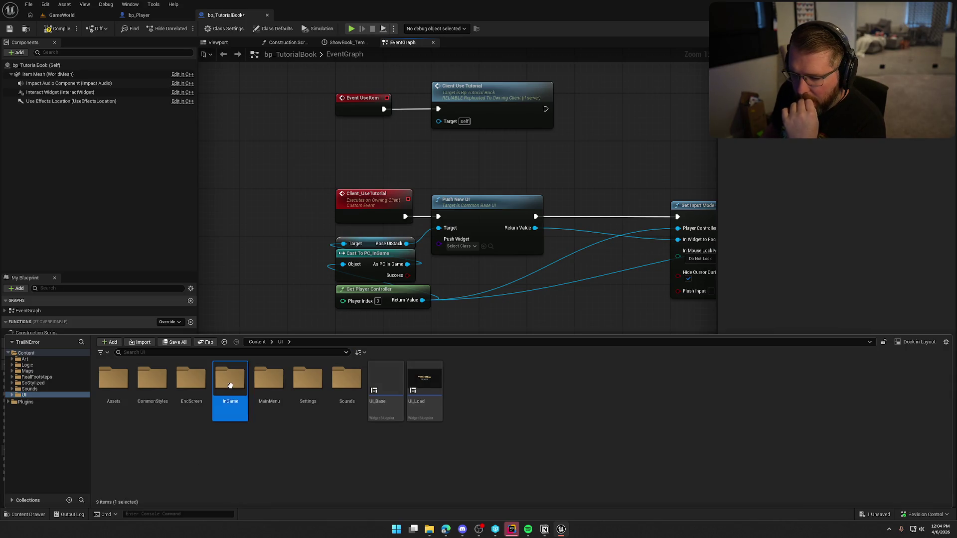
{"action": "right_click", "coordinate": [247, 450]}
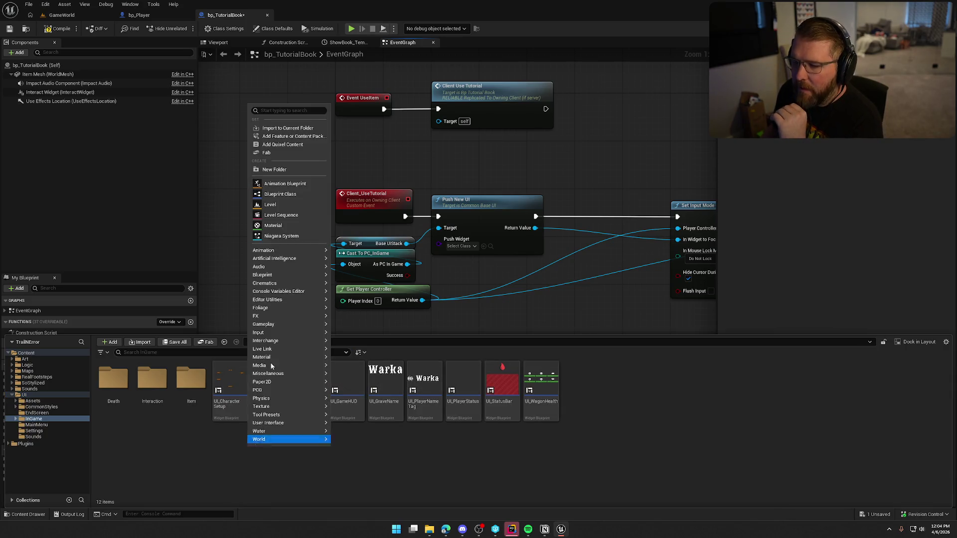
{"action": "left_click", "coordinate": [290, 171]}
{"action": "type", "text": "Tutorial"}
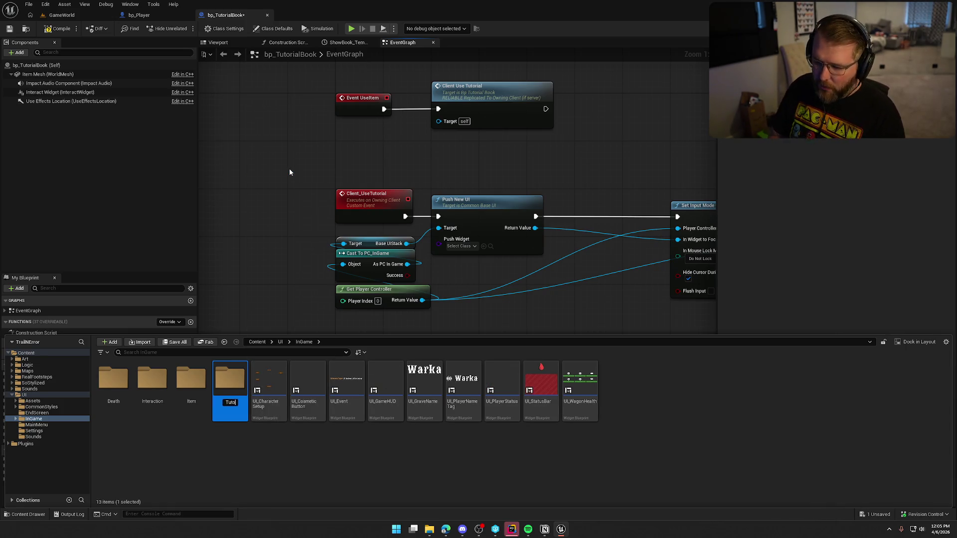
{"action": "key", "text": "Return"}
{"action": "double_click", "coordinate": [230, 381]}
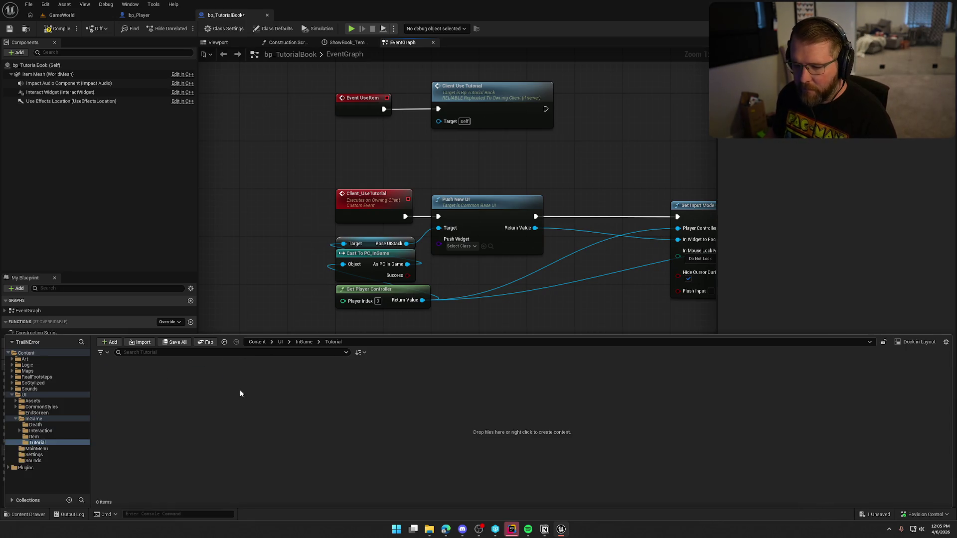
Step: Create a UI_Tutorial widget blueprint based on CommonActivatableWidget in Tutorial and save all
{"action": "right_click", "coordinate": [239, 389]}
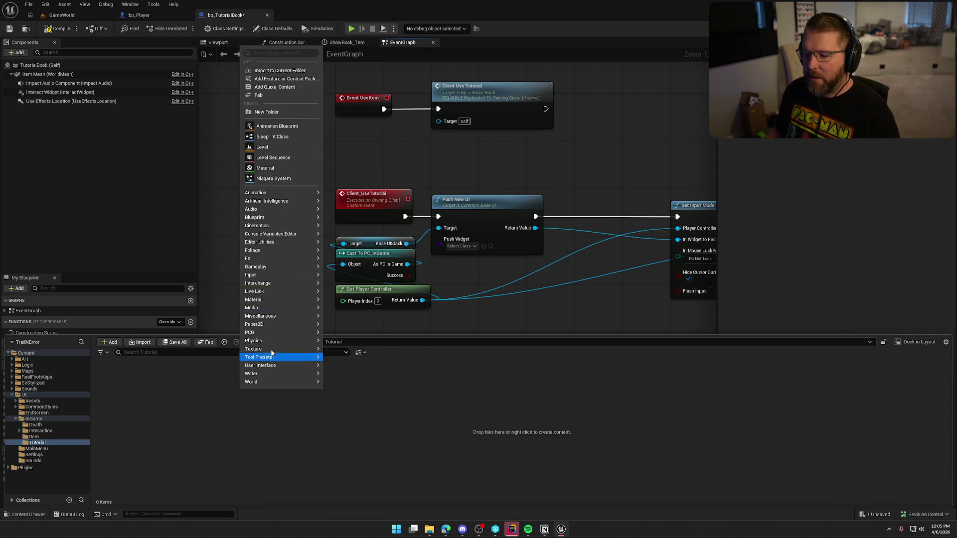
{"action": "mouse_move", "coordinate": [291, 366]}
{"action": "left_click", "coordinate": [361, 410]}
{"action": "type", "text": "common"}
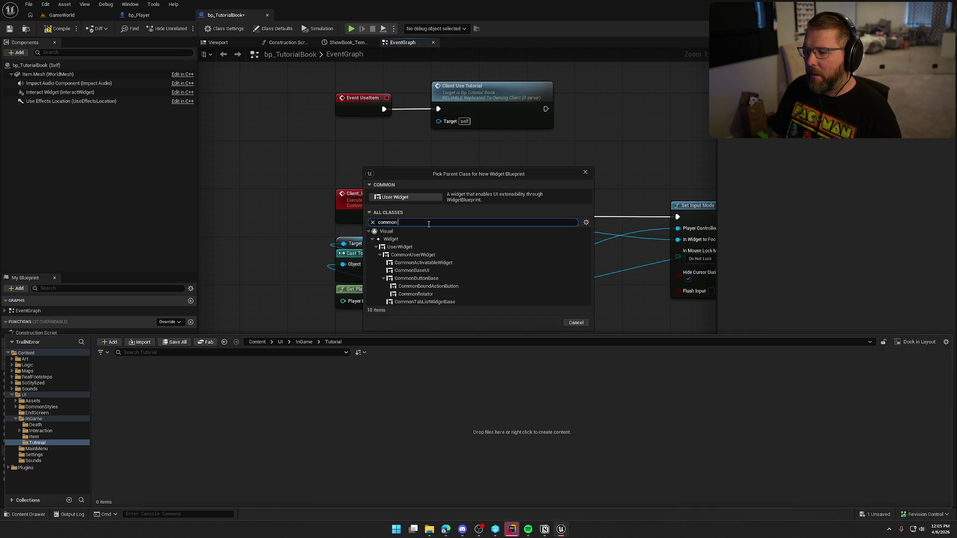
{"action": "type", "text": "ac"}
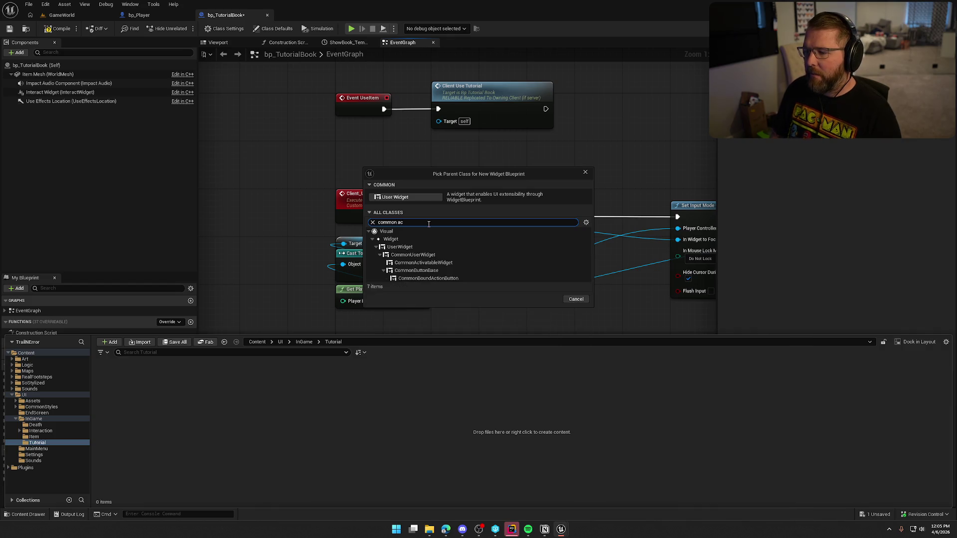
{"action": "left_click", "coordinate": [447, 265]}
{"action": "left_click", "coordinate": [546, 299]}
{"action": "type", "text": "UI_Tutorial"}
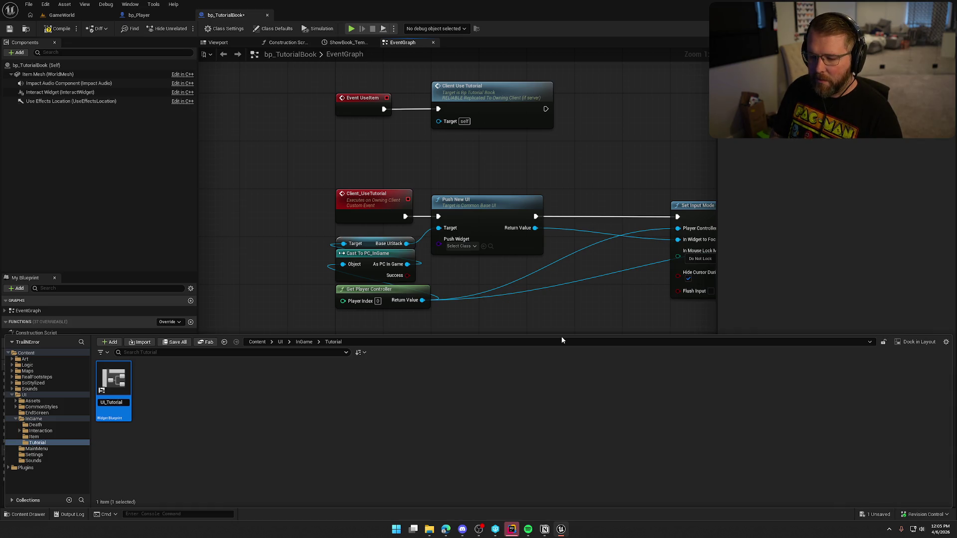
{"action": "key", "text": "Return"}
{"action": "left_click", "coordinate": [253, 396]}
{"action": "key", "text": "ctrl+shift+s"}
Step: Set Push New UI's widget class to UI_Tutorial and open UI_Tutorial's designer
{"action": "key", "text": "ctrl+space"}
{"action": "left_click", "coordinate": [462, 246]}
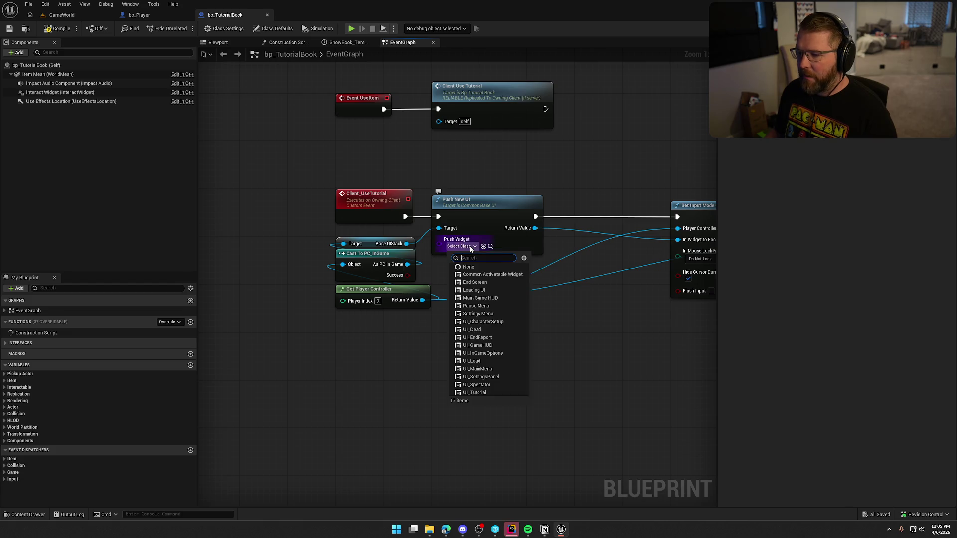
{"action": "left_click", "coordinate": [475, 393]}
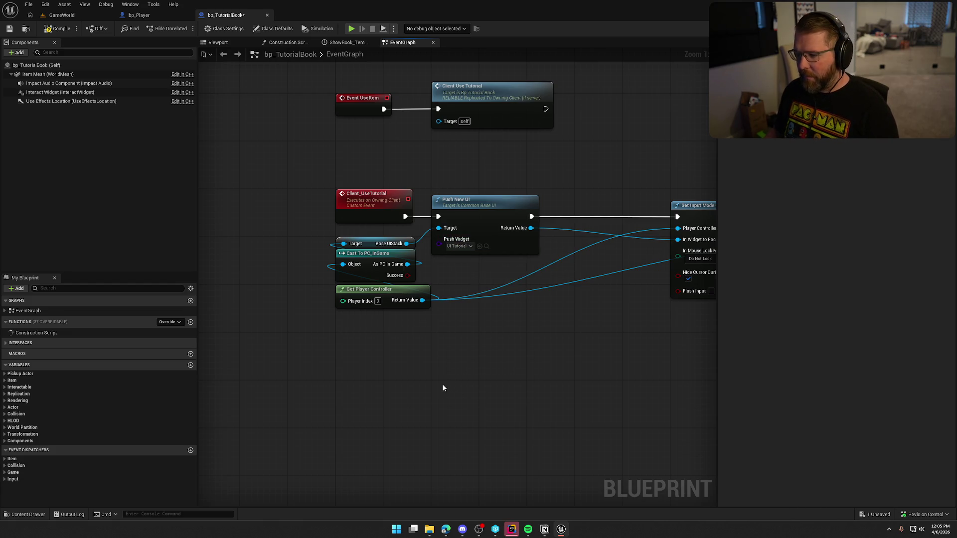
{"action": "key", "text": "ctrl+space"}
{"action": "key", "text": "ctrl+space"}
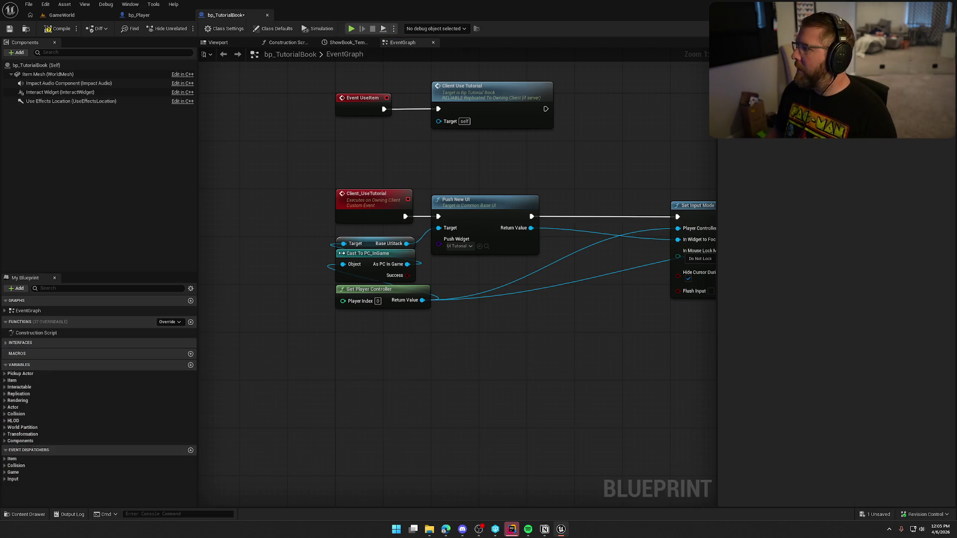
{"action": "left_click", "coordinate": [41, 52]}
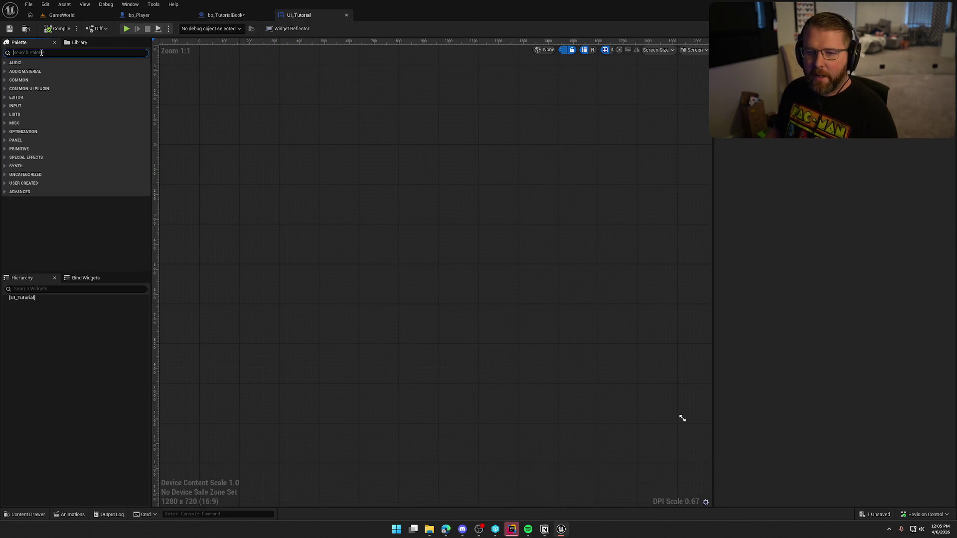
Step: Add an Overlay holding a Horizontal Box set to fill the whole canvas
{"action": "type", "text": "over"}
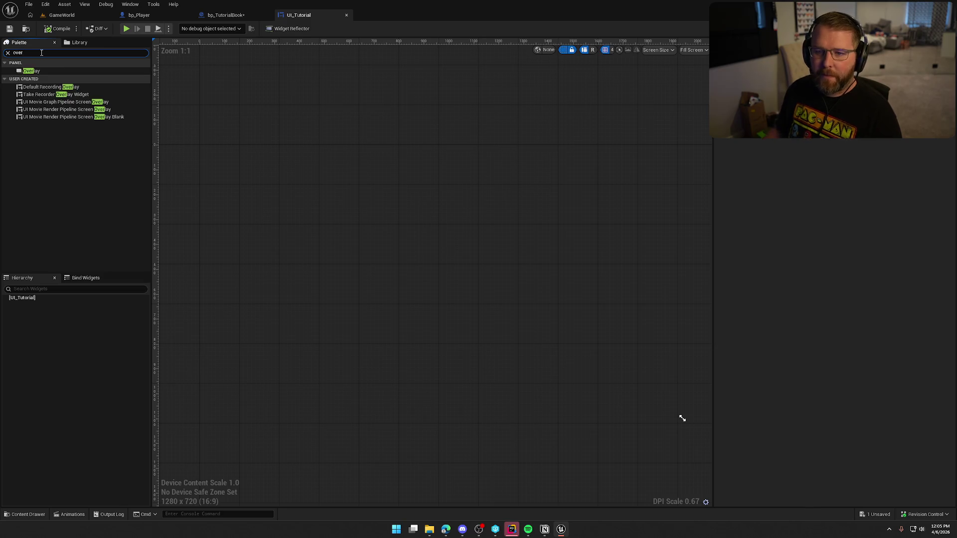
{"action": "double_click", "coordinate": [104, 70]}
{"action": "left_click", "coordinate": [7, 53]}
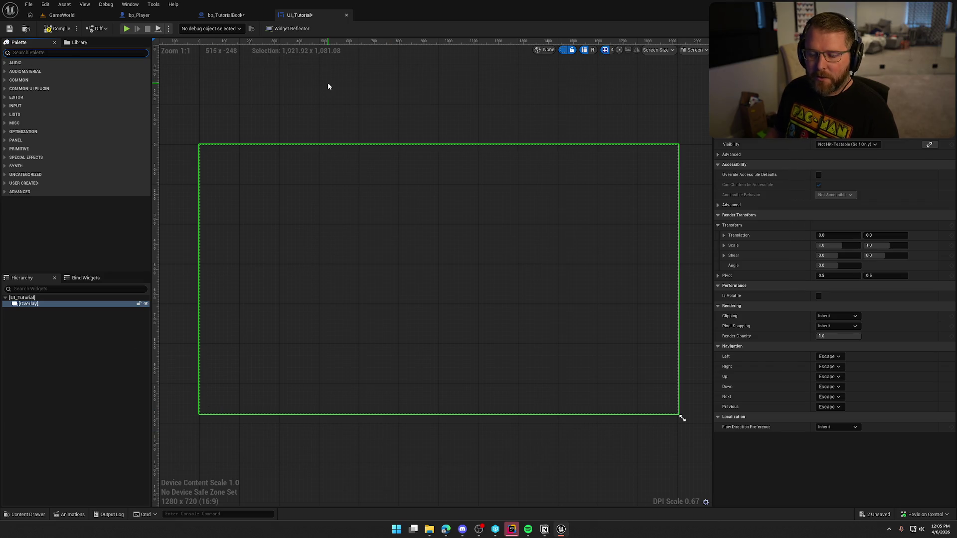
{"action": "type", "text": "hor"}
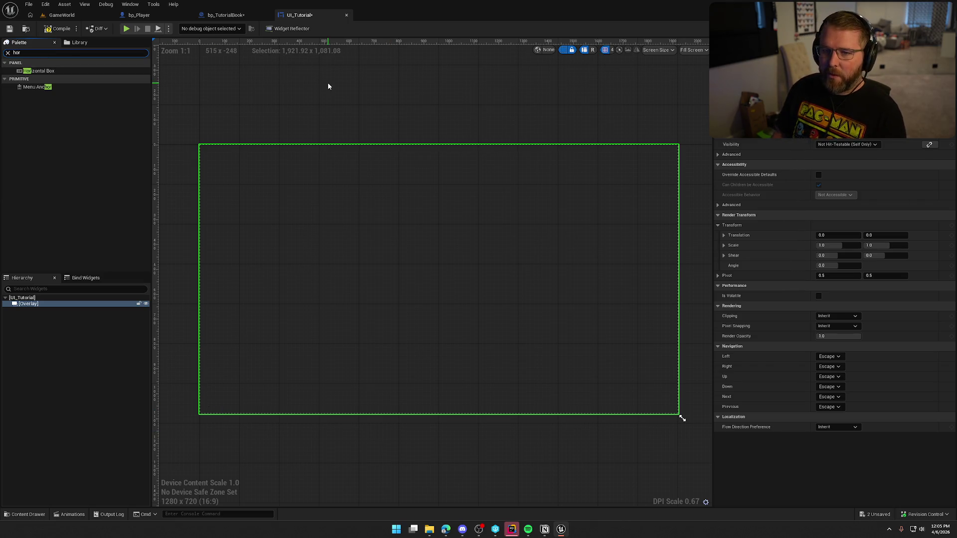
{"action": "left_click_drag", "start_coordinate": [40, 70], "coordinate": [45, 308]}
{"action": "left_click", "coordinate": [858, 145]}
Step: Add a Button and a UI Menu Button to the Horizontal Box, menu button bottom-aligned with Fill size
{"action": "key", "text": "ctrl+a"}
{"action": "type", "text": "button"}
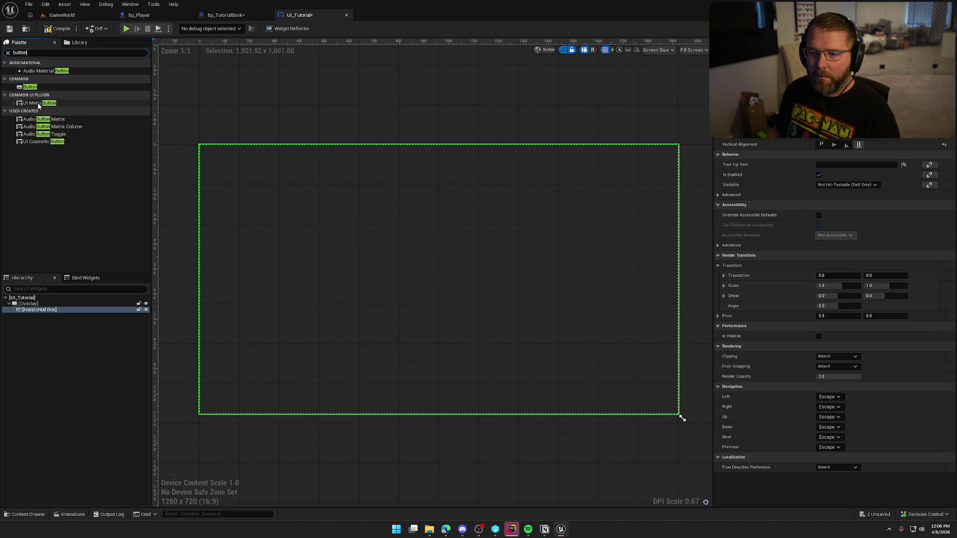
{"action": "mouse_move", "coordinate": [30, 87]}
{"action": "left_mouse_down"}
{"action": "mouse_move", "coordinate": [65, 205]}
{"action": "mouse_move", "coordinate": [30, 314]}
{"action": "left_mouse_up"}
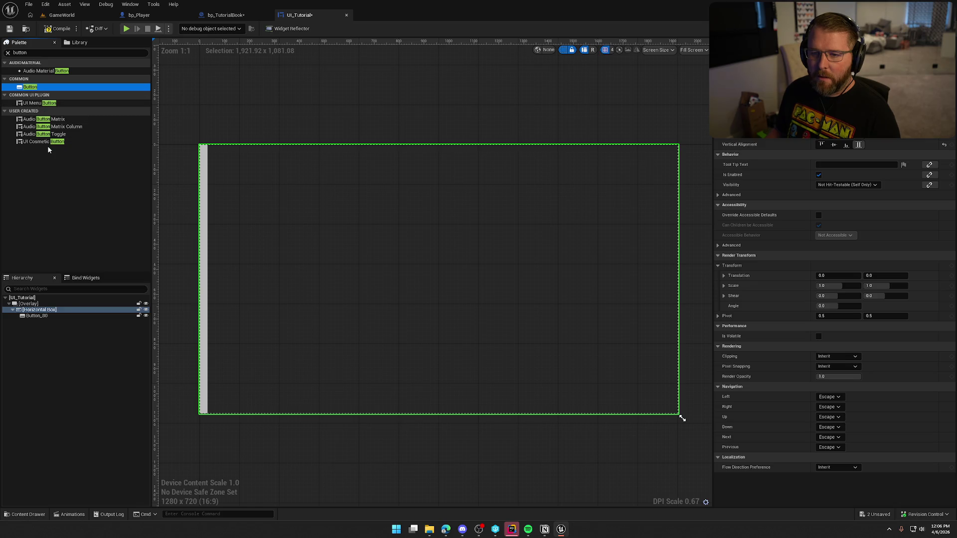
{"action": "left_click_drag", "start_coordinate": [43, 103], "coordinate": [40, 311]}
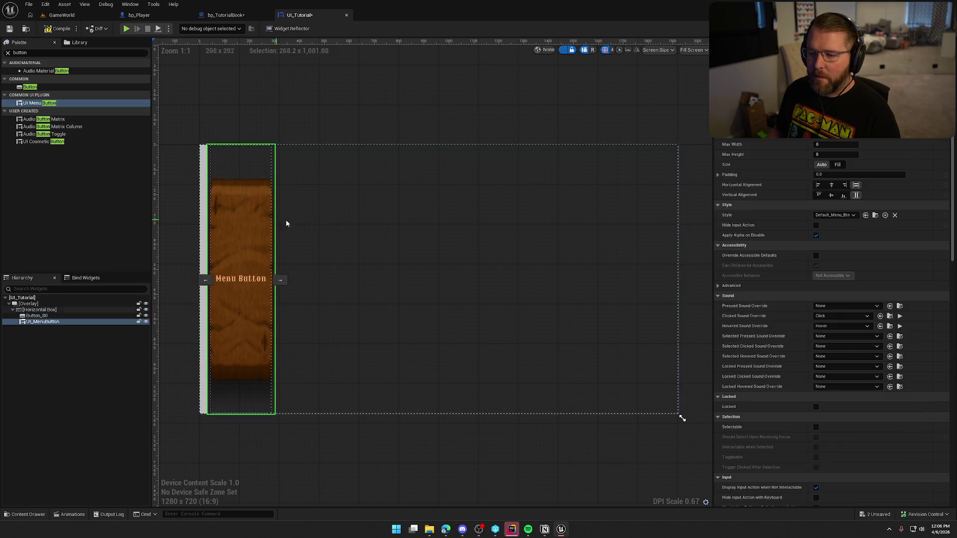
{"action": "left_click", "coordinate": [832, 195]}
{"action": "left_click", "coordinate": [847, 197]}
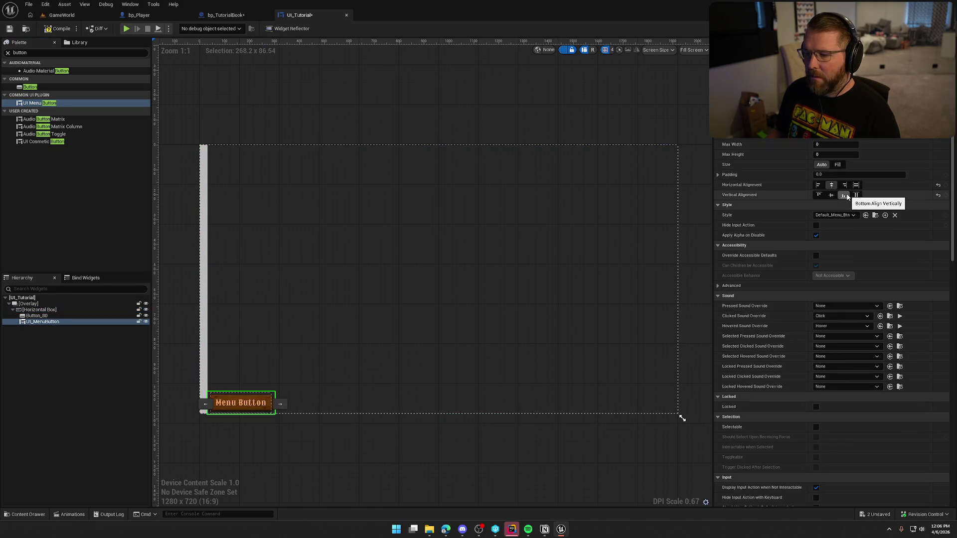
{"action": "left_click", "coordinate": [838, 165]}
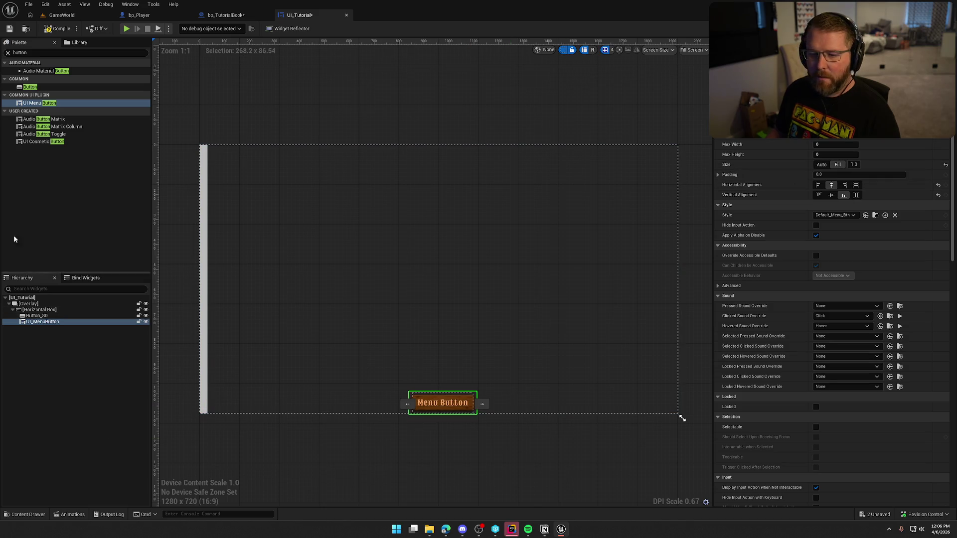
{"action": "left_click", "coordinate": [36, 316]}
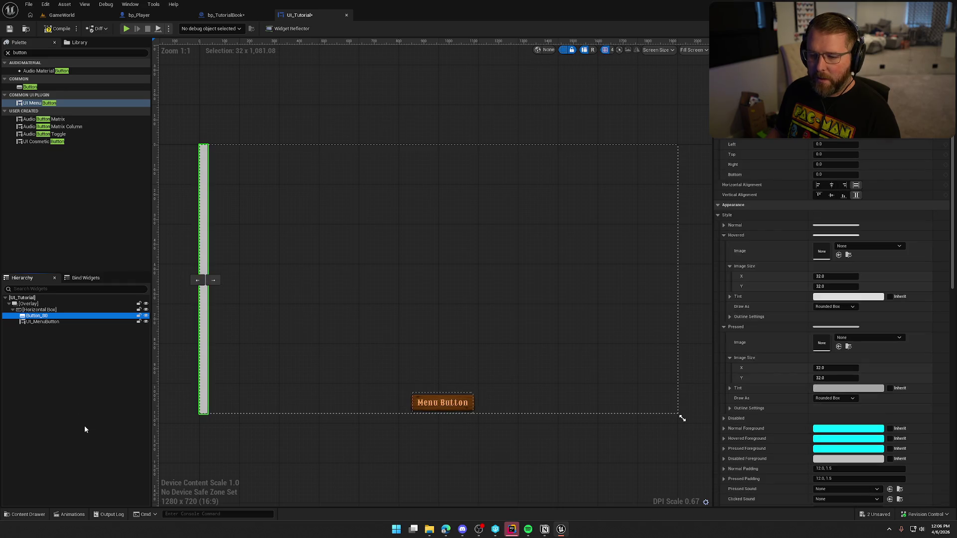
Step: Duplicate Button_80 and place the copy after the Menu Button
{"action": "key", "text": "ctrl+d"}
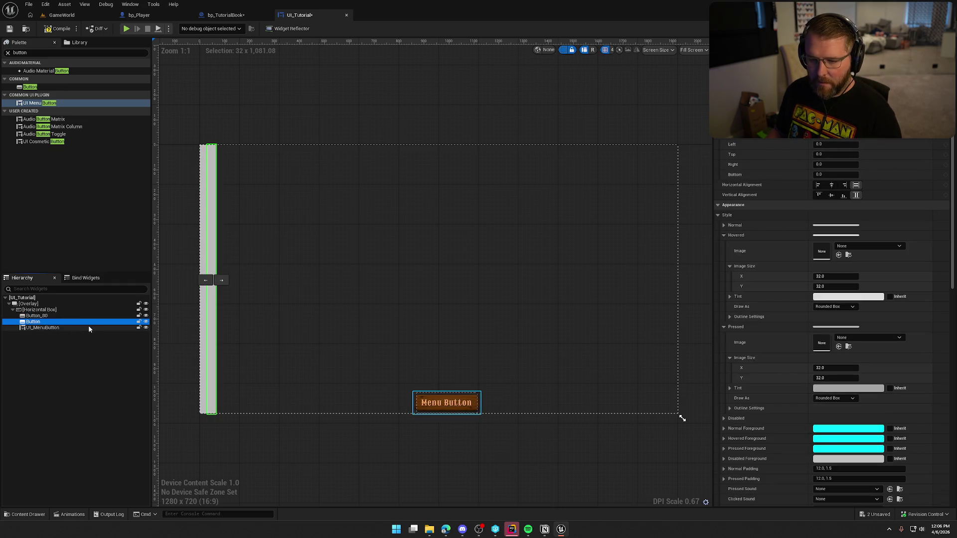
{"action": "left_click", "coordinate": [221, 280]}
{"action": "left_click", "coordinate": [538, 478]}
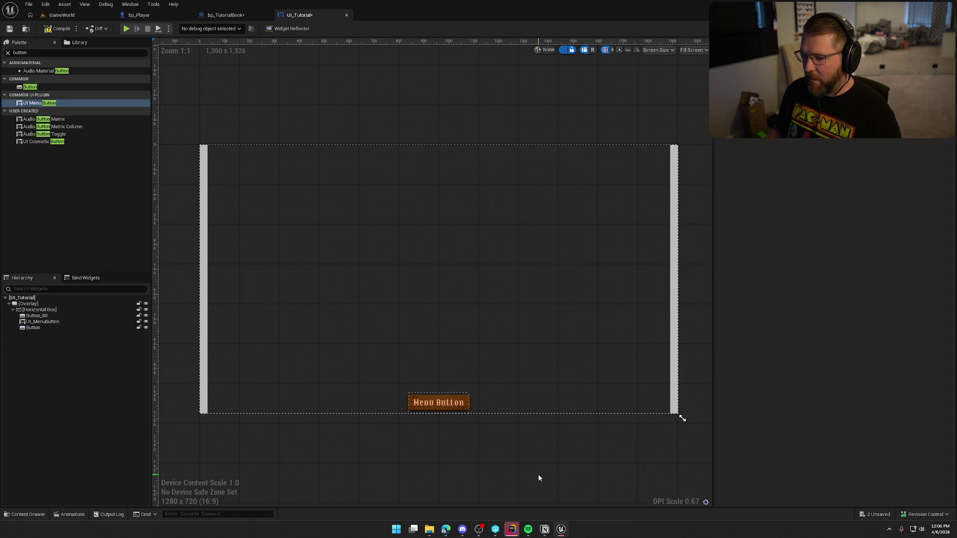
Step: Rename the two thin buttons PageLeftBtn and PageRightBtn
{"action": "left_click", "coordinate": [49, 316]}
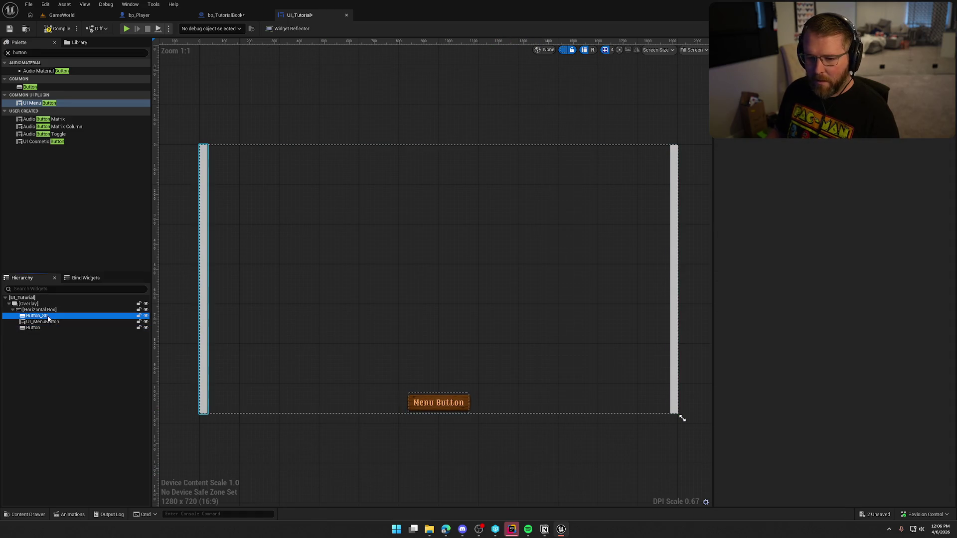
{"action": "key", "text": "F2"}
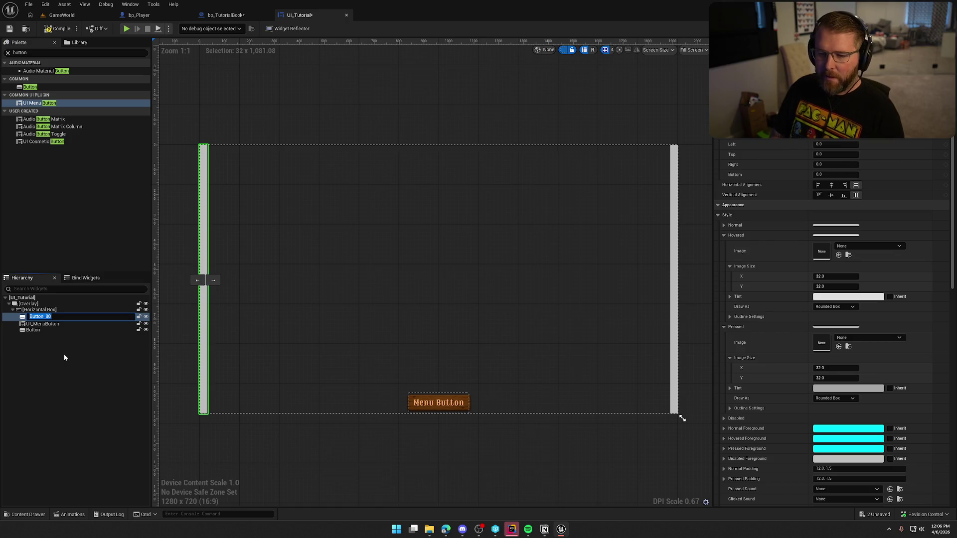
{"action": "type", "text": "PageLeftBtn"}
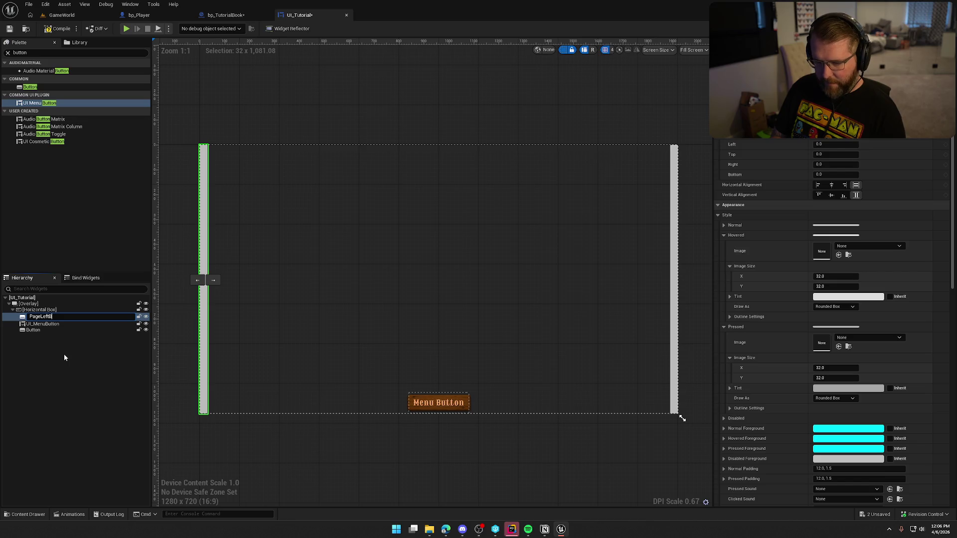
{"action": "key", "text": "Return"}
{"action": "left_click", "coordinate": [47, 328]}
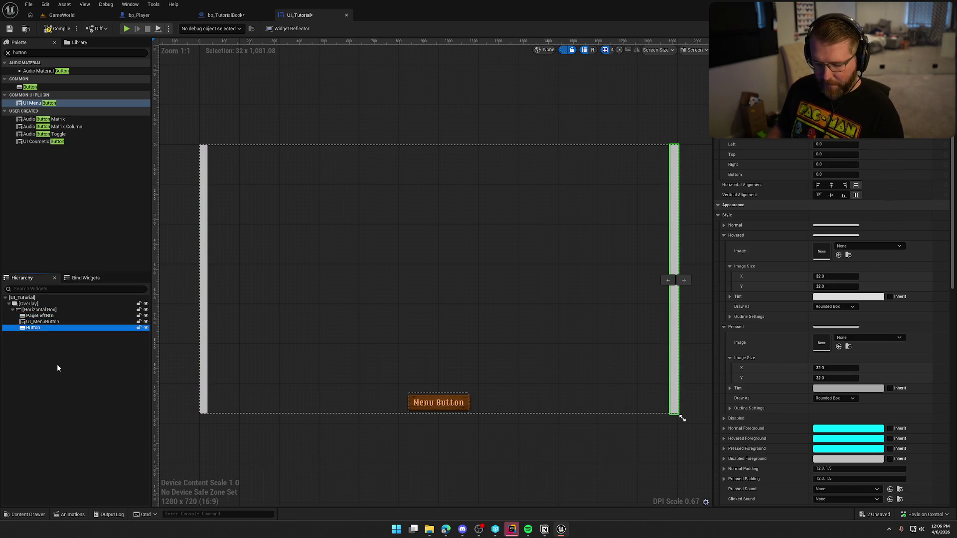
{"action": "key", "text": "F2"}
{"action": "type", "text": "PageRightBtn"}
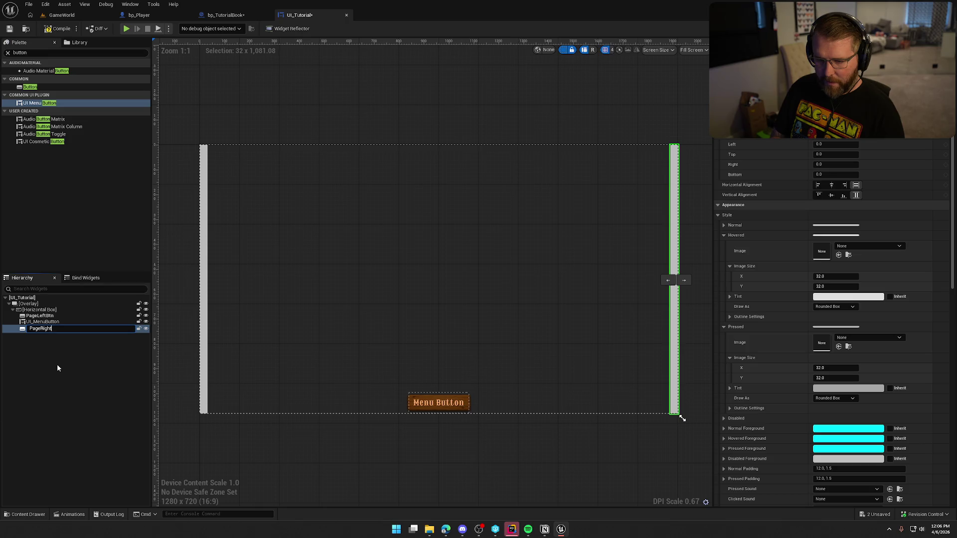
{"action": "key", "text": "Return"}
{"action": "left_click", "coordinate": [57, 369]}
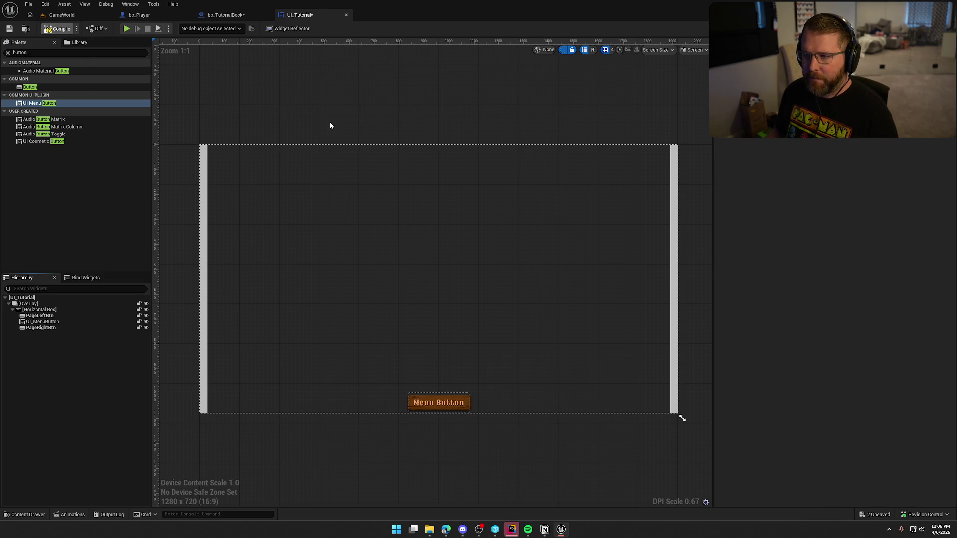
Step: Play-test GameWorld, open the Survival for Dummies book, then return to UI_Tutorial's designer
{"action": "left_click", "coordinate": [61, 15]}
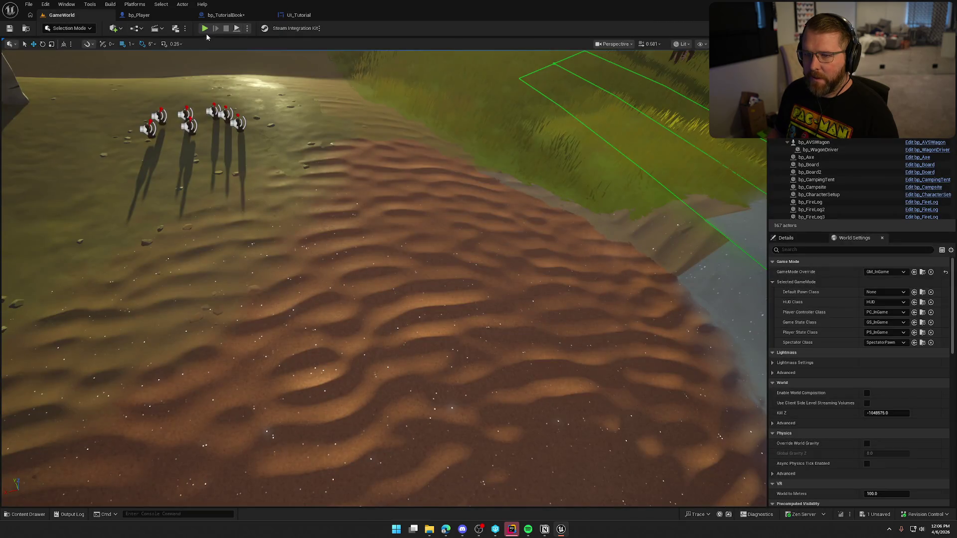
{"action": "key", "text": "alt+p"}
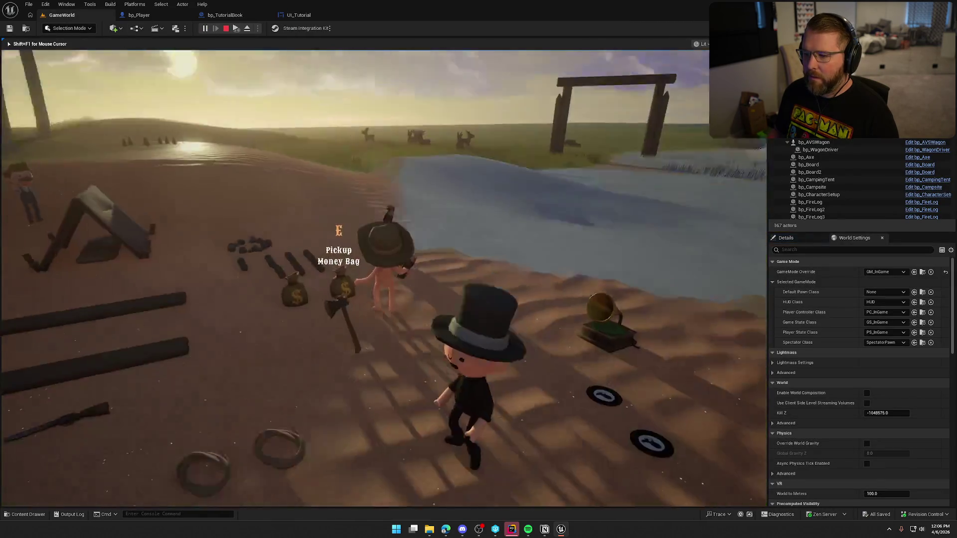
{"action": "key", "text": "w"}
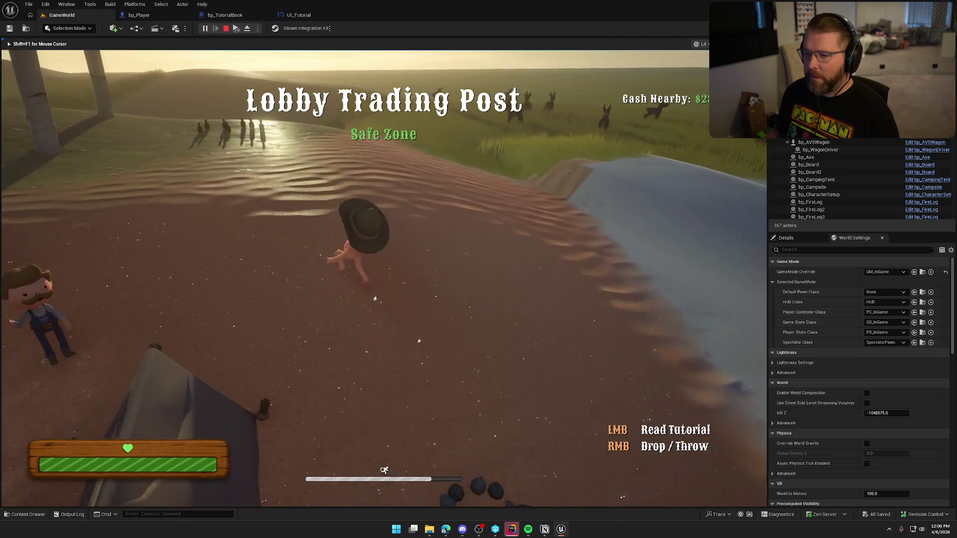
{"action": "left_click", "coordinate": [384, 280]}
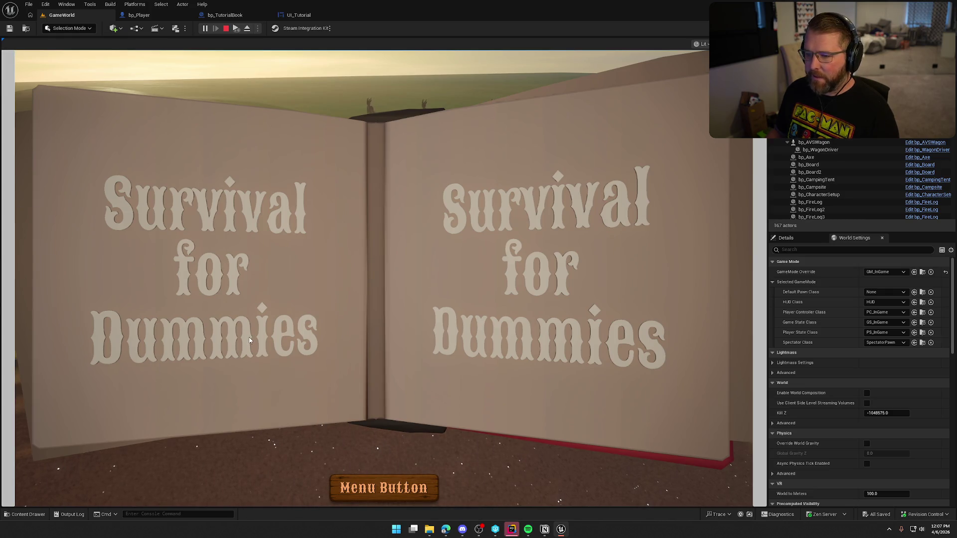
{"action": "key", "text": "Escape"}
{"action": "left_click", "coordinate": [298, 15]}
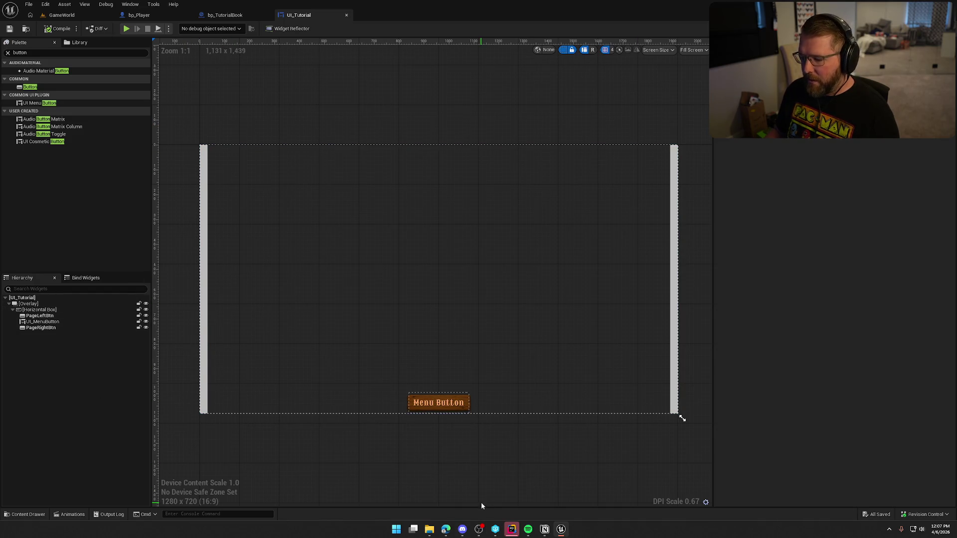
Step: Switch to Rider and hide its Unreal Editor log panel
{"action": "left_click", "coordinate": [510, 529]}
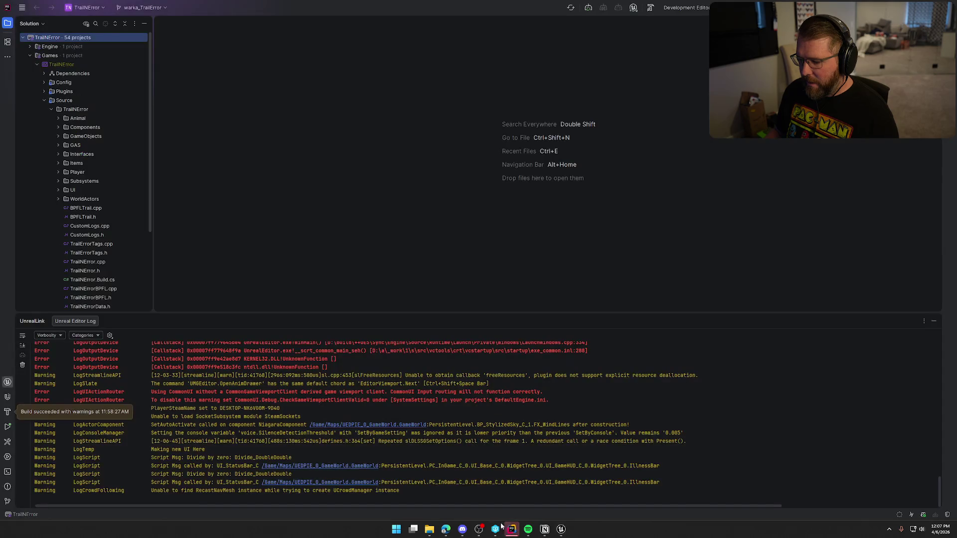
{"action": "left_click", "coordinate": [933, 321]}
{"action": "left_click", "coordinate": [432, 530]}
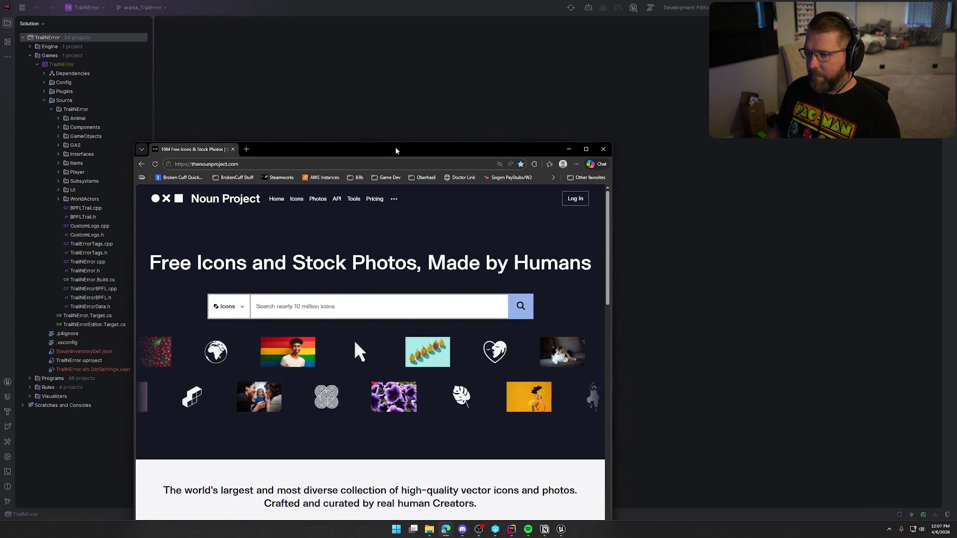
Step: Maximize the Noun Project browser window and enter 'page left' in the search box
{"action": "double_click", "coordinate": [395, 150]}
{"action": "left_click", "coordinate": [391, 164]}
{"action": "type", "text": "page left"}
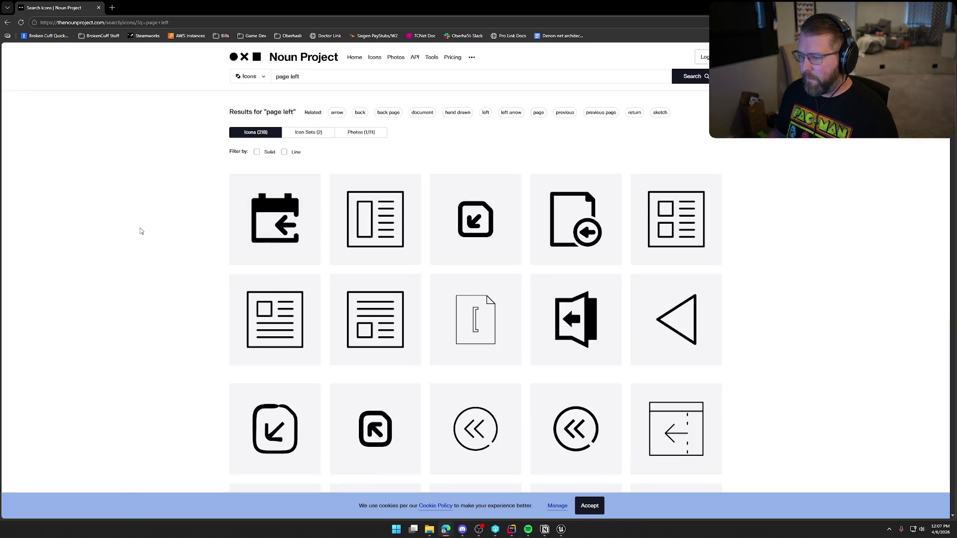
Step: Scroll through the 218 'page left' icon results and back up
{"action": "scroll", "coordinate": [186, 308], "scroll_direction": "down", "scroll_amount": 2}
{"action": "scroll", "coordinate": [220, 360], "scroll_direction": "down", "scroll_amount": 3}
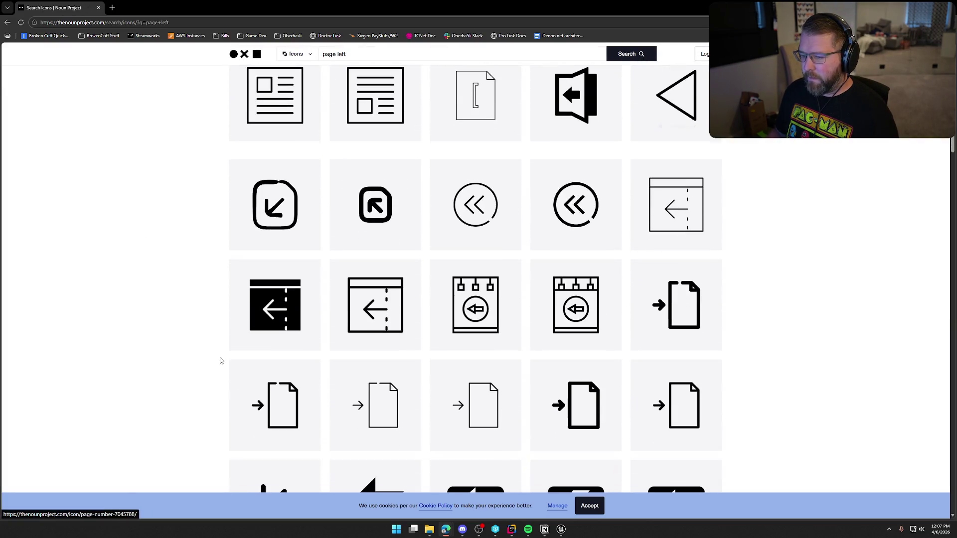
{"action": "scroll", "coordinate": [225, 334], "scroll_direction": "down", "scroll_amount": 6}
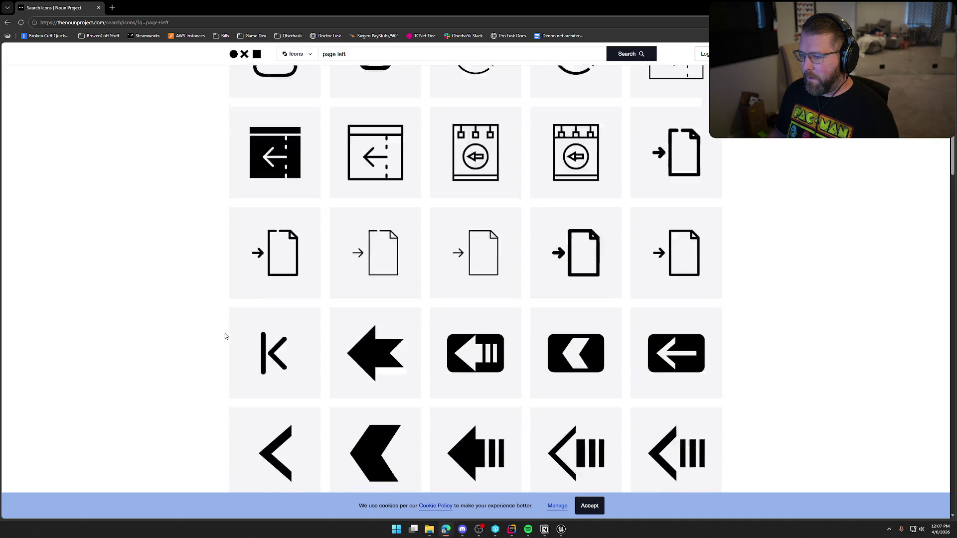
{"action": "scroll", "coordinate": [225, 334], "scroll_direction": "down", "scroll_amount": 3}
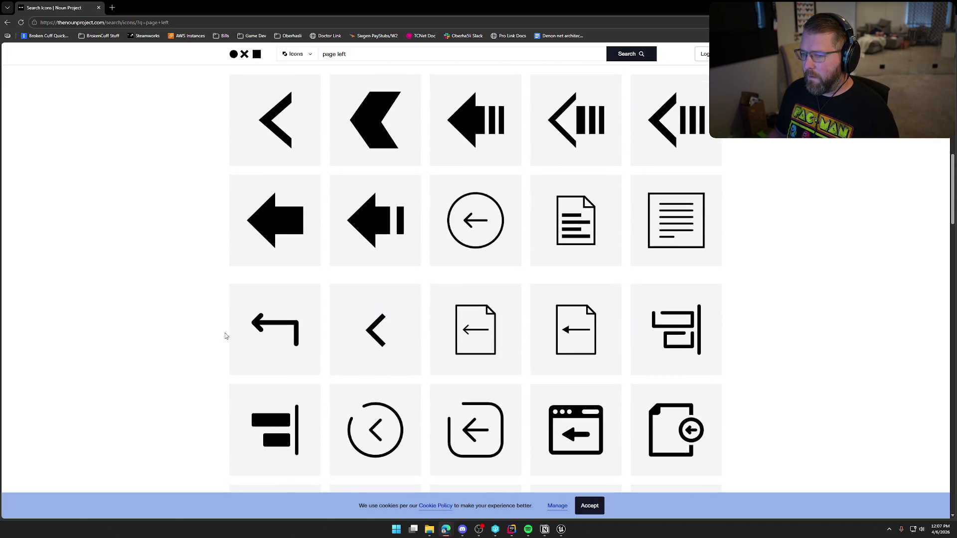
{"action": "scroll", "coordinate": [226, 334], "scroll_direction": "down", "scroll_amount": 3}
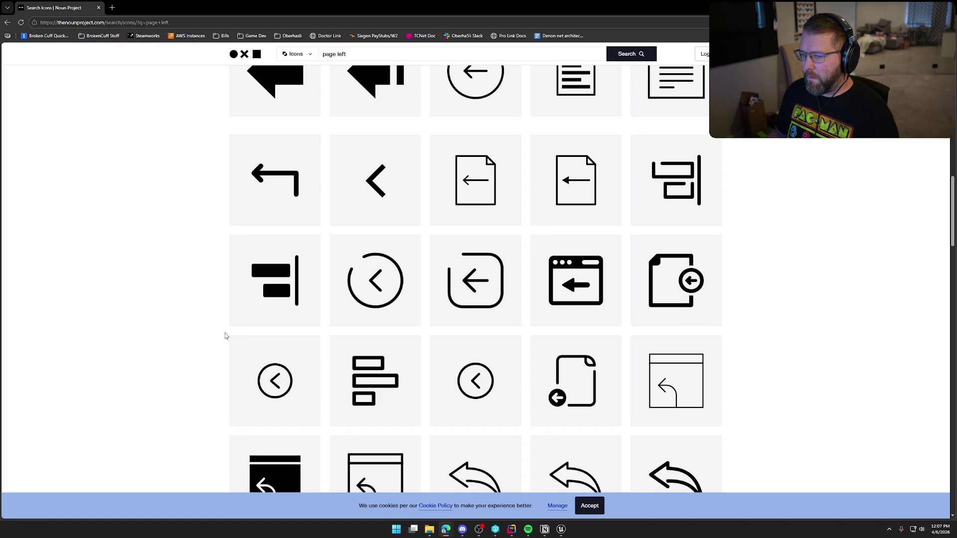
{"action": "scroll", "coordinate": [225, 337], "scroll_direction": "down", "scroll_amount": 3}
{"action": "scroll", "coordinate": [225, 336], "scroll_direction": "down", "scroll_amount": 3}
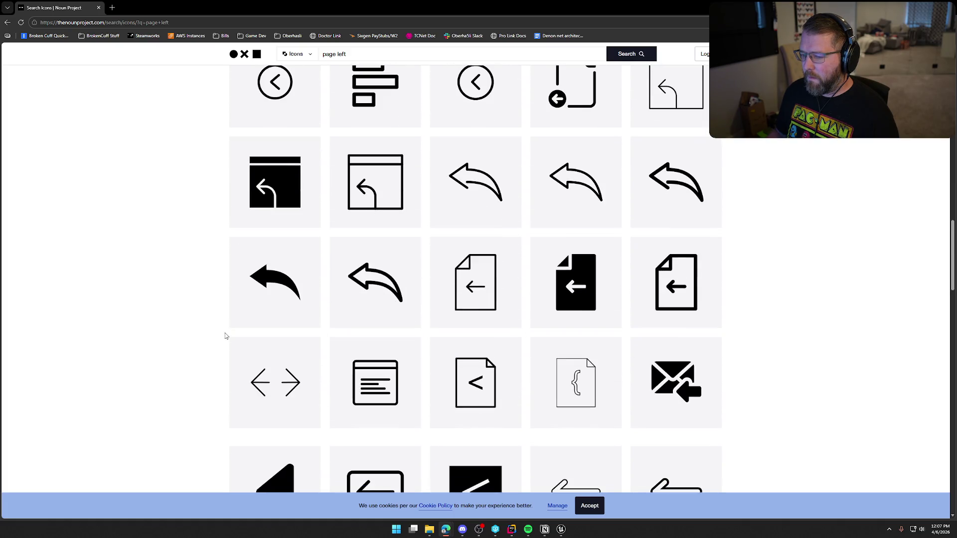
{"action": "scroll", "coordinate": [225, 336], "scroll_direction": "down", "scroll_amount": 3}
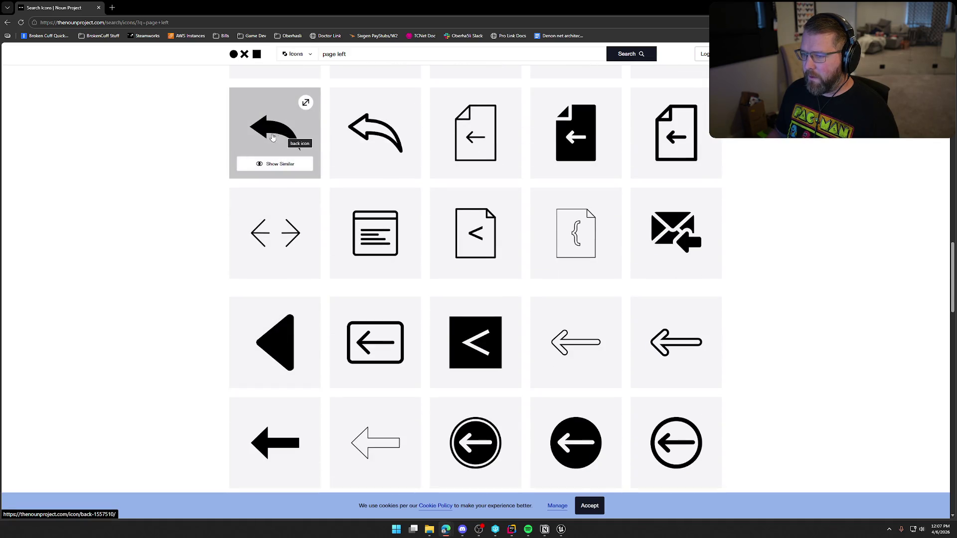
{"action": "scroll", "coordinate": [165, 339], "scroll_direction": "down", "scroll_amount": 10}
{"action": "scroll", "coordinate": [161, 345], "scroll_direction": "down", "scroll_amount": 3}
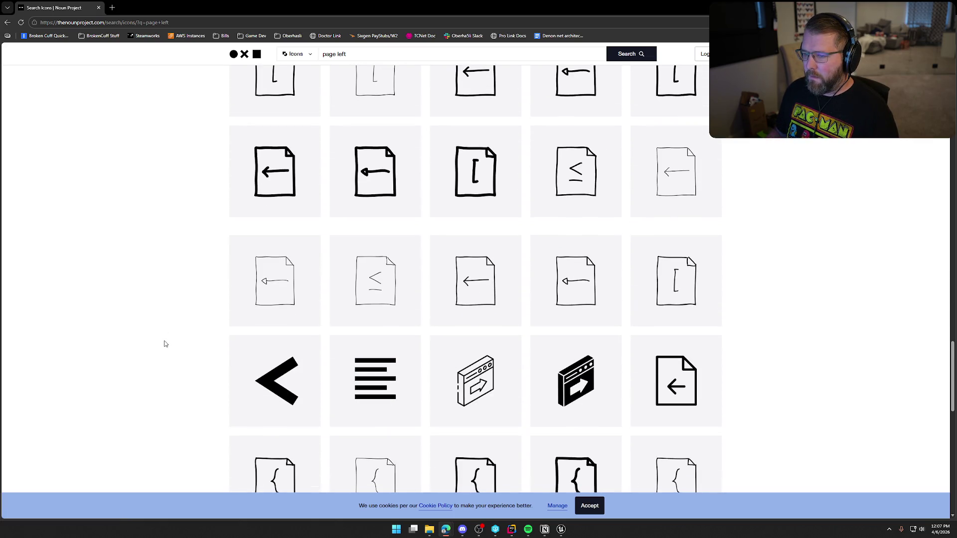
{"action": "scroll", "coordinate": [224, 339], "scroll_direction": "down", "scroll_amount": 7}
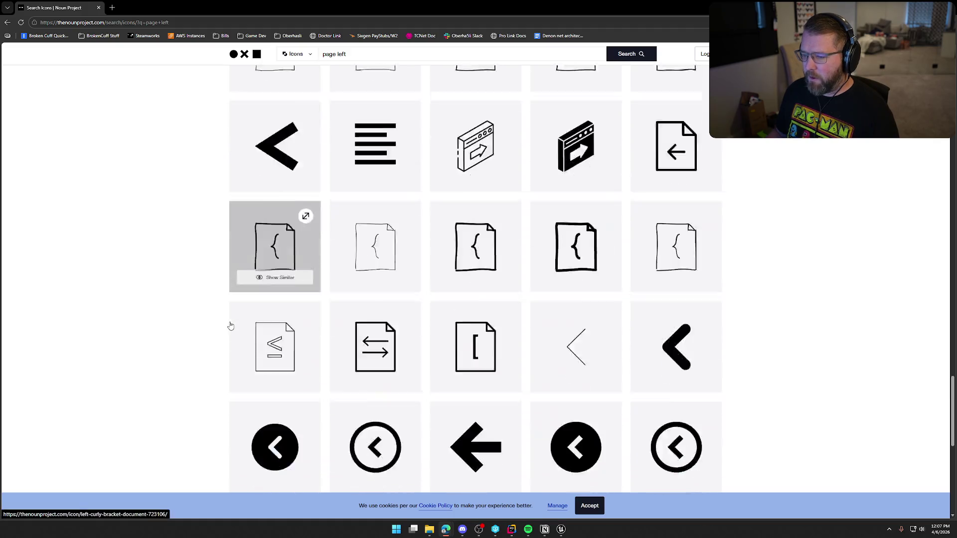
{"action": "scroll", "coordinate": [216, 346], "scroll_direction": "down", "scroll_amount": 2}
{"action": "scroll", "coordinate": [213, 347], "scroll_direction": "down", "scroll_amount": 3}
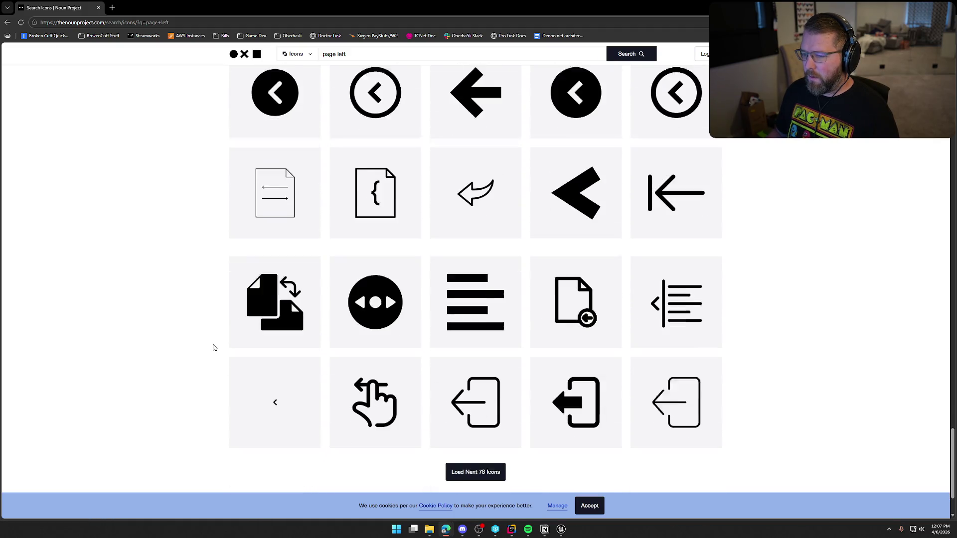
{"action": "scroll", "coordinate": [213, 346], "scroll_direction": "up", "scroll_amount": 10}
{"action": "triple_click", "coordinate": [300, 76]}
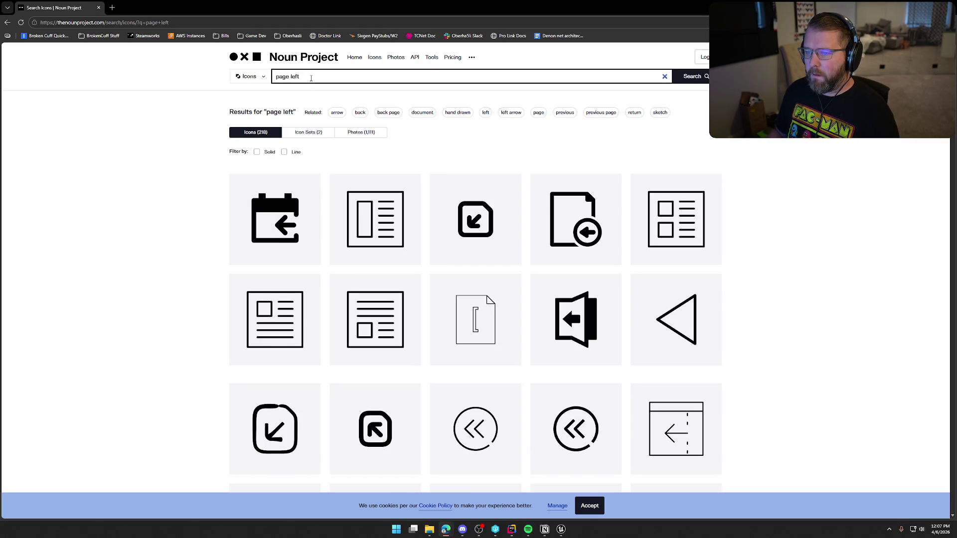
Step: Search Noun Project for 'left', correcting the 'leftgf' typo
{"action": "type", "text": "leftgf"}
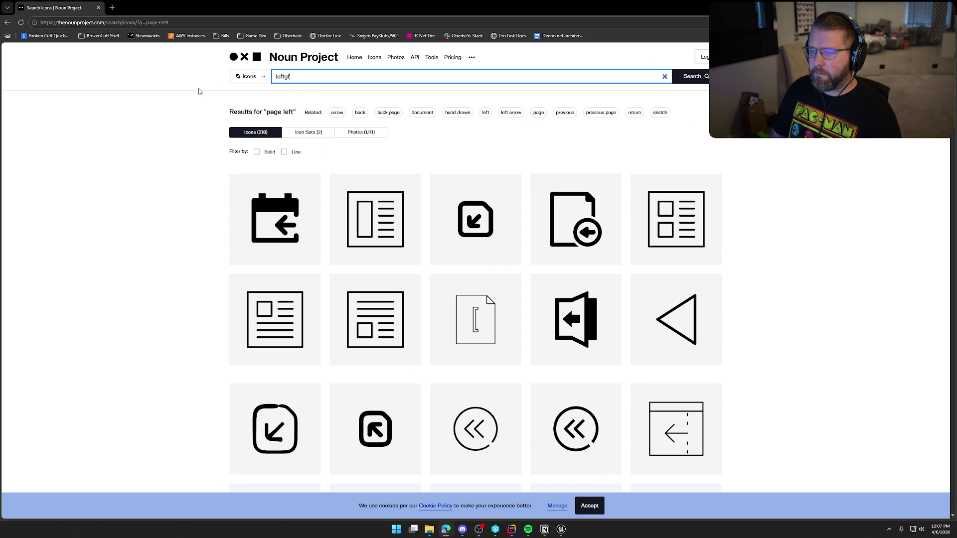
{"action": "key", "text": "Return"}
{"action": "left_click", "coordinate": [287, 76]}
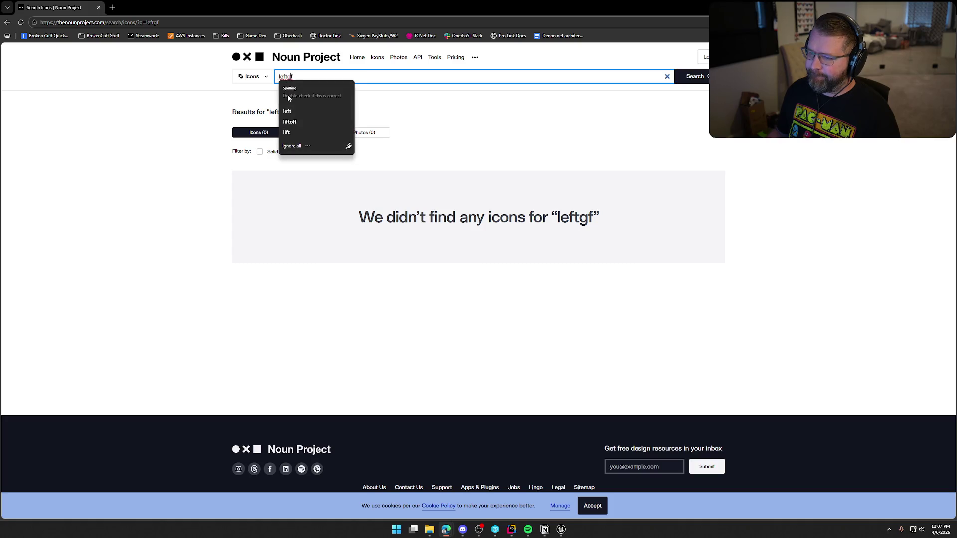
{"action": "key", "text": "BackSpace"}
{"action": "key", "text": "Return"}
{"action": "left_click", "coordinate": [300, 78]}
{"action": "key", "text": "BackSpace"}
{"action": "key", "text": "BackSpace"}
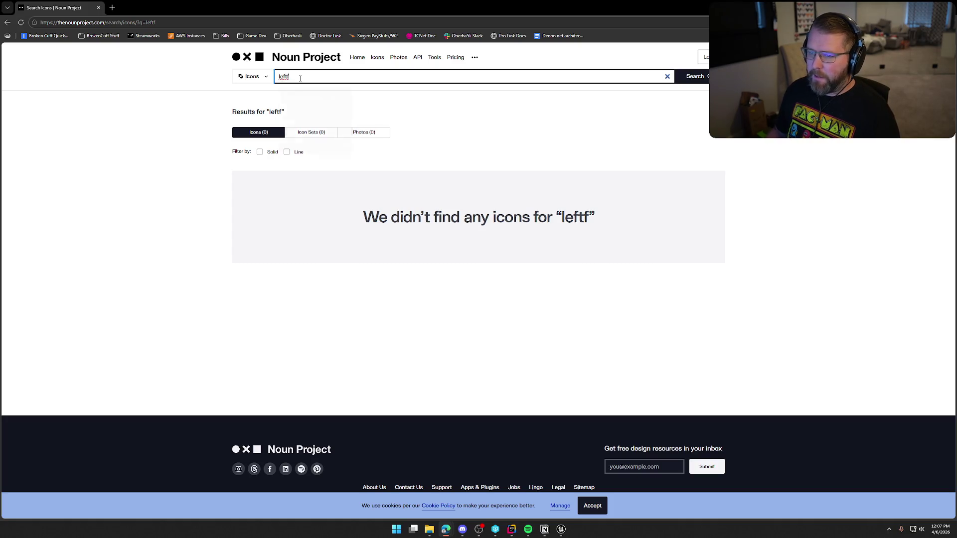
{"action": "key", "text": "BackSpace"}
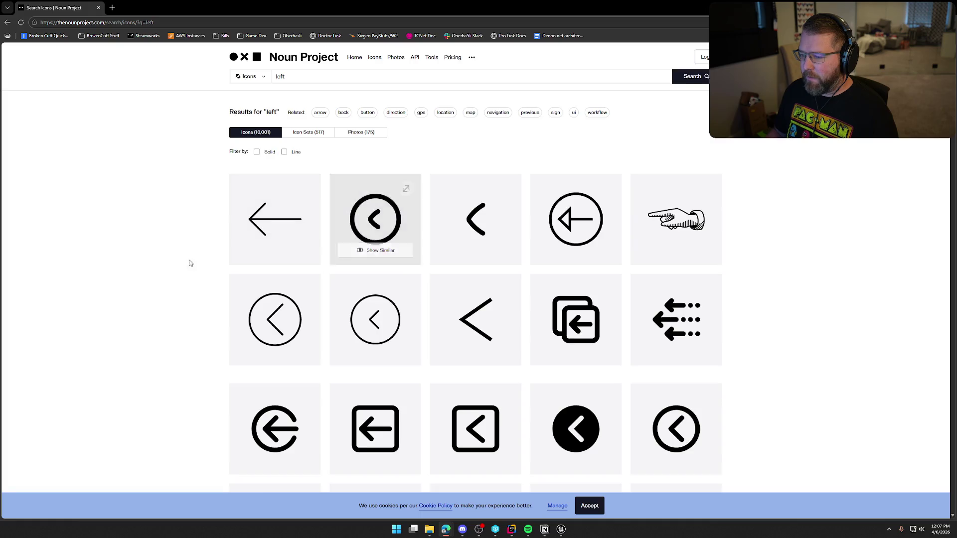
Step: Browse the 'left' results and open the white rounded block arrow icon named Left
{"action": "scroll", "coordinate": [217, 278], "scroll_direction": "down", "scroll_amount": 3}
{"action": "scroll", "coordinate": [217, 279], "scroll_direction": "up", "scroll_amount": 2}
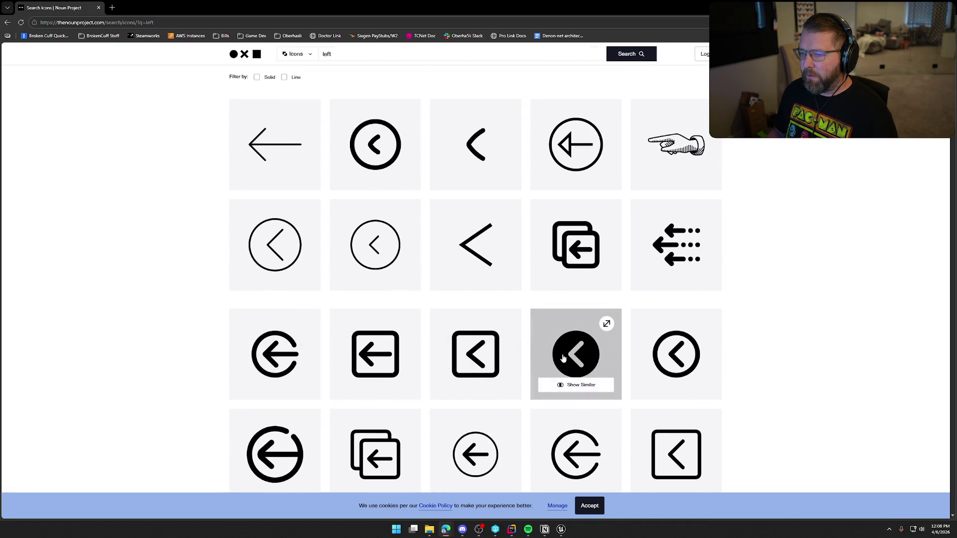
{"action": "scroll", "coordinate": [209, 296], "scroll_direction": "down", "scroll_amount": 3}
{"action": "scroll", "coordinate": [212, 295], "scroll_direction": "down", "scroll_amount": 7}
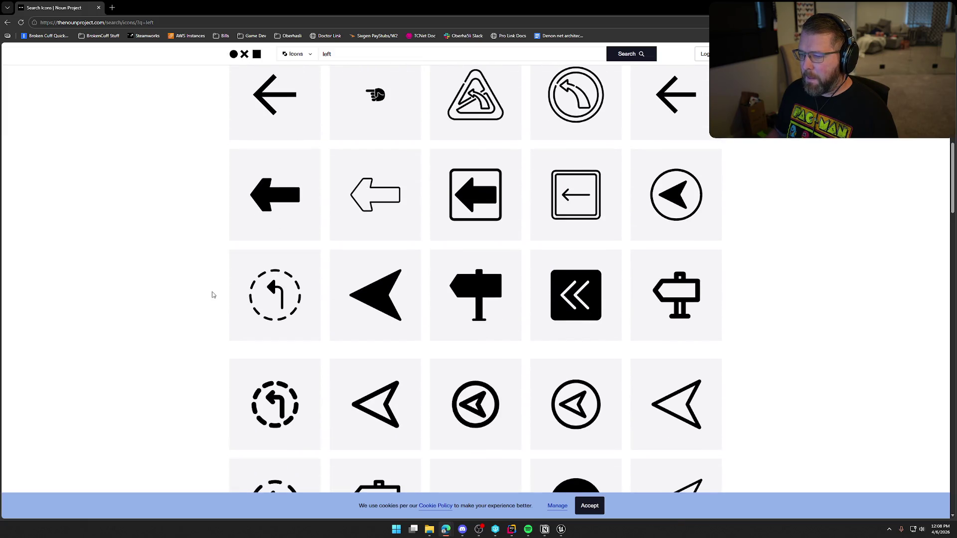
{"action": "scroll", "coordinate": [213, 295], "scroll_direction": "down", "scroll_amount": 5}
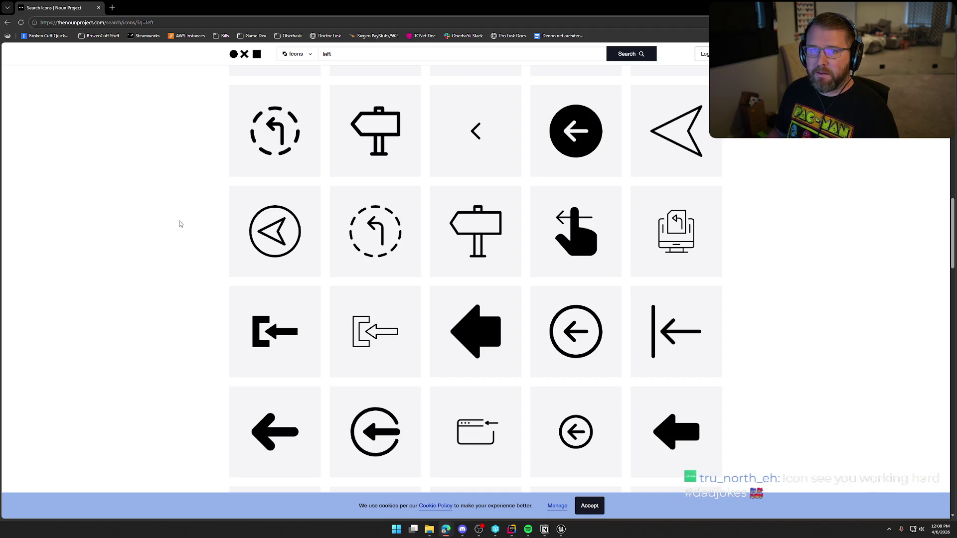
{"action": "scroll", "coordinate": [181, 224], "scroll_direction": "down", "scroll_amount": 1}
{"action": "scroll", "coordinate": [181, 225], "scroll_direction": "down", "scroll_amount": 4}
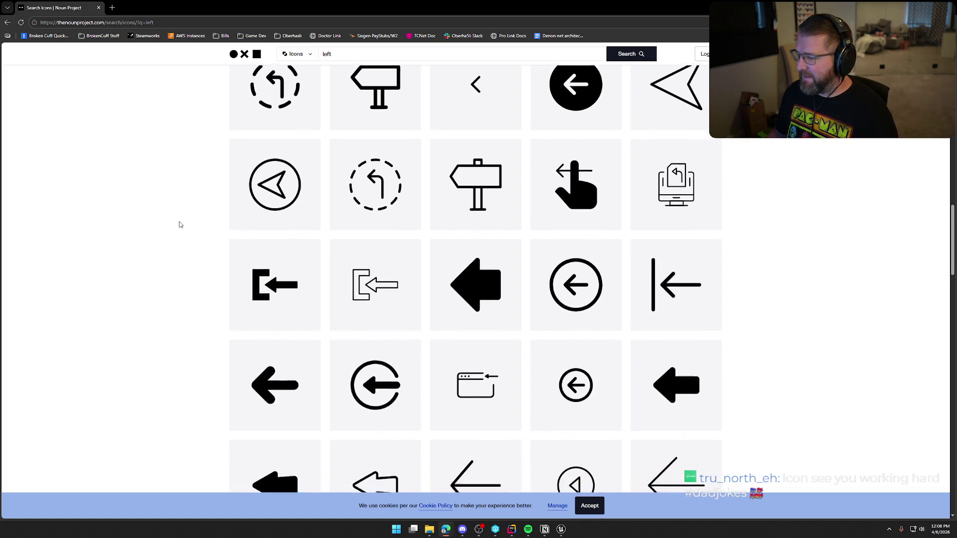
{"action": "mouse_move", "coordinate": [268, 308]}
{"action": "scroll", "coordinate": [169, 270], "scroll_direction": "down", "scroll_amount": 4}
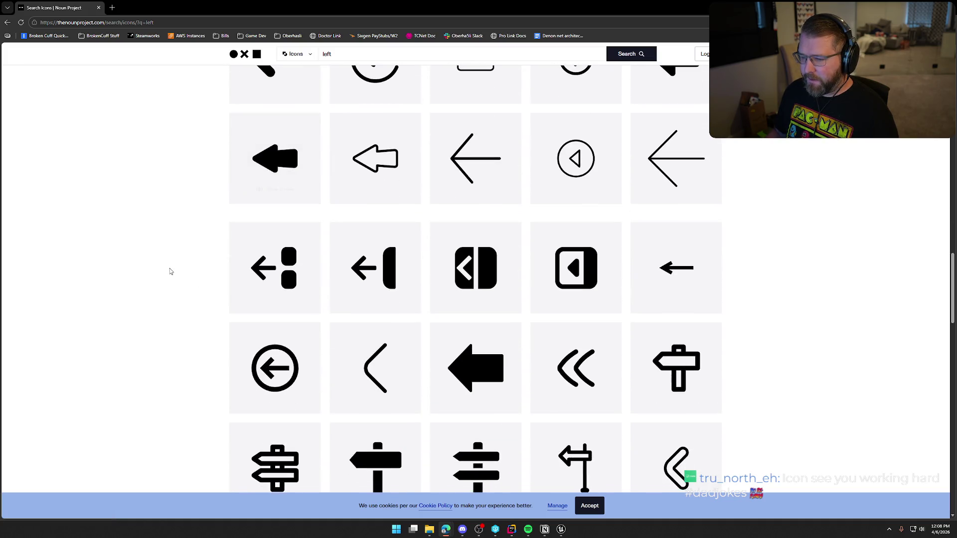
{"action": "scroll", "coordinate": [171, 267], "scroll_direction": "down", "scroll_amount": 5}
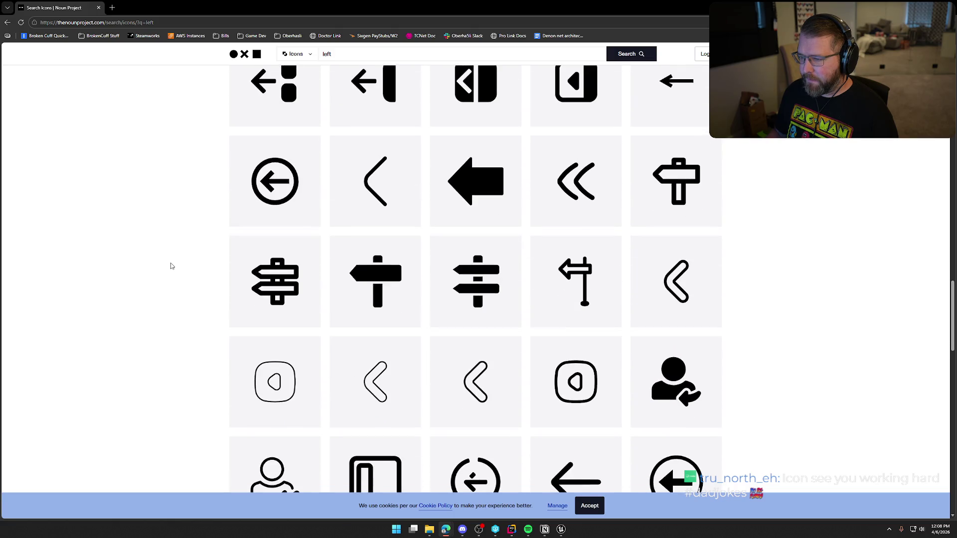
{"action": "scroll", "coordinate": [172, 266], "scroll_direction": "down", "scroll_amount": 3}
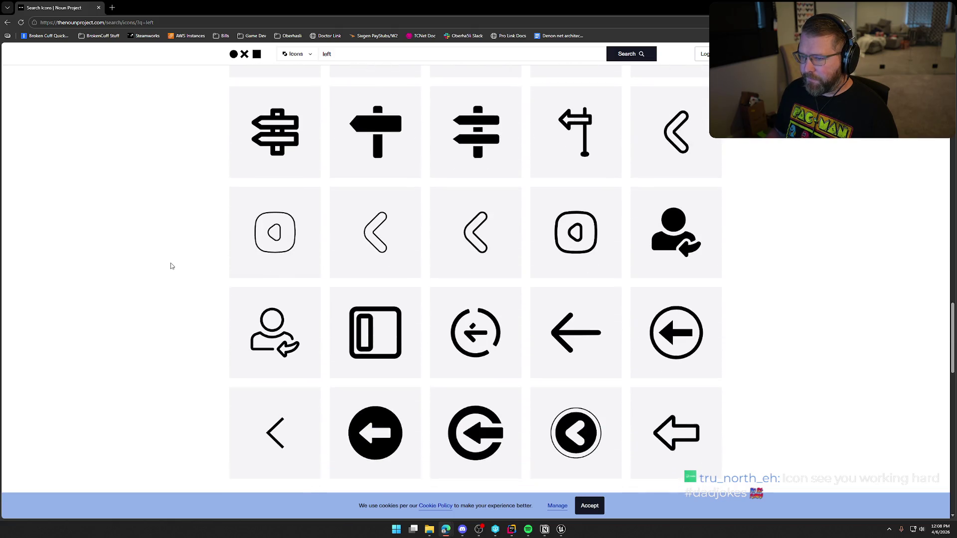
{"action": "scroll", "coordinate": [171, 267], "scroll_direction": "down", "scroll_amount": 7}
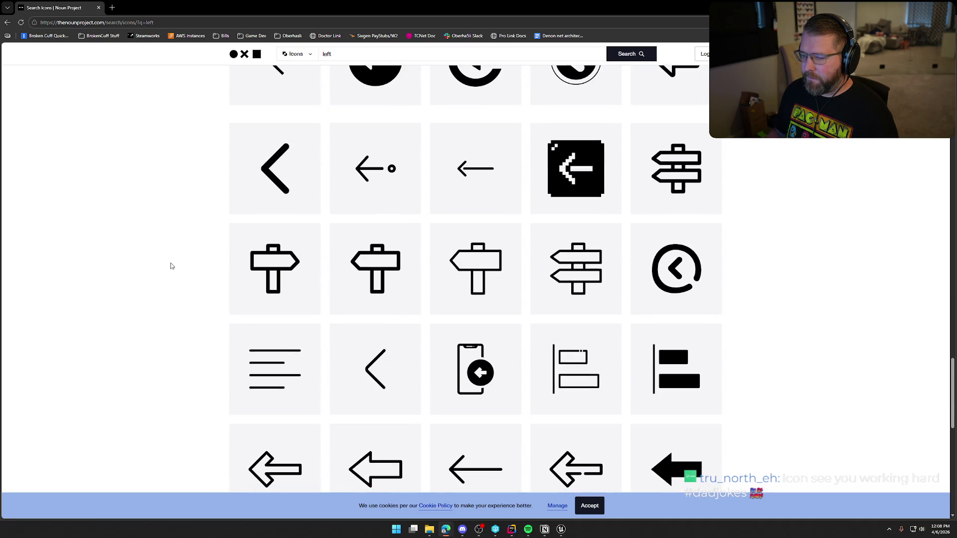
{"action": "scroll", "coordinate": [172, 266], "scroll_direction": "down", "scroll_amount": 2}
{"action": "scroll", "coordinate": [177, 261], "scroll_direction": "down", "scroll_amount": 3}
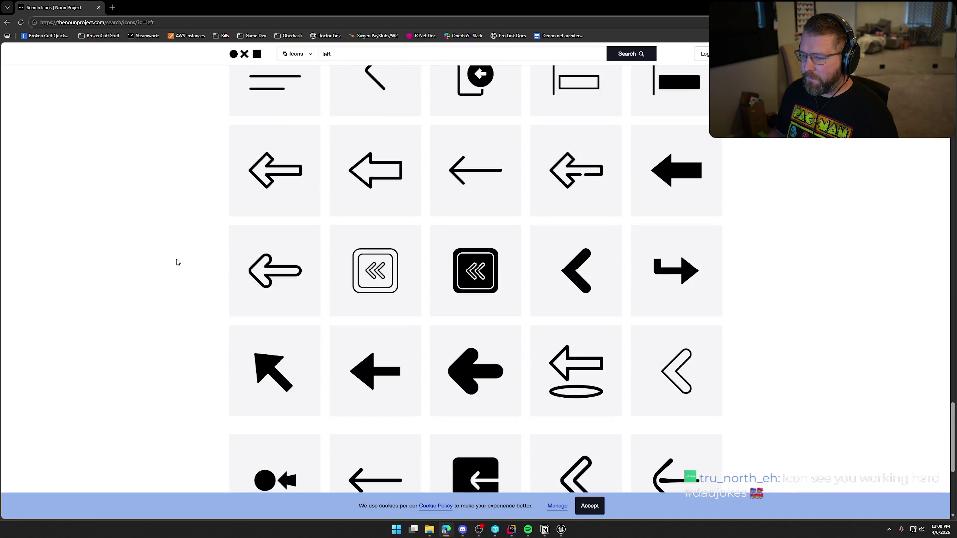
{"action": "scroll", "coordinate": [177, 262], "scroll_direction": "down", "scroll_amount": 3}
{"action": "scroll", "coordinate": [177, 262], "scroll_direction": "up", "scroll_amount": 3}
{"action": "scroll", "coordinate": [177, 262], "scroll_direction": "up", "scroll_amount": 10}
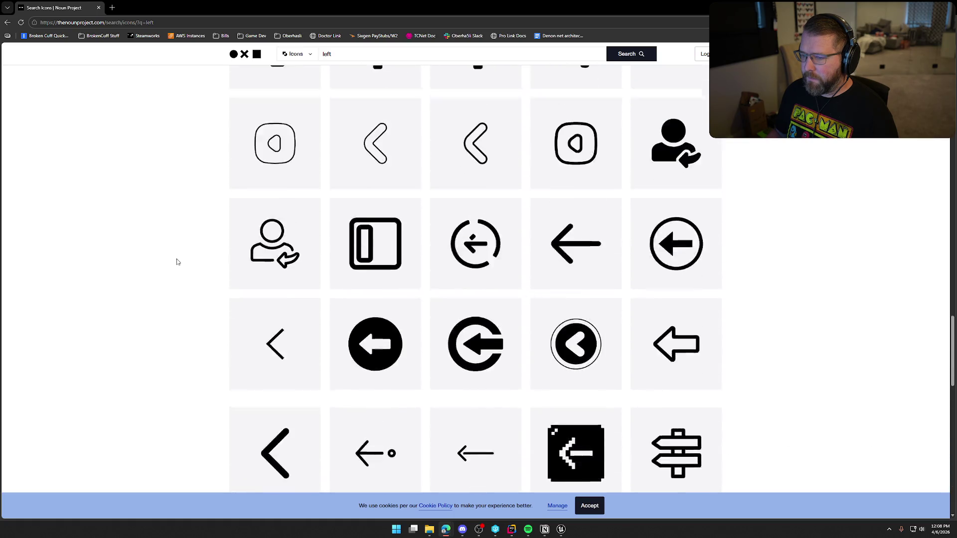
{"action": "left_click", "coordinate": [274, 214]}
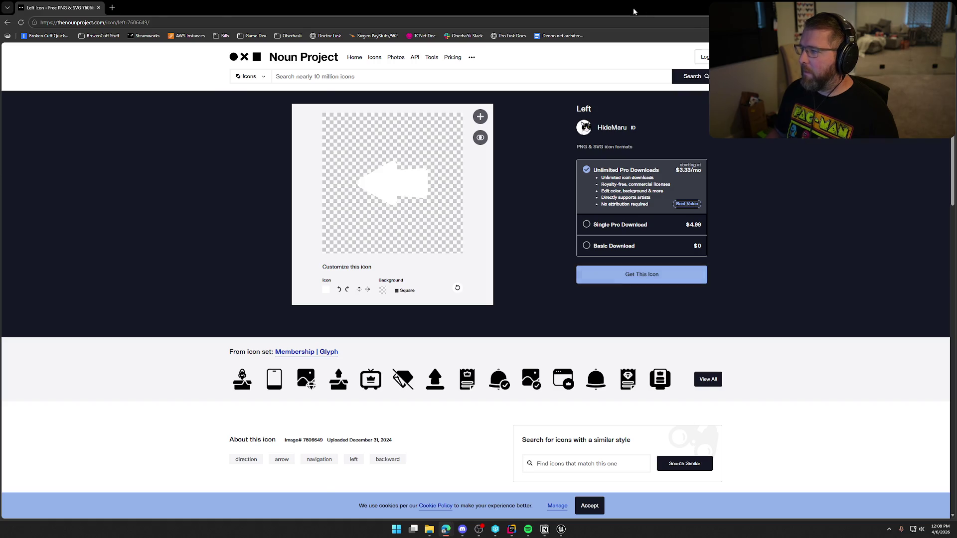
Step: Switch to JetBrains Rider showing the TrailNError solution
{"action": "key", "text": "alt+Tab"}
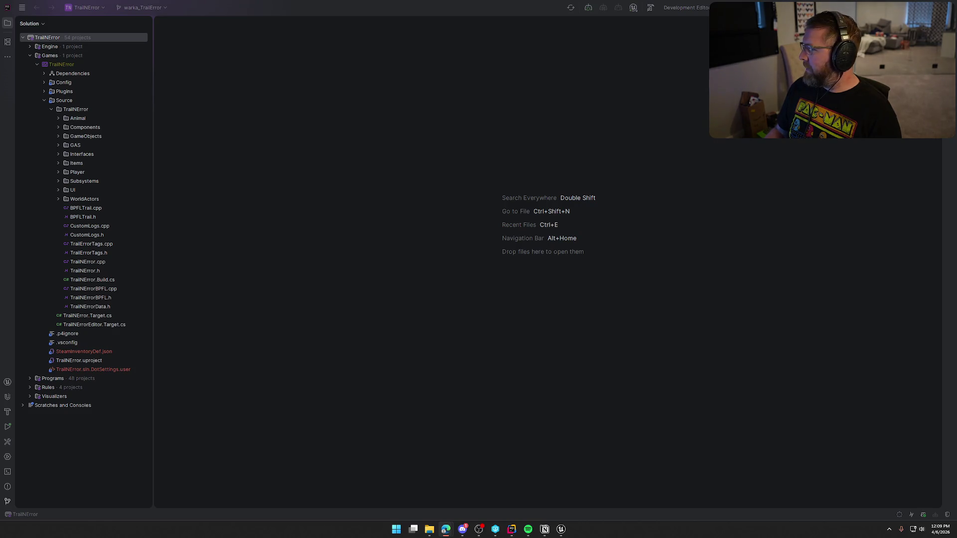
{"action": "left_click", "coordinate": [339, 167]}
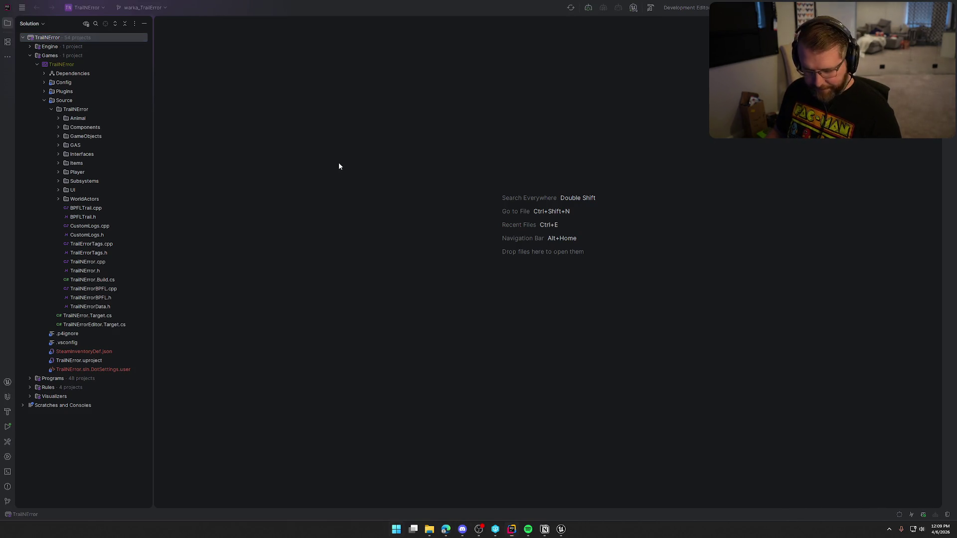
Step: Launch Adobe Photoshop from the Windows Start menu search
{"action": "key", "text": "super"}
{"action": "type", "text": "phoi"}
{"action": "key", "text": "BackSpace"}
{"action": "type", "text": "t"}
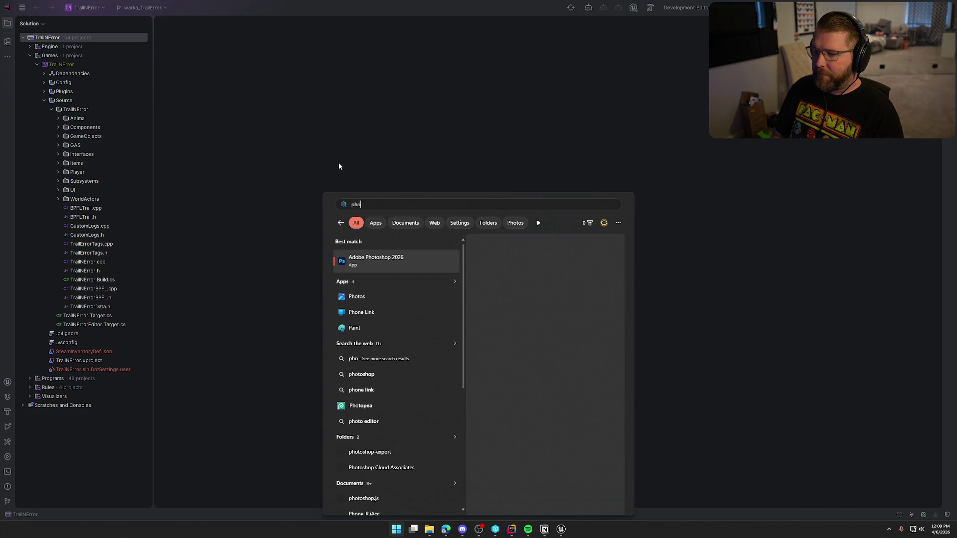
{"action": "key", "text": "Return"}
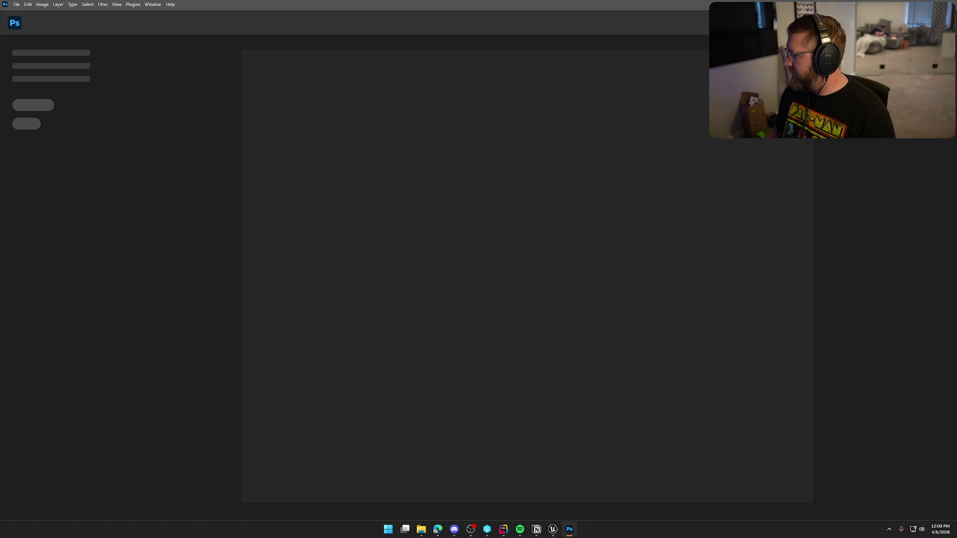
{"action": "left_click", "coordinate": [421, 530]}
Step: Open ArrowLeft.png in Photoshop and add a Drop Shadow layer style to the arrow
{"action": "left_click_drag", "start_coordinate": [238, 169], "coordinate": [206, 135]}
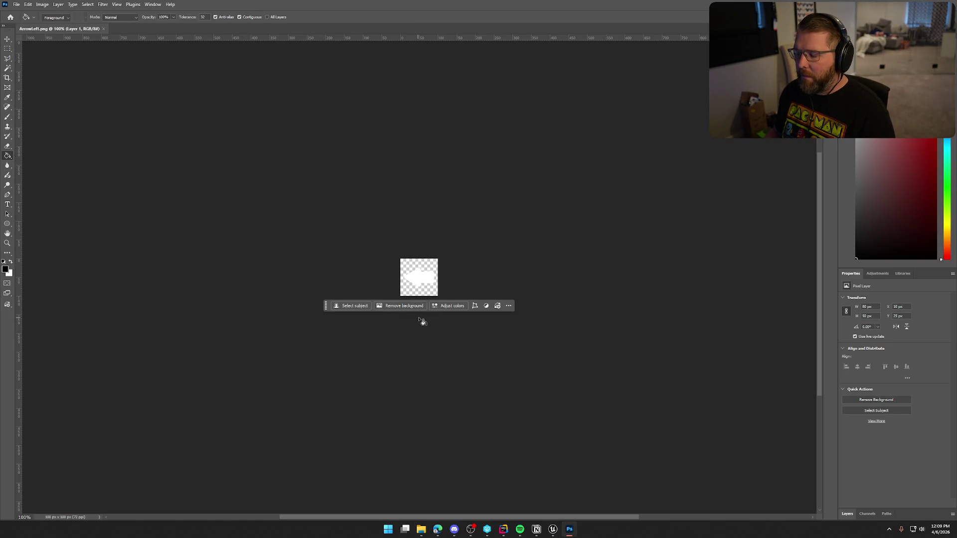
{"action": "scroll", "coordinate": [424, 321], "scroll_direction": "up", "scroll_amount": 3}
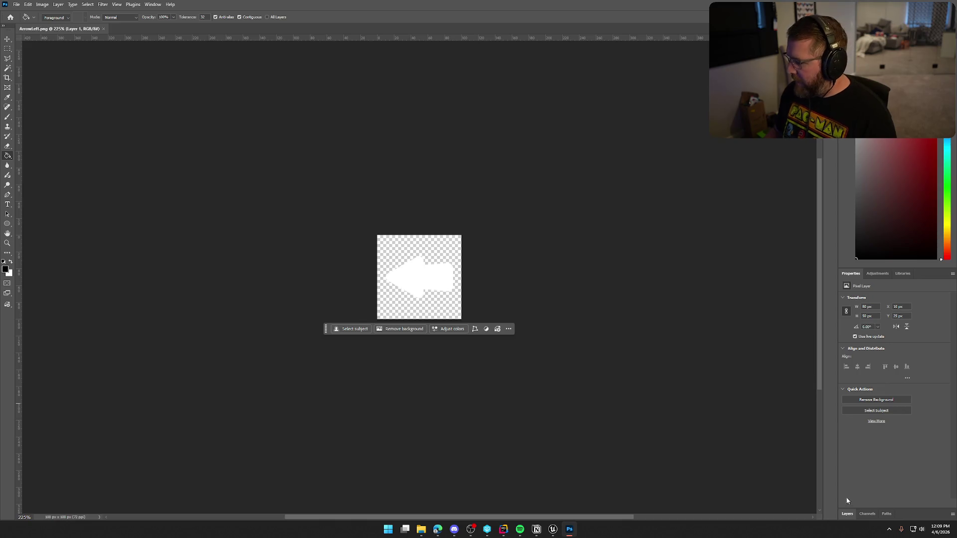
{"action": "left_click", "coordinate": [848, 514]}
{"action": "double_click", "coordinate": [890, 436]}
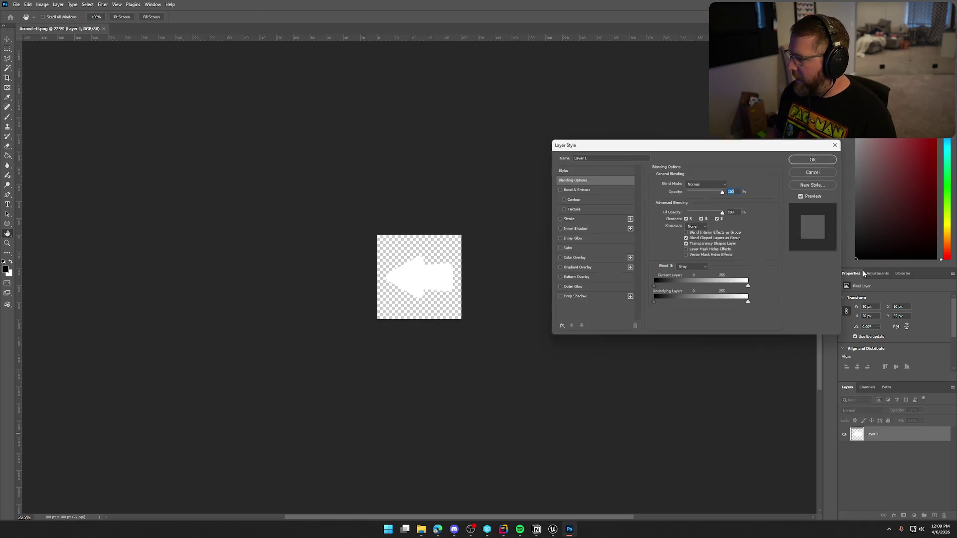
{"action": "left_click", "coordinate": [560, 297]}
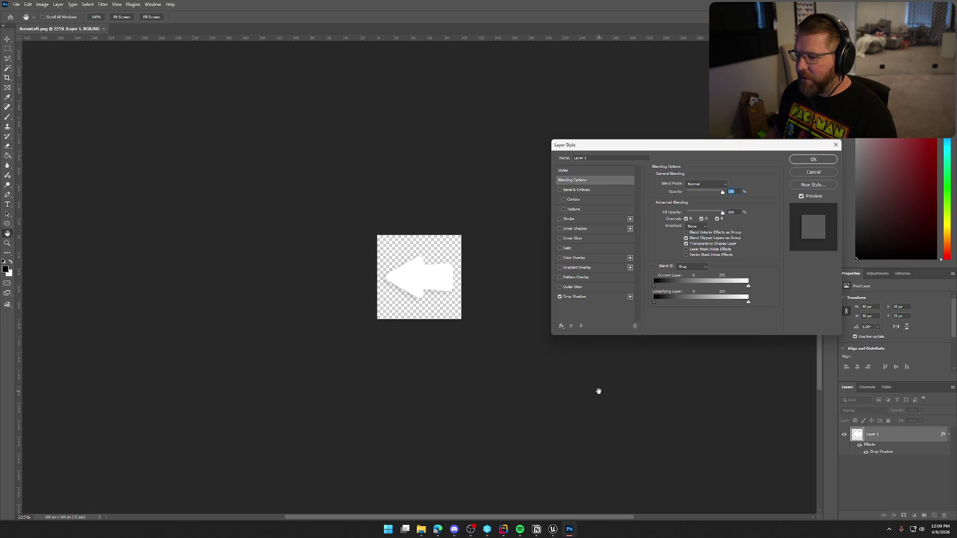
{"action": "left_click", "coordinate": [578, 299]}
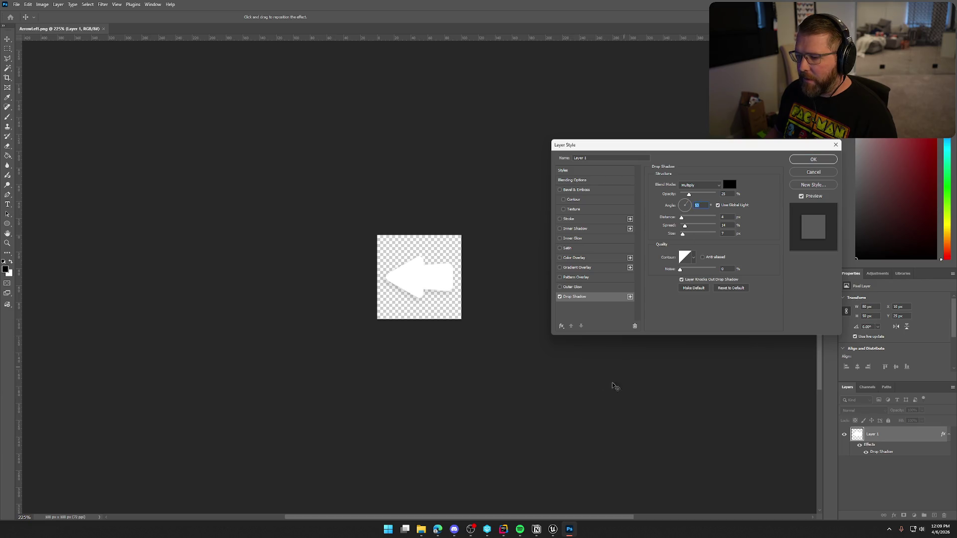
{"action": "left_click", "coordinate": [806, 160]}
Step: Quick Export the shadowed arrow as PNG, replacing ArrowLeft.png
{"action": "left_click", "coordinate": [16, 5]}
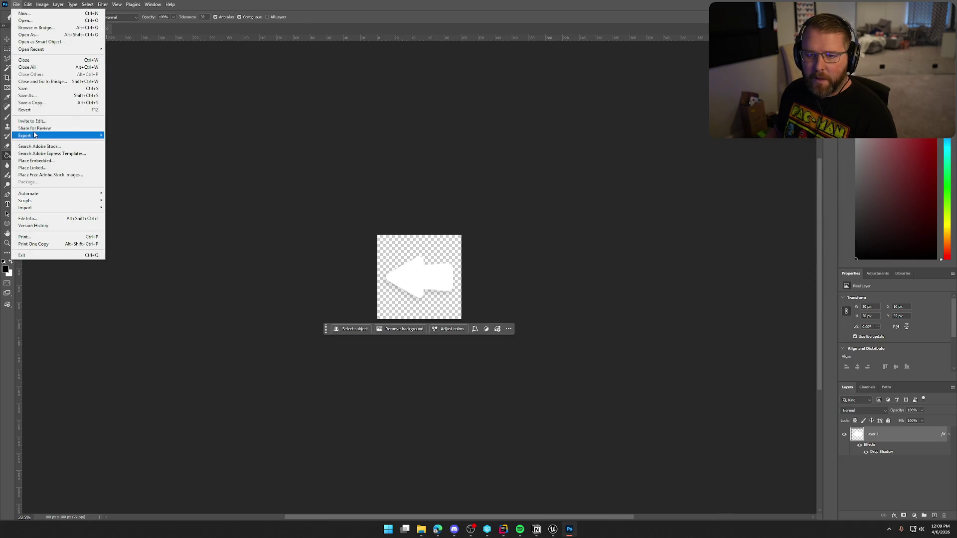
{"action": "mouse_move", "coordinate": [34, 134]}
{"action": "left_click", "coordinate": [130, 135]}
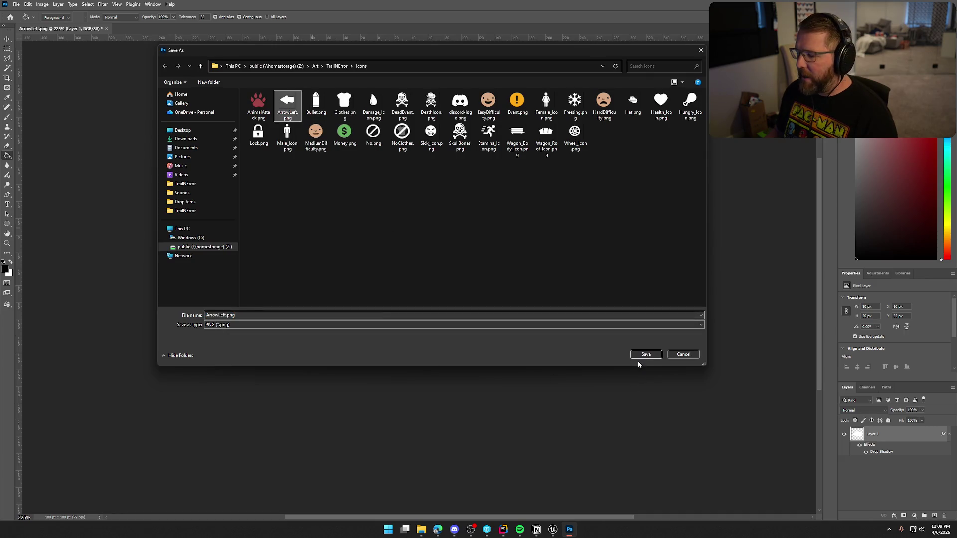
{"action": "left_click", "coordinate": [644, 355]}
{"action": "left_click", "coordinate": [492, 266]}
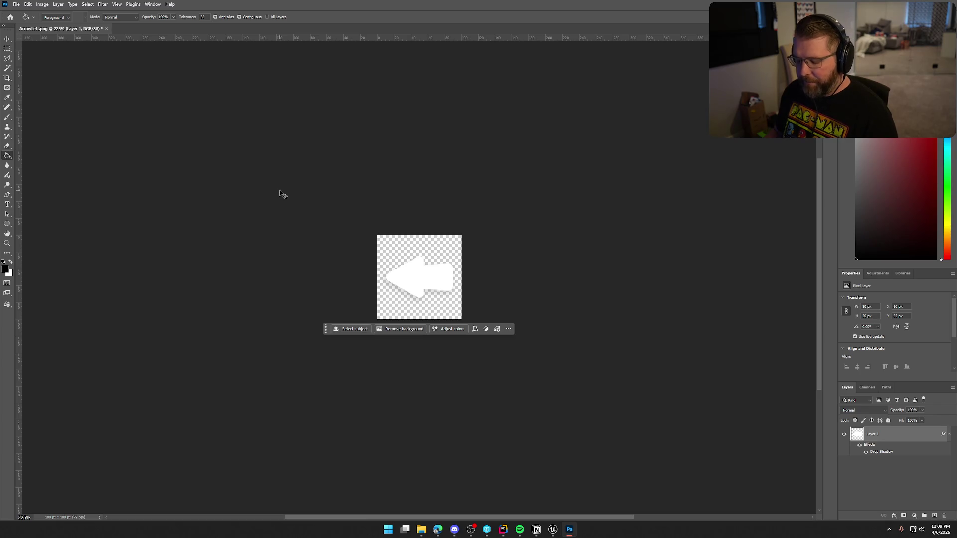
Step: Flip the arrow horizontally with Free Transform so it points right
{"action": "key", "text": "ctrl+t"}
{"action": "right_click", "coordinate": [420, 276]}
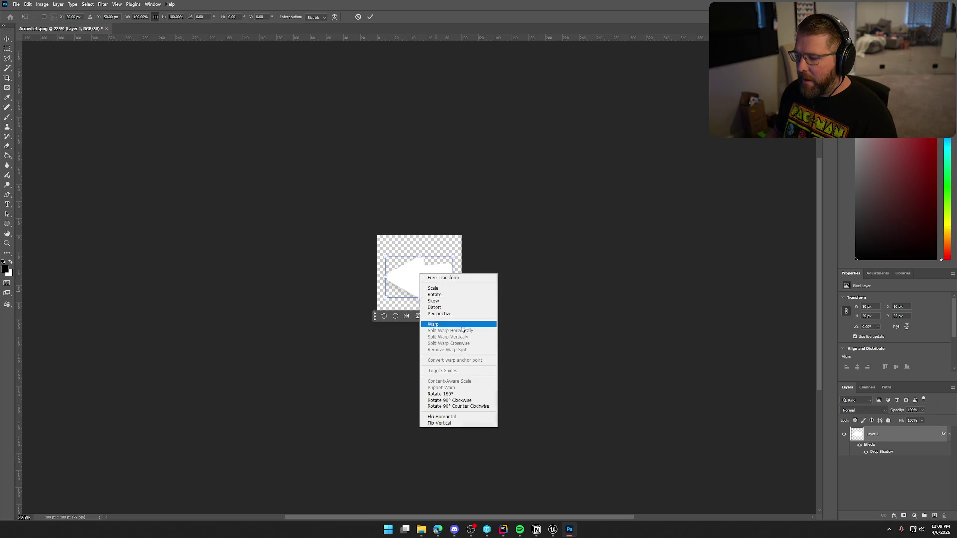
{"action": "left_click", "coordinate": [464, 417]}
{"action": "key", "text": "Return"}
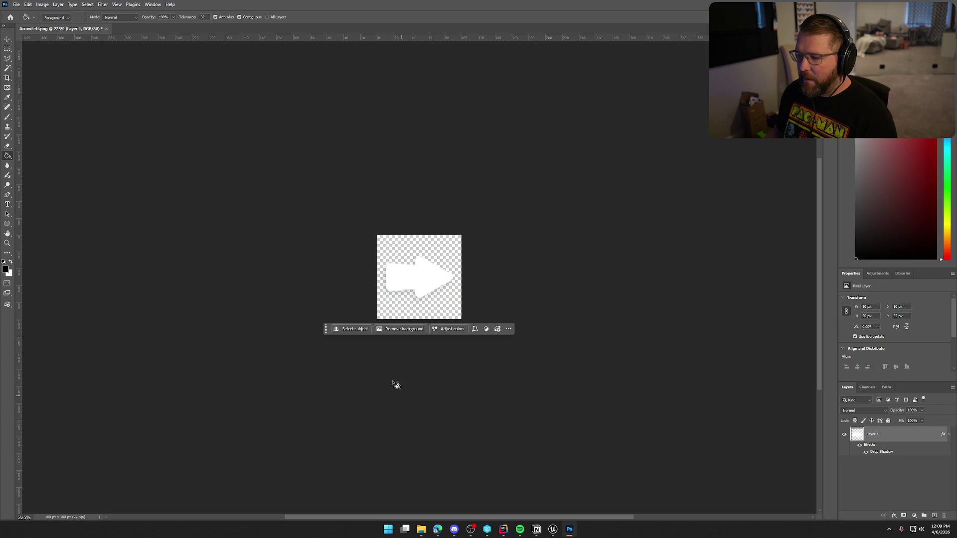
Step: Quick Export the flipped arrow as ArrowRight.png
{"action": "left_click", "coordinate": [16, 5]}
{"action": "mouse_move", "coordinate": [60, 135]}
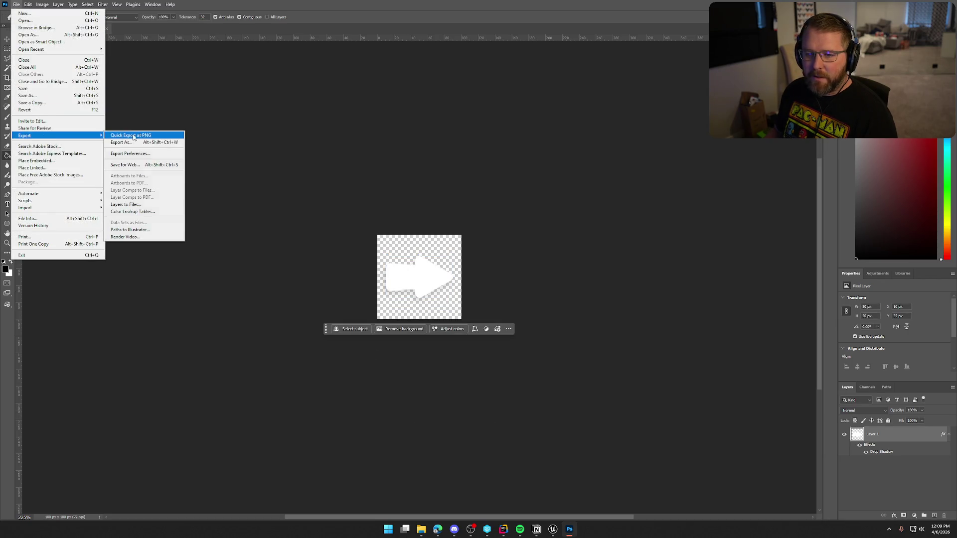
{"action": "left_click", "coordinate": [131, 138]}
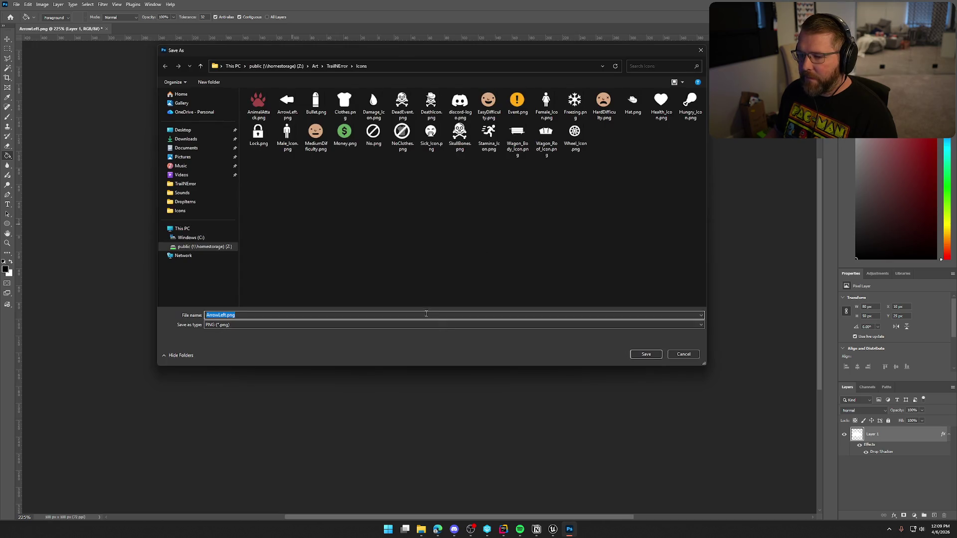
{"action": "key", "text": "Right"}
{"action": "type", "text": "Right"}
{"action": "key", "text": "Return"}
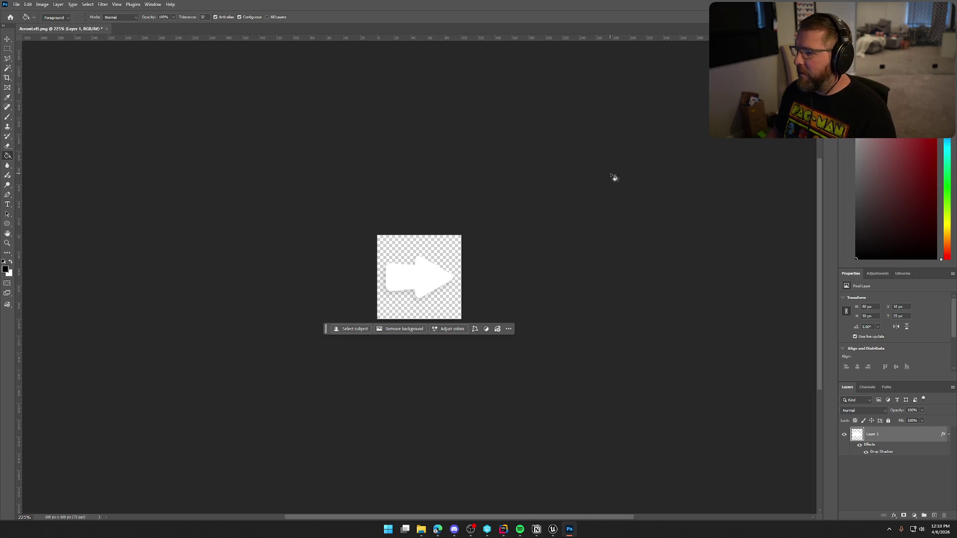
Step: Quit Photoshop without saving and return to Unreal Editor
{"action": "key", "text": "ctrl+q"}
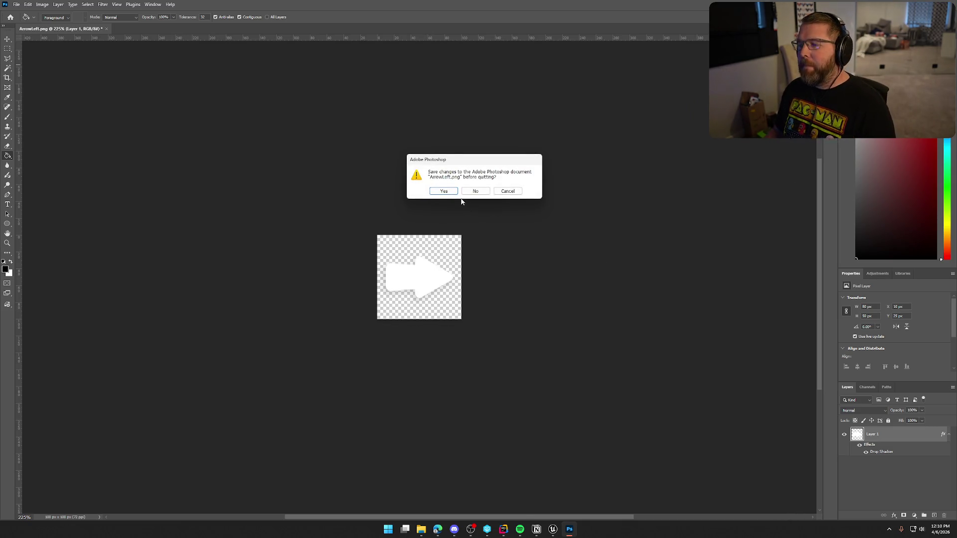
{"action": "left_click", "coordinate": [475, 191]}
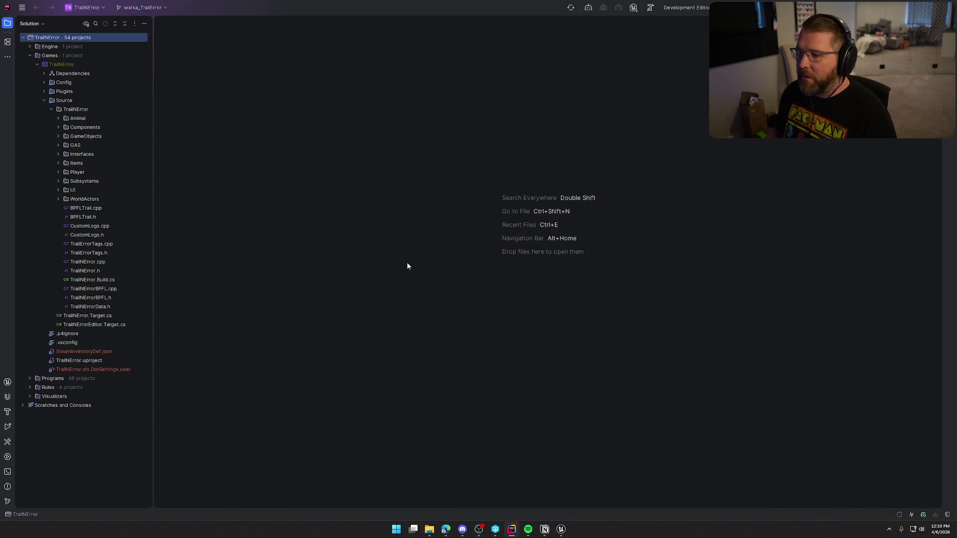
{"action": "left_click", "coordinate": [560, 530]}
Step: Import ArrowLeft.png and ArrowRight.png into the Assets/Icons folder
{"action": "key", "text": "ctrl+space"}
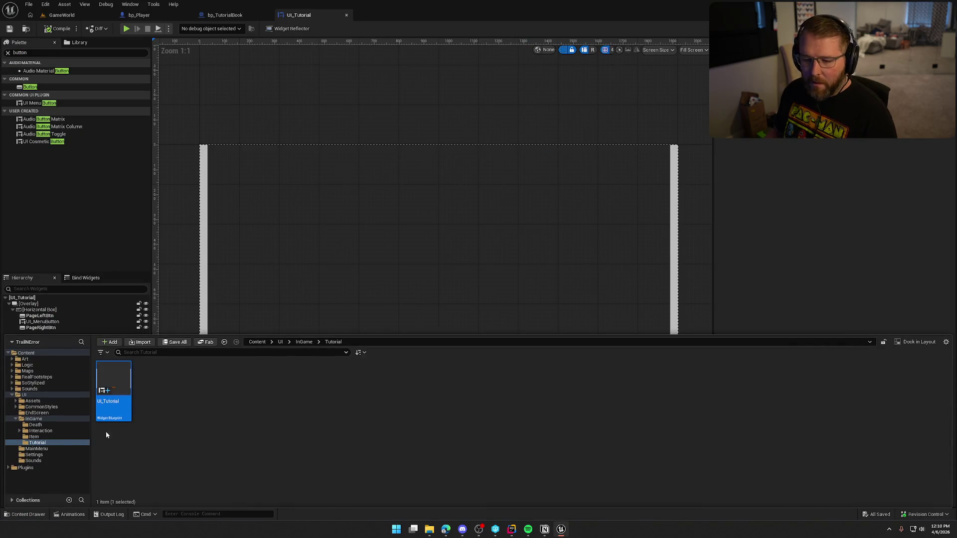
{"action": "left_click", "coordinate": [32, 401]}
{"action": "double_click", "coordinate": [190, 391]}
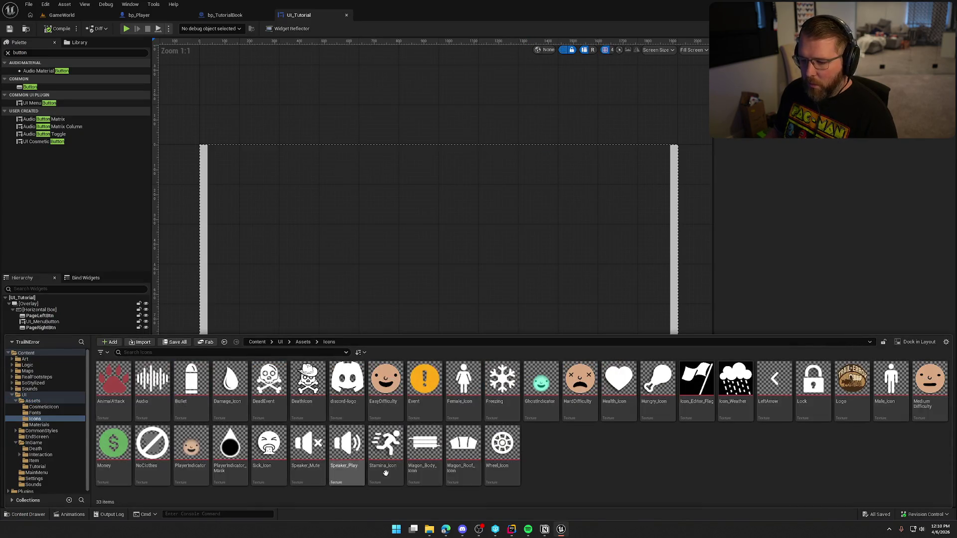
{"action": "left_click_drag", "start_coordinate": [560, 529], "coordinate": [763, 466]}
{"action": "left_click_drag", "start_coordinate": [592, 455], "coordinate": [602, 449]}
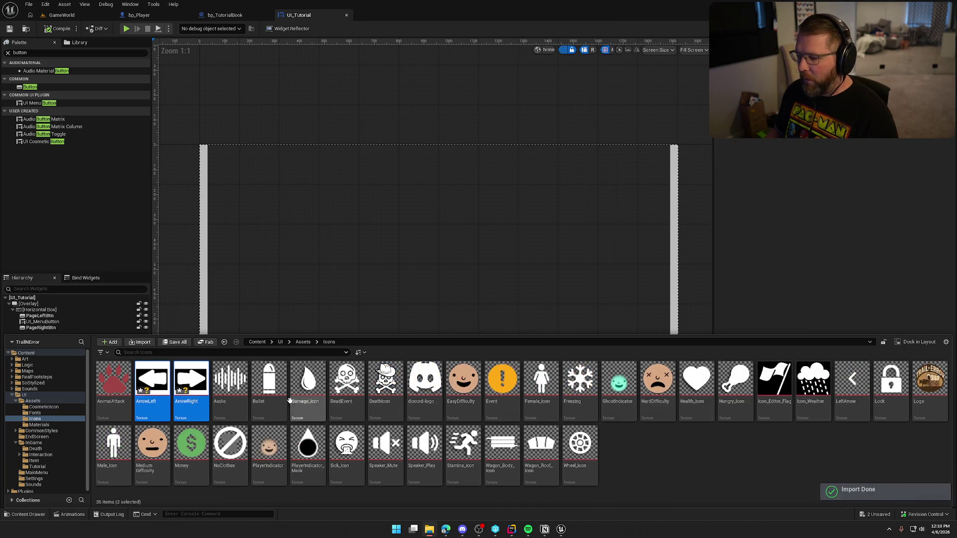
Step: Open both arrow textures in the Texture2D Matrix Editor and remove the Brightness column
{"action": "right_click", "coordinate": [186, 378]}
{"action": "mouse_move", "coordinate": [251, 243]}
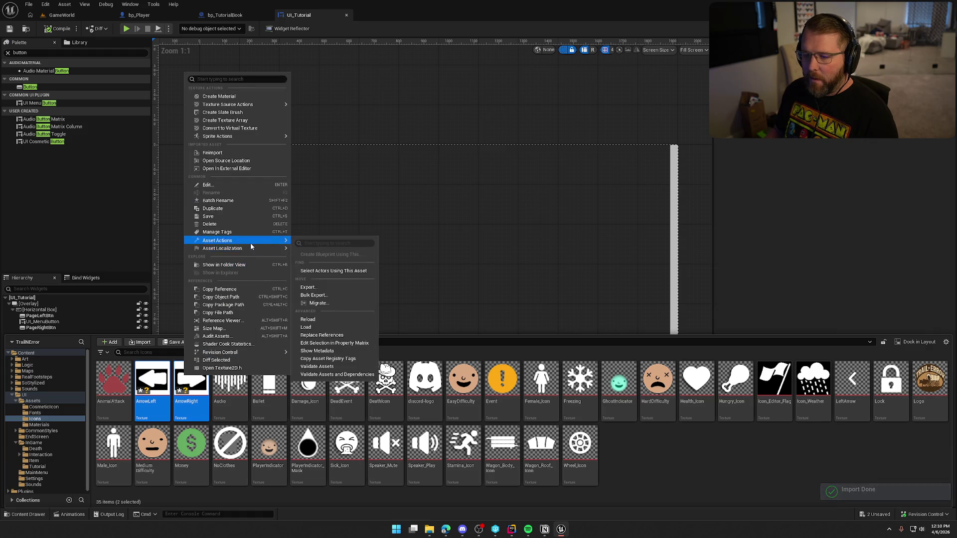
{"action": "left_click", "coordinate": [335, 343]}
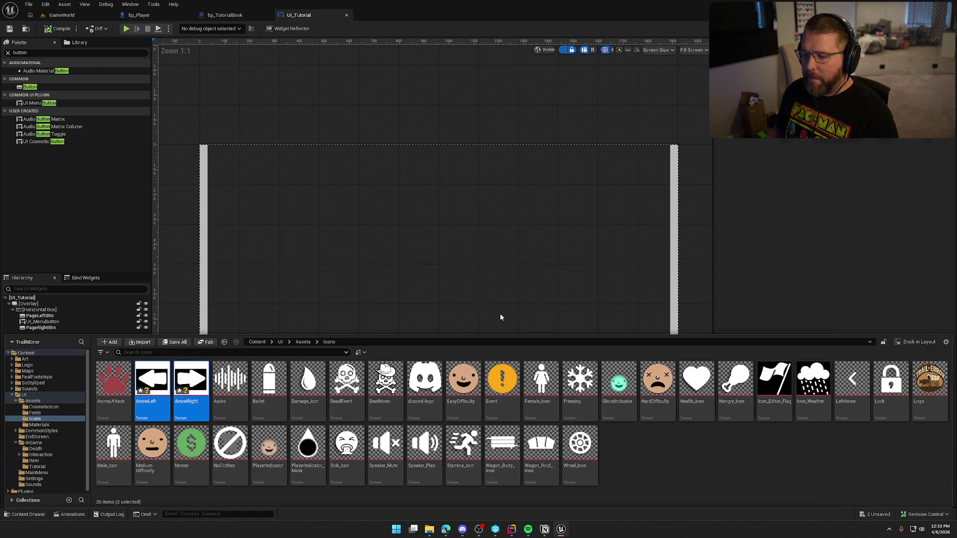
{"action": "left_click", "coordinate": [631, 77]}
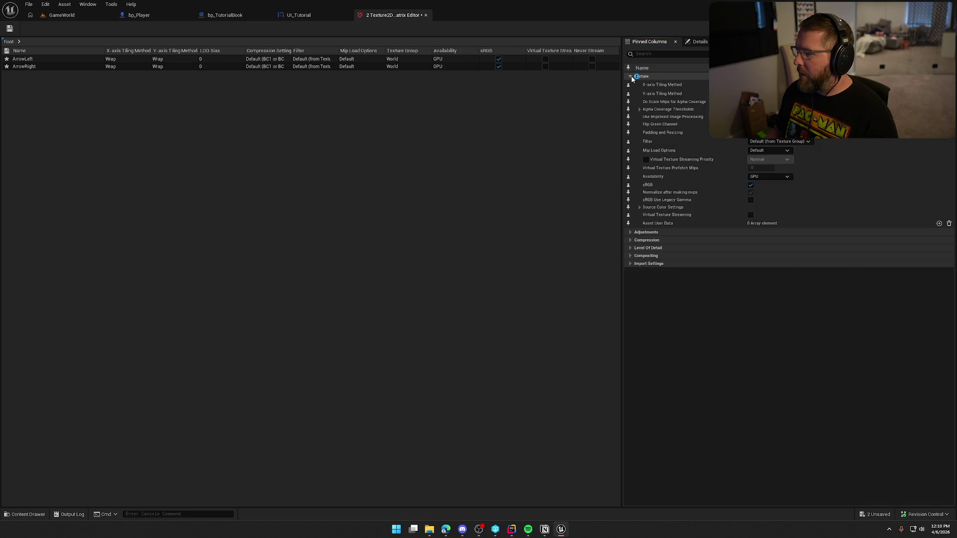
{"action": "left_click", "coordinate": [631, 76]}
{"action": "left_click", "coordinate": [631, 84]}
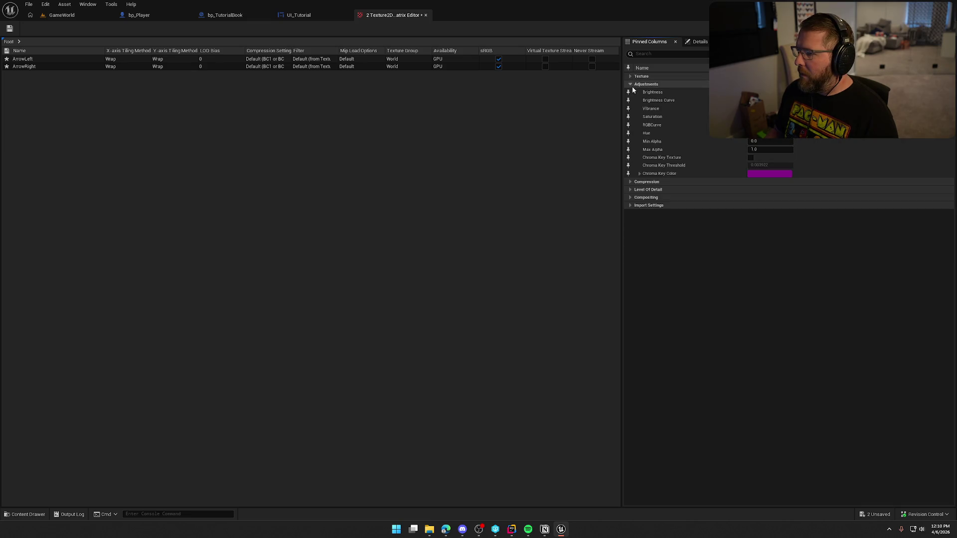
{"action": "left_click", "coordinate": [628, 92]}
{"action": "left_click", "coordinate": [631, 85]}
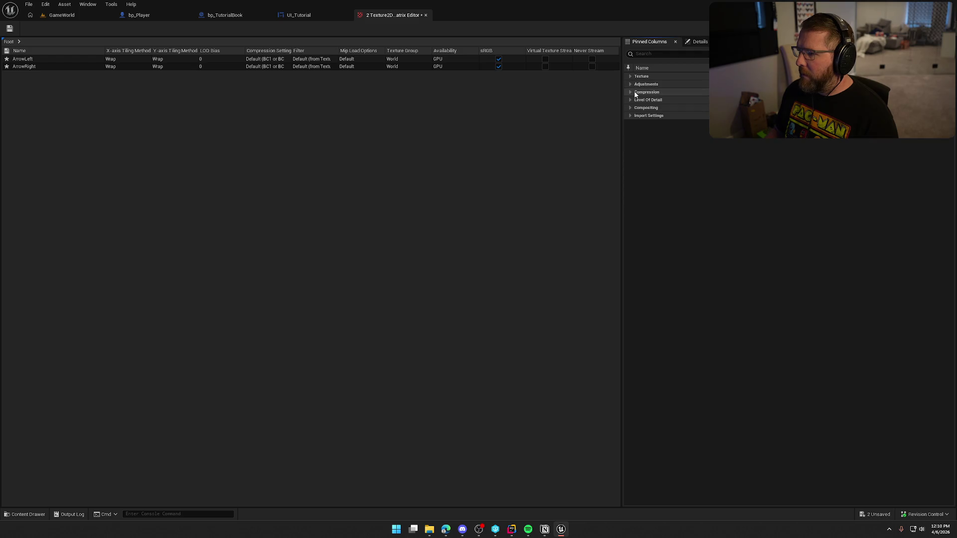
Step: Pin Mip Gen Settings as a column, leaving downscale at Default
{"action": "left_click", "coordinate": [630, 101]}
{"action": "left_click", "coordinate": [768, 149]}
{"action": "key", "text": "Escape"}
{"action": "left_click", "coordinate": [629, 117]}
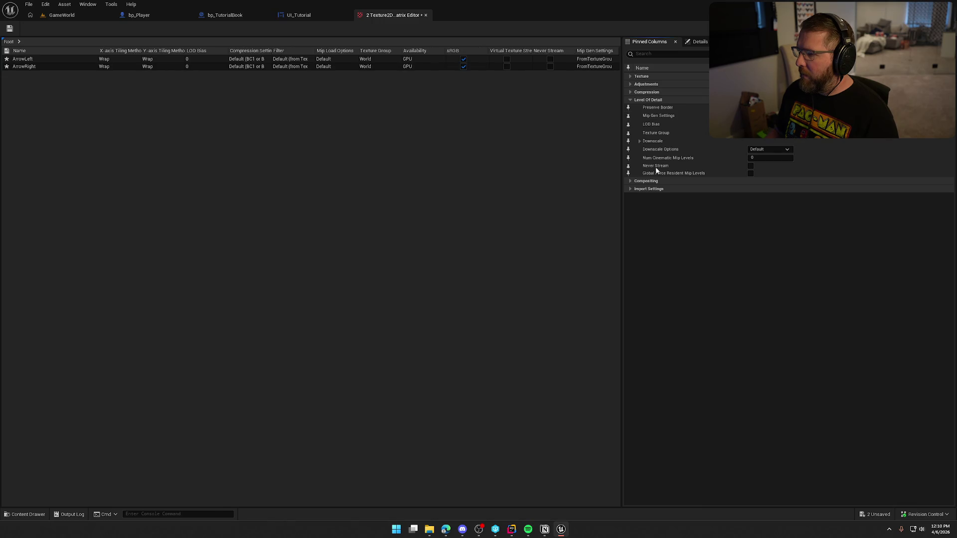
{"action": "left_click", "coordinate": [594, 59]}
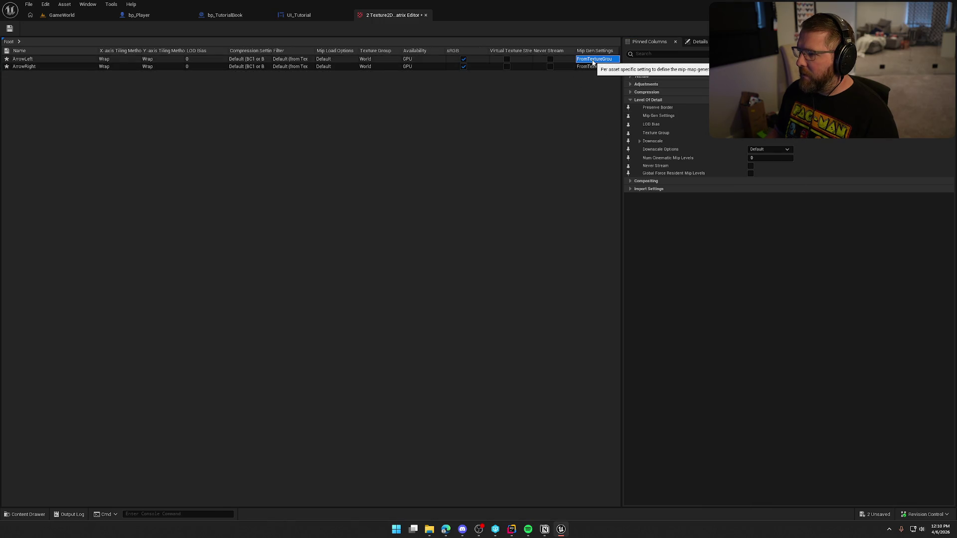
{"action": "left_click", "coordinate": [643, 188]}
{"action": "left_click", "coordinate": [643, 181]}
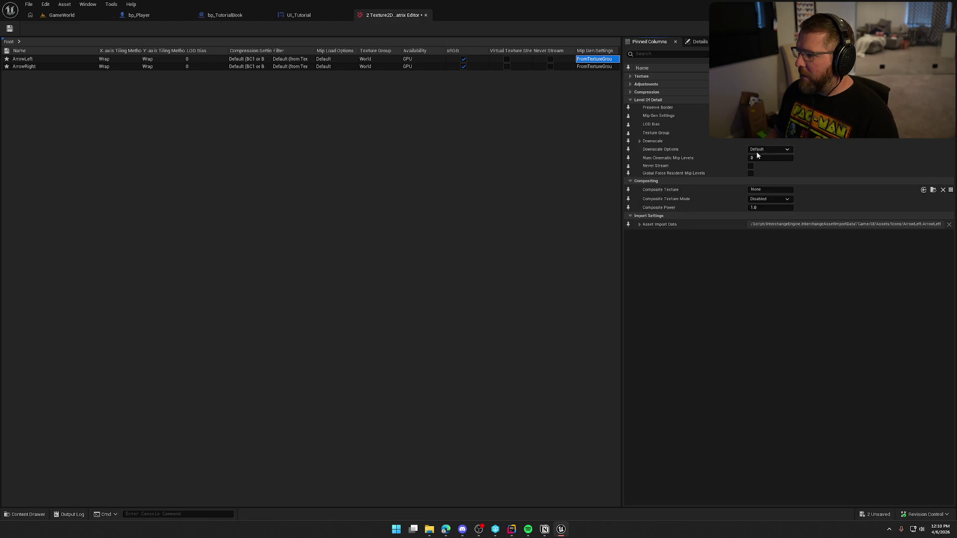
Step: Set the Texture Group of ArrowLeft and ArrowRight to UI, then save
{"action": "left_click", "coordinate": [765, 135]}
{"action": "left_click", "coordinate": [754, 263]}
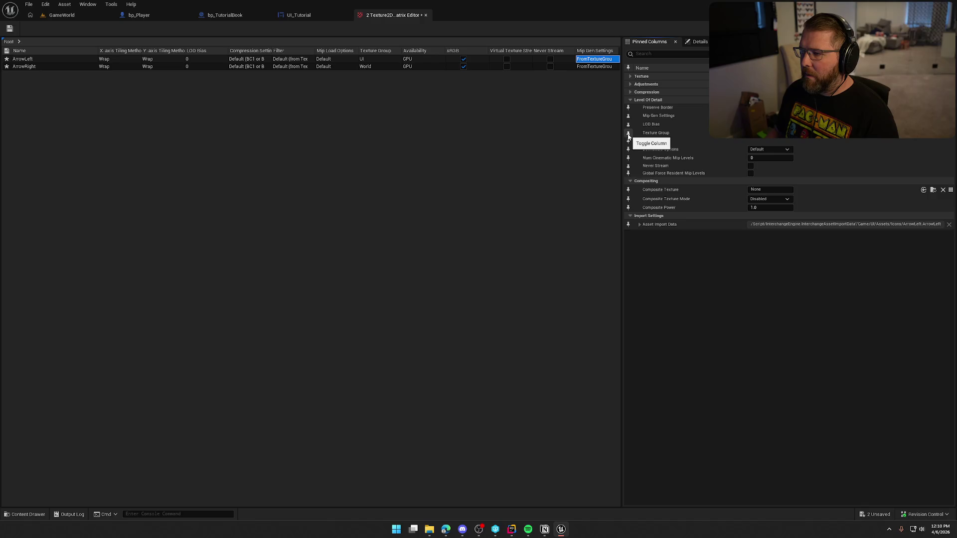
{"action": "left_click", "coordinate": [629, 135]}
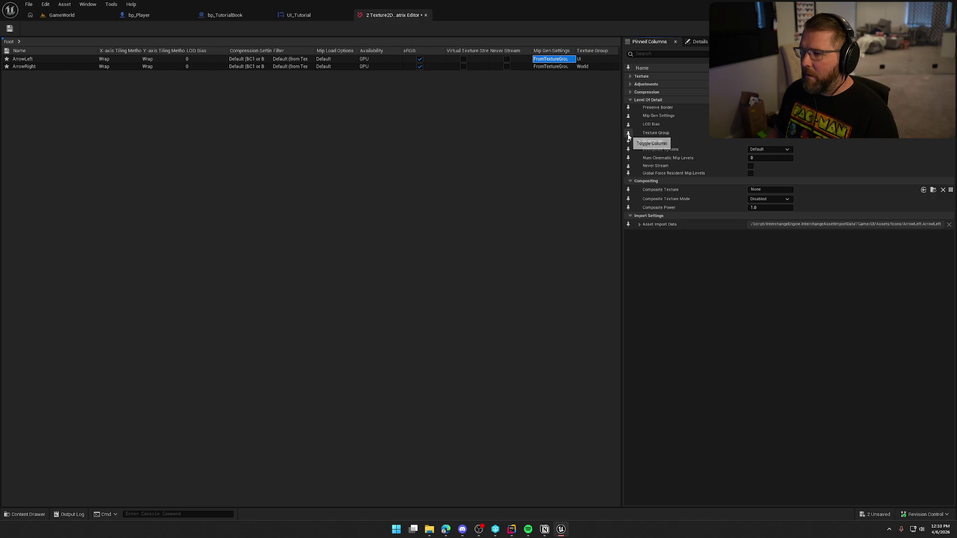
{"action": "left_click", "coordinate": [593, 67]}
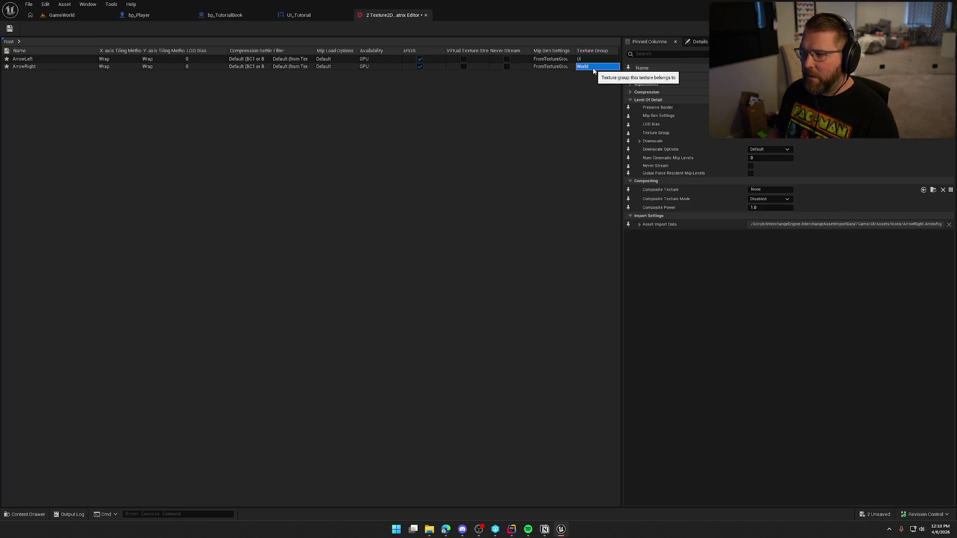
{"action": "left_click", "coordinate": [593, 66]}
{"action": "left_click", "coordinate": [593, 67]}
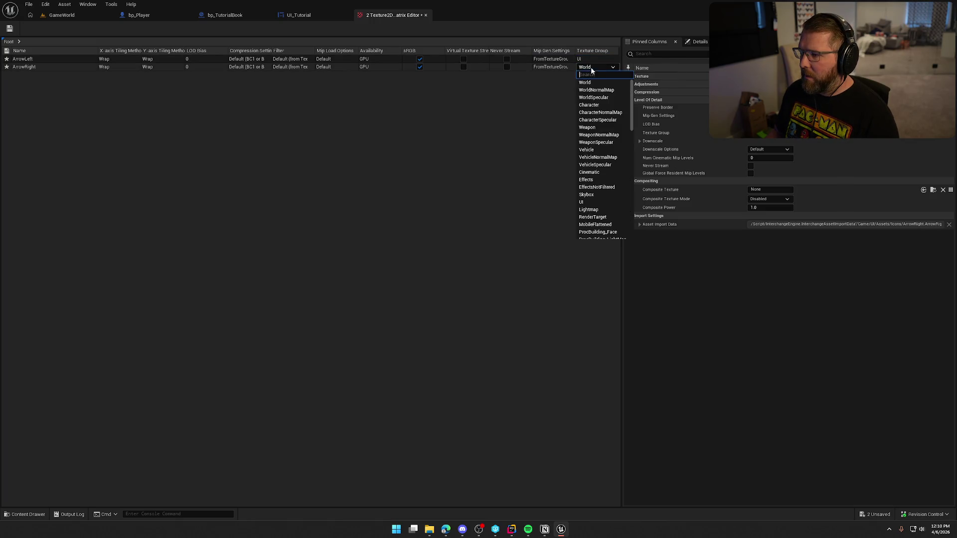
{"action": "left_click", "coordinate": [603, 203]}
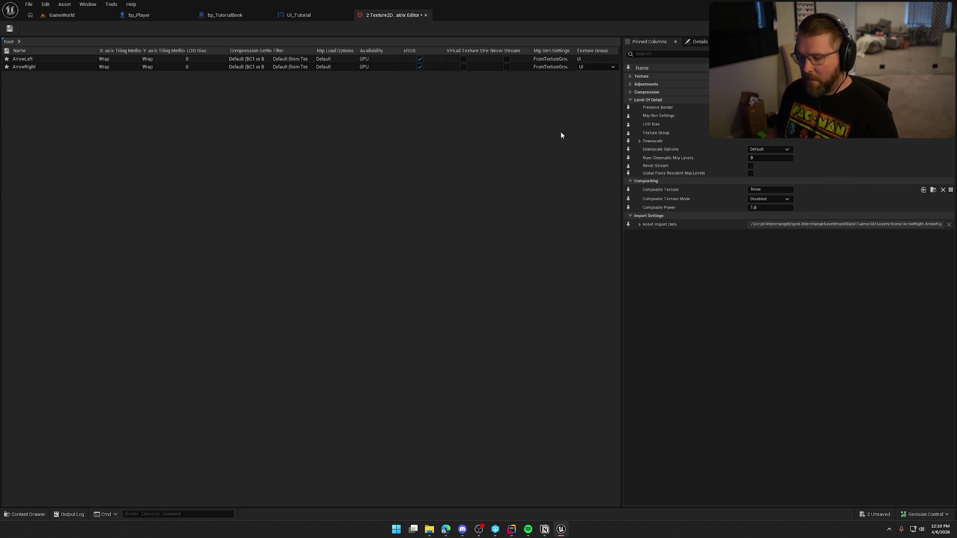
{"action": "key", "text": "ctrl+s"}
{"action": "middle_click", "coordinate": [399, 19]}
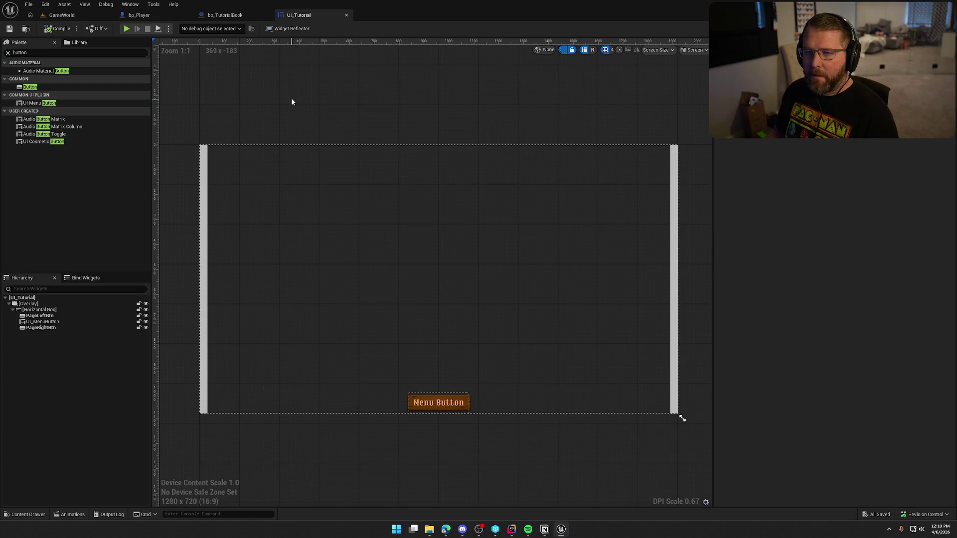
Step: Add an Image widget from the Palette inside PageLeftBtn
{"action": "key", "text": "ctrl+space"}
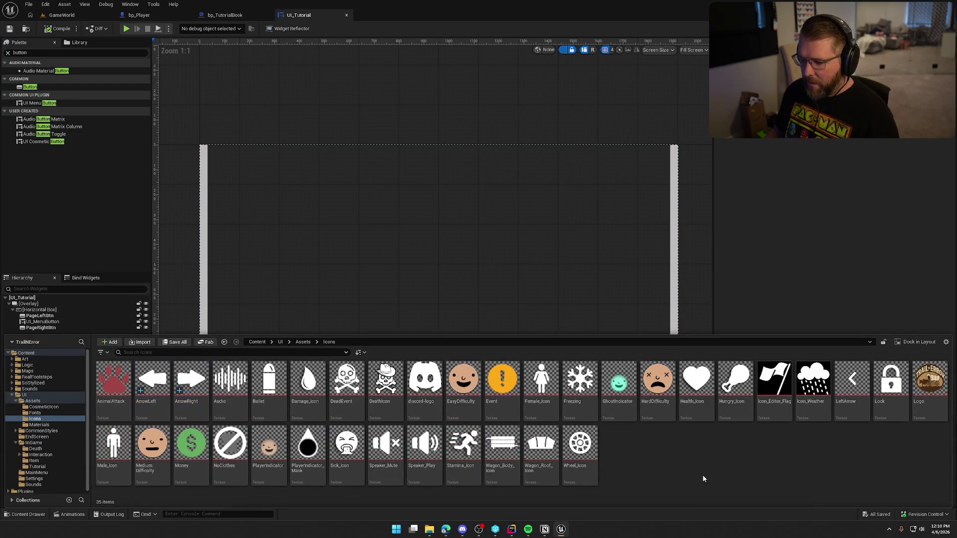
{"action": "left_click", "coordinate": [48, 316]}
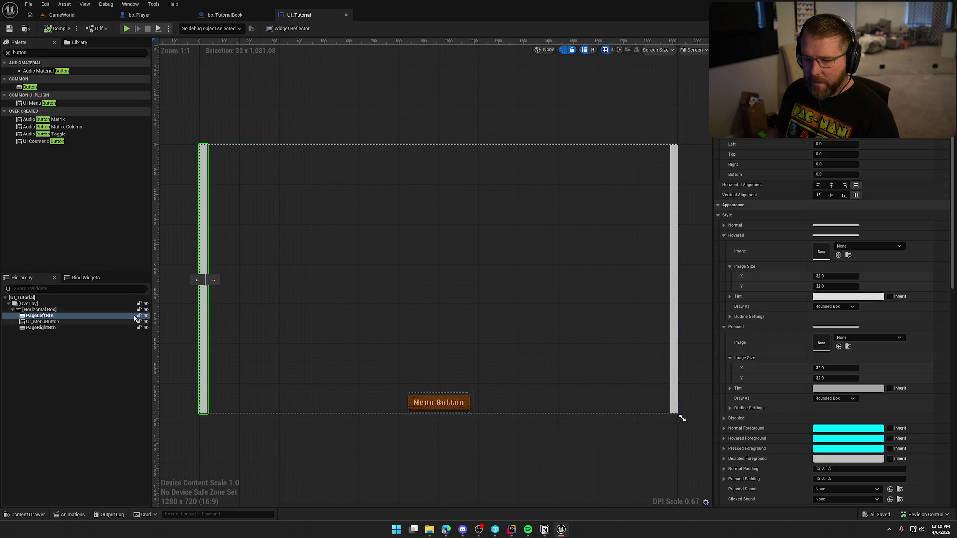
{"action": "left_click", "coordinate": [15, 53]}
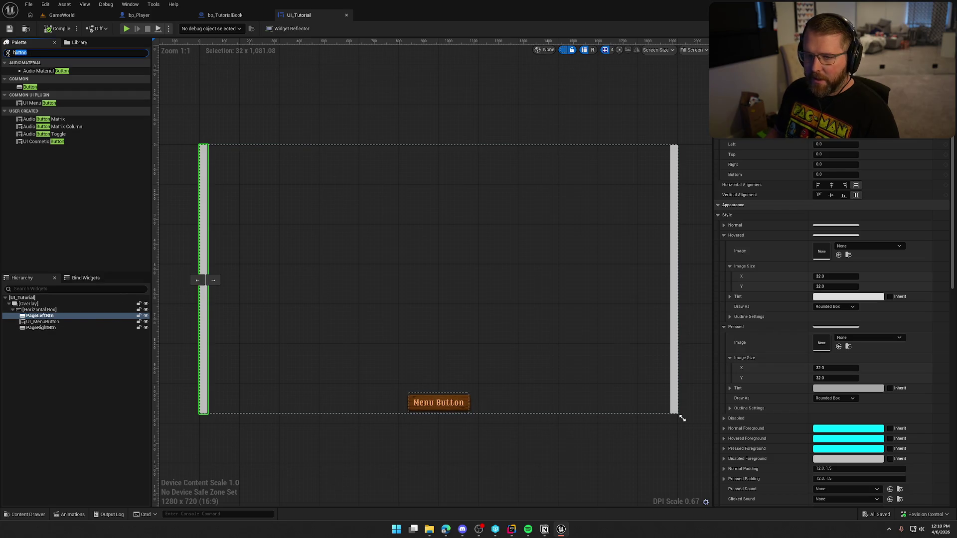
{"action": "type", "text": "image"}
{"action": "left_click_drag", "start_coordinate": [30, 71], "coordinate": [48, 316]}
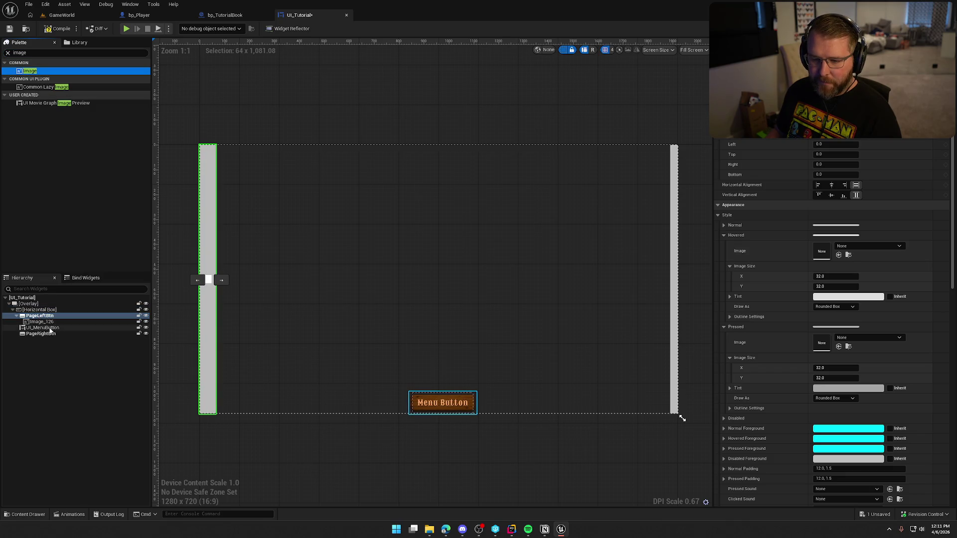
Step: Assign the ArrowLeft texture as the image's Brush
{"action": "key", "text": "ctrl+space"}
{"action": "left_click_drag", "start_coordinate": [152, 382], "coordinate": [822, 180]}
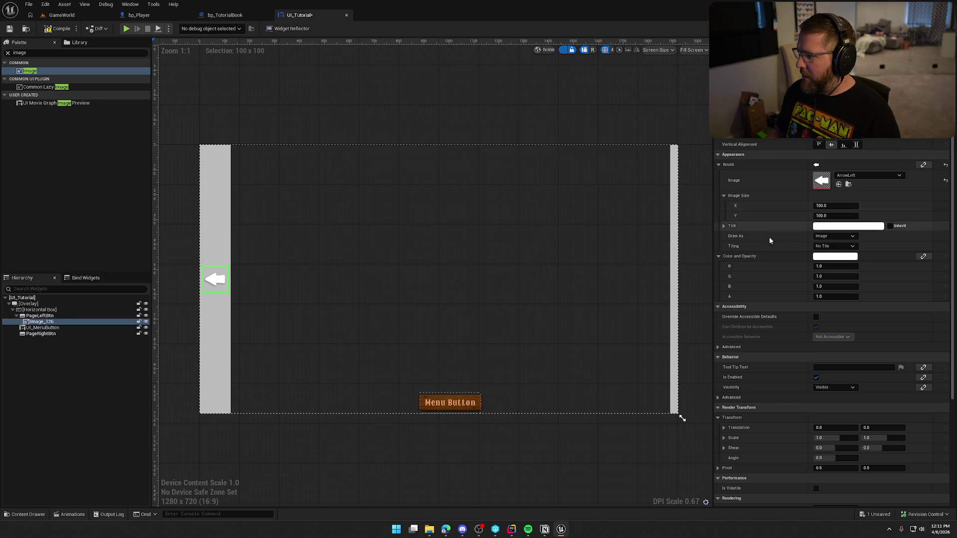
{"action": "left_click", "coordinate": [219, 326]}
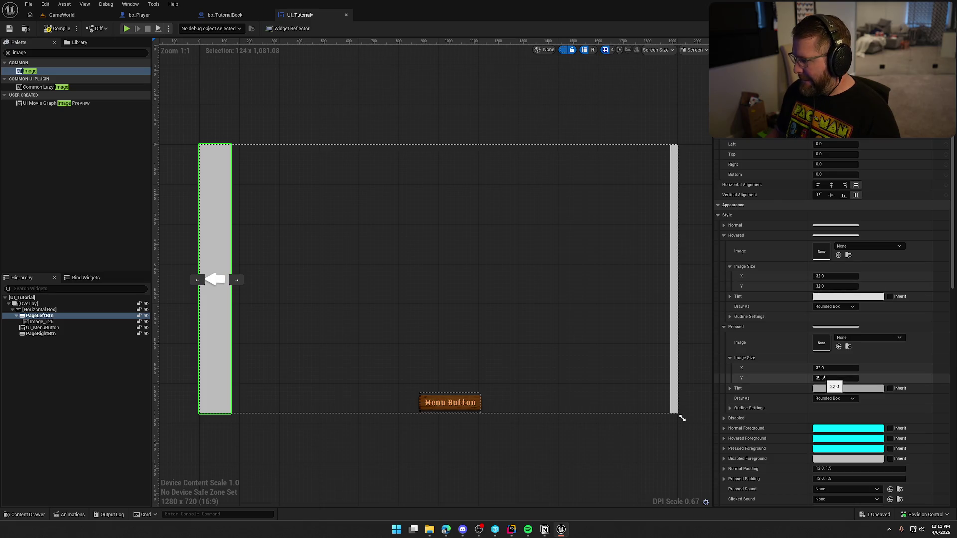
Step: Set PageLeftBtn's Normal style Draw As to None
{"action": "left_click", "coordinate": [725, 239]}
{"action": "left_click", "coordinate": [725, 245]}
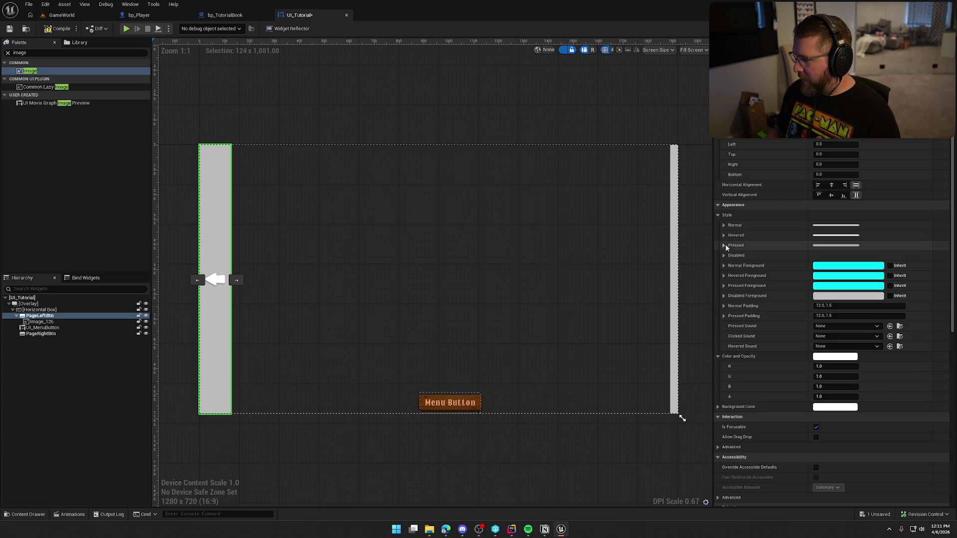
{"action": "left_click", "coordinate": [724, 225]}
{"action": "left_click", "coordinate": [836, 297]}
{"action": "left_click", "coordinate": [828, 280]}
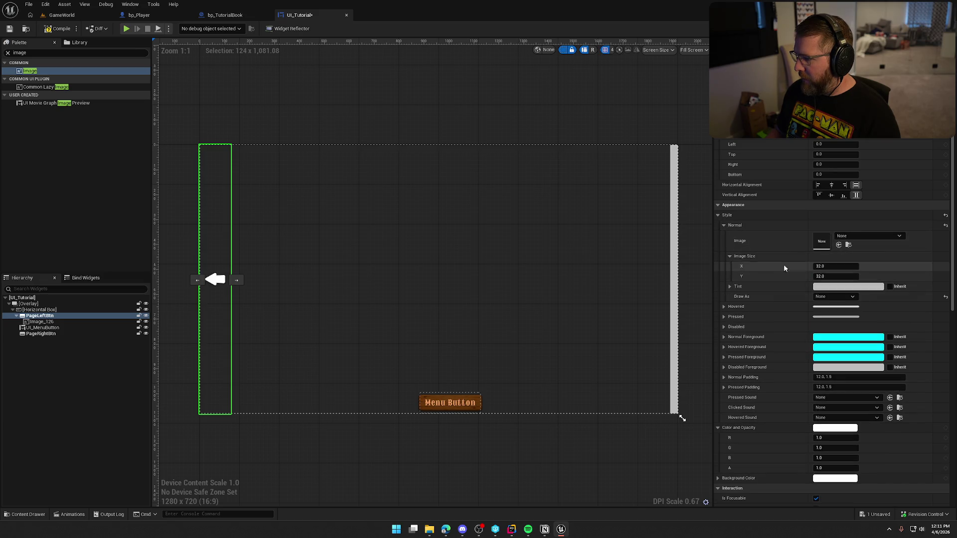
{"action": "left_click", "coordinate": [724, 225]}
Step: Copy the Normal style to Hovered and Pressed, set padding to 0, and delete PageRightBtn
{"action": "left_click", "coordinate": [725, 236]}
{"action": "left_click", "coordinate": [725, 237]}
{"action": "left_click", "coordinate": [736, 235], "text": "shift"}
{"action": "left_click", "coordinate": [736, 245], "text": "shift"}
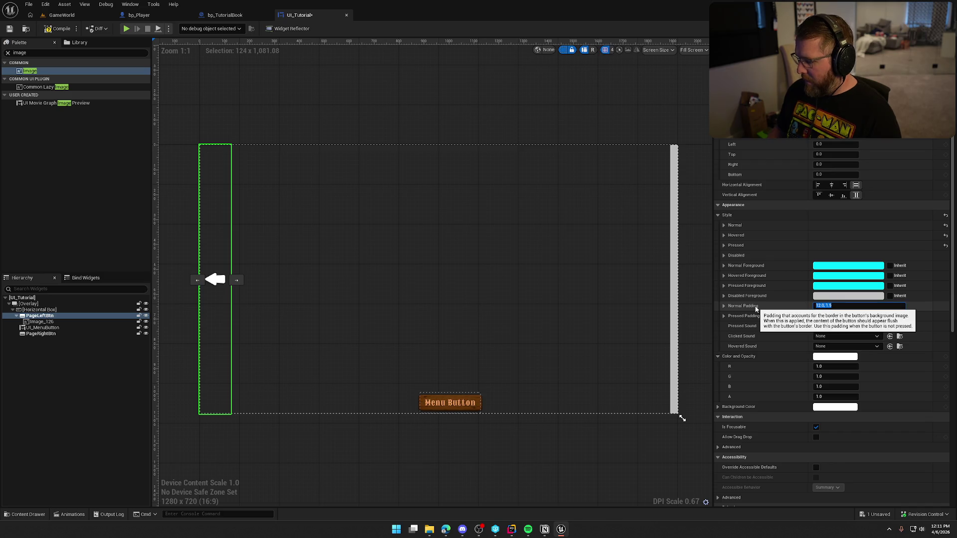
{"action": "type", "text": "0"}
{"action": "key", "text": "Return"}
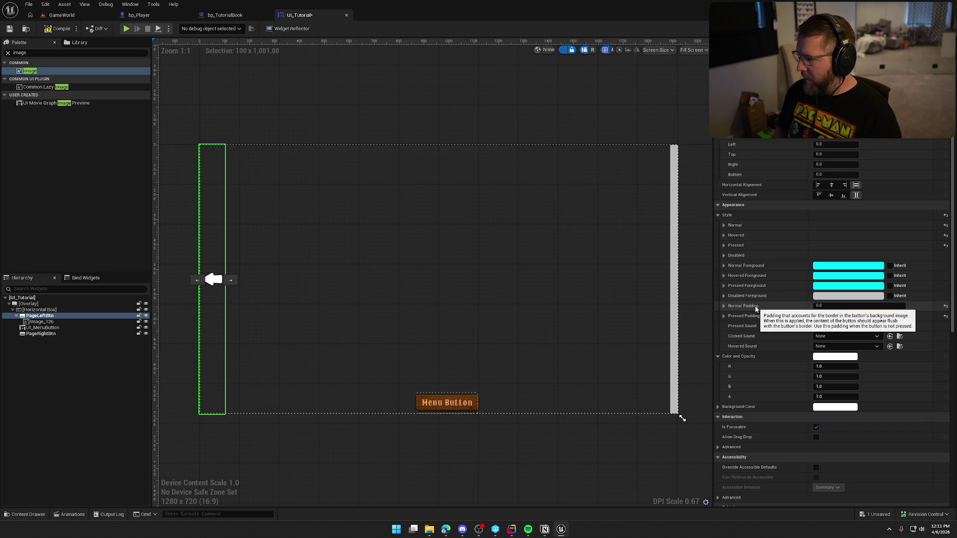
{"action": "key", "text": "Tab"}
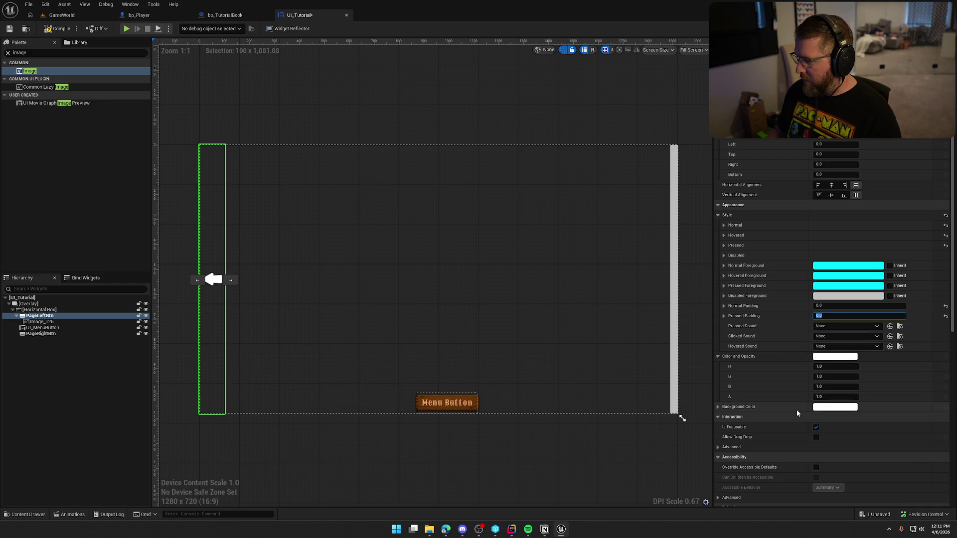
{"action": "left_click", "coordinate": [47, 334]}
{"action": "key", "text": "Delete"}
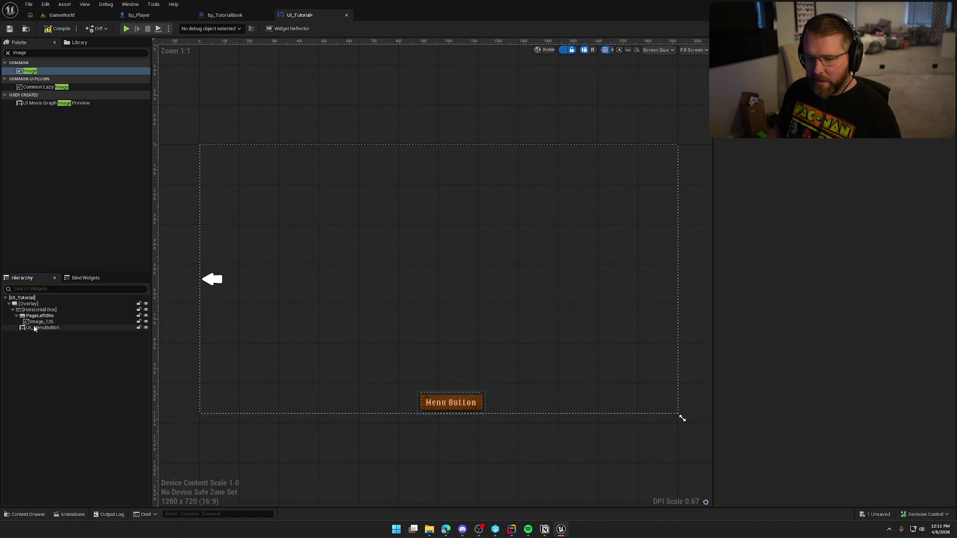
Step: Set PageLeftBtn's Pressed and Clicked sounds to Click and Hovered sound to Hover
{"action": "left_click", "coordinate": [39, 315]}
{"action": "scroll", "coordinate": [810, 348], "scroll_direction": "down", "scroll_amount": 3}
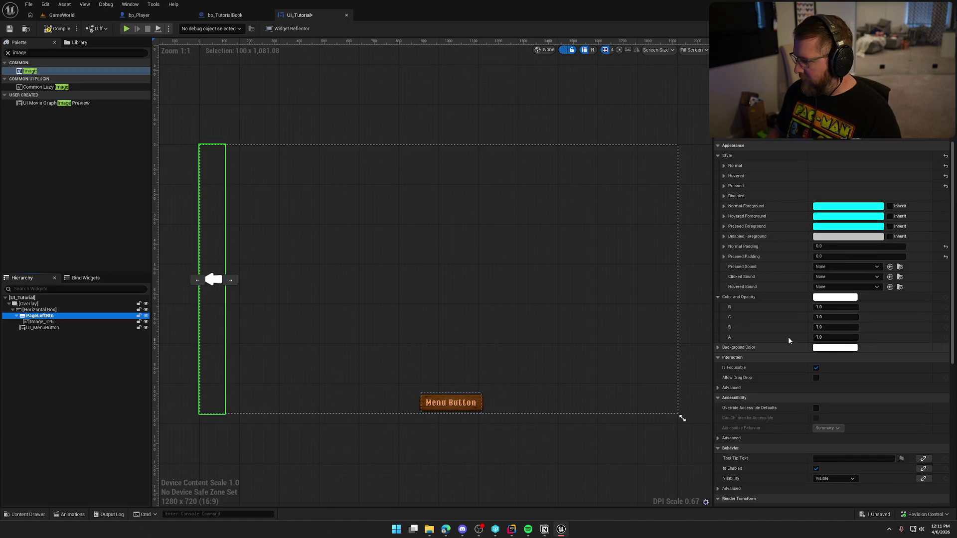
{"action": "left_click", "coordinate": [718, 297]}
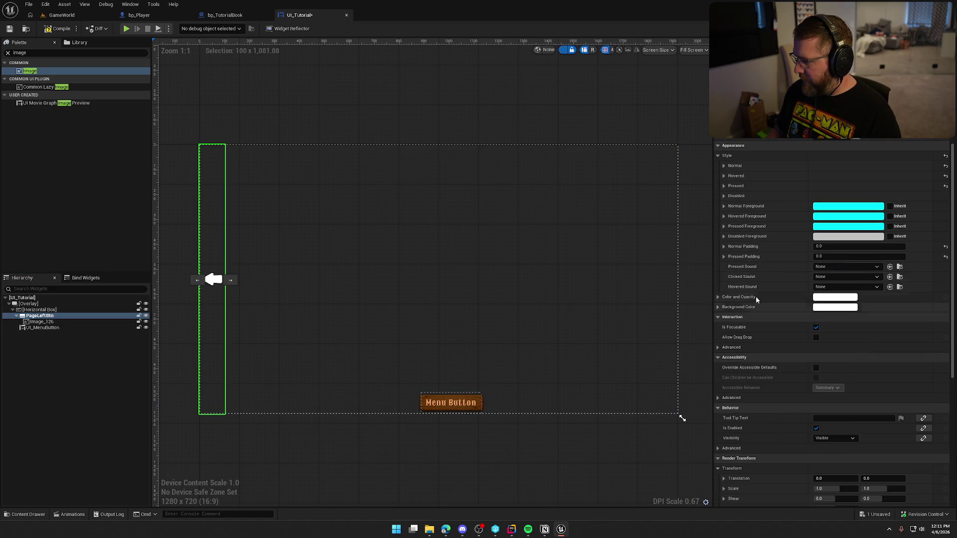
{"action": "left_click", "coordinate": [831, 267]}
{"action": "type", "text": "e"}
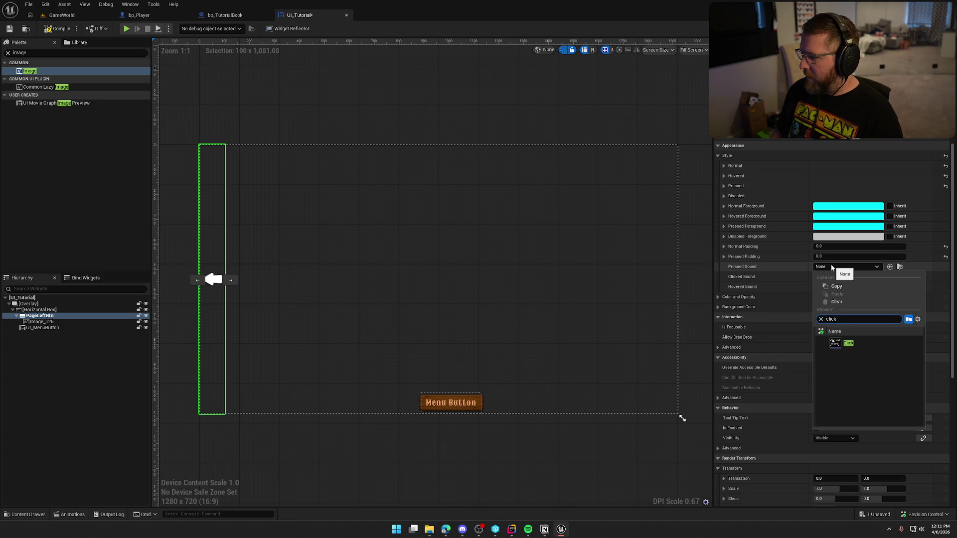
{"action": "left_click", "coordinate": [858, 345]}
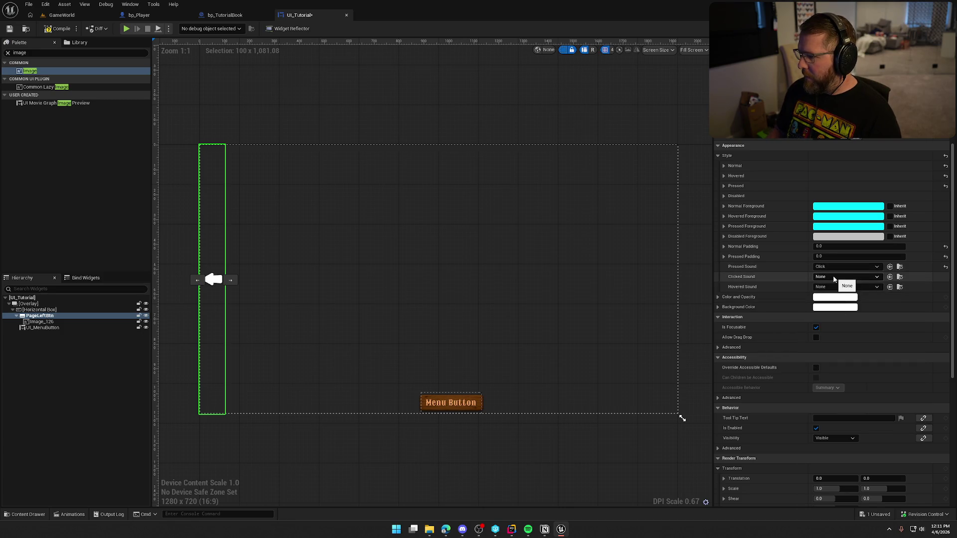
{"action": "left_click", "coordinate": [834, 278]}
{"action": "type", "text": "click"}
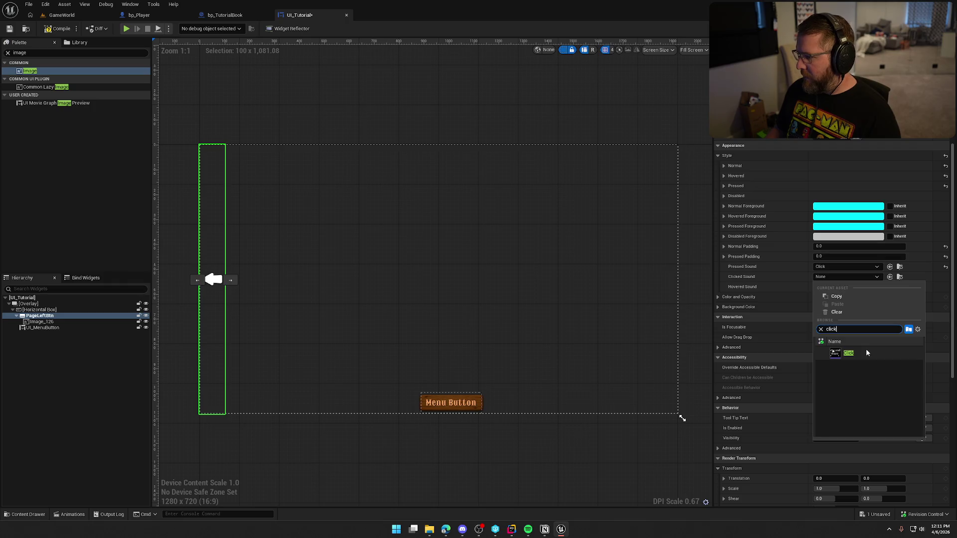
{"action": "left_click", "coordinate": [866, 349]}
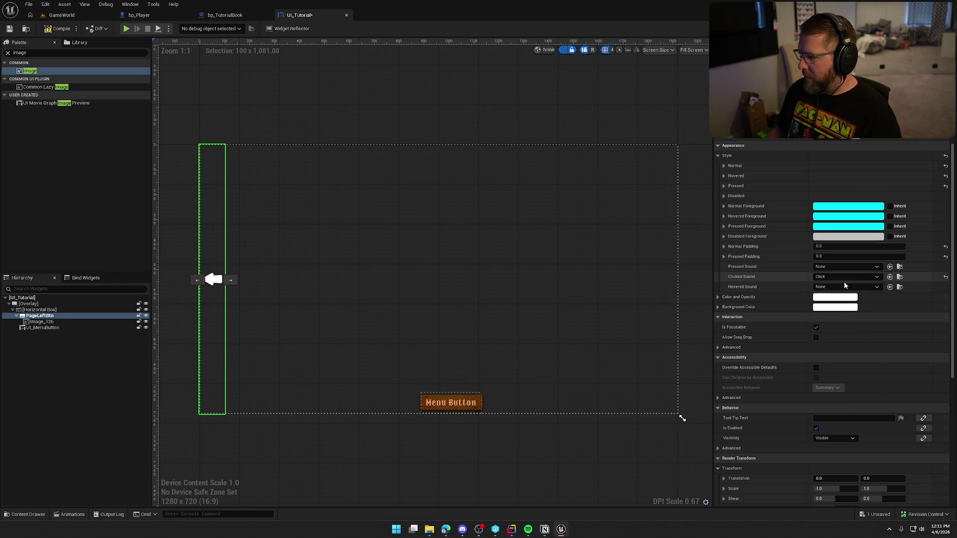
{"action": "left_click", "coordinate": [831, 287]}
{"action": "type", "text": "hover"}
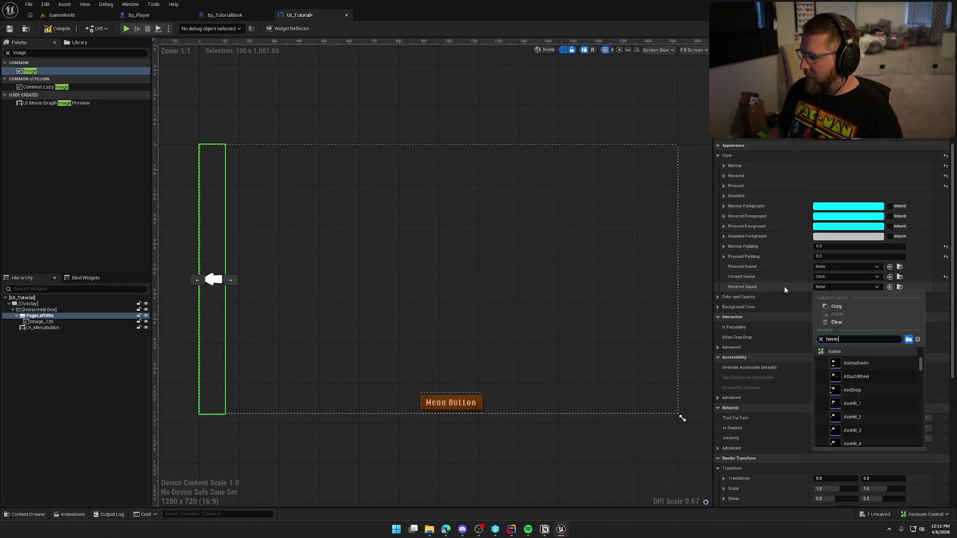
{"action": "left_click", "coordinate": [856, 363]}
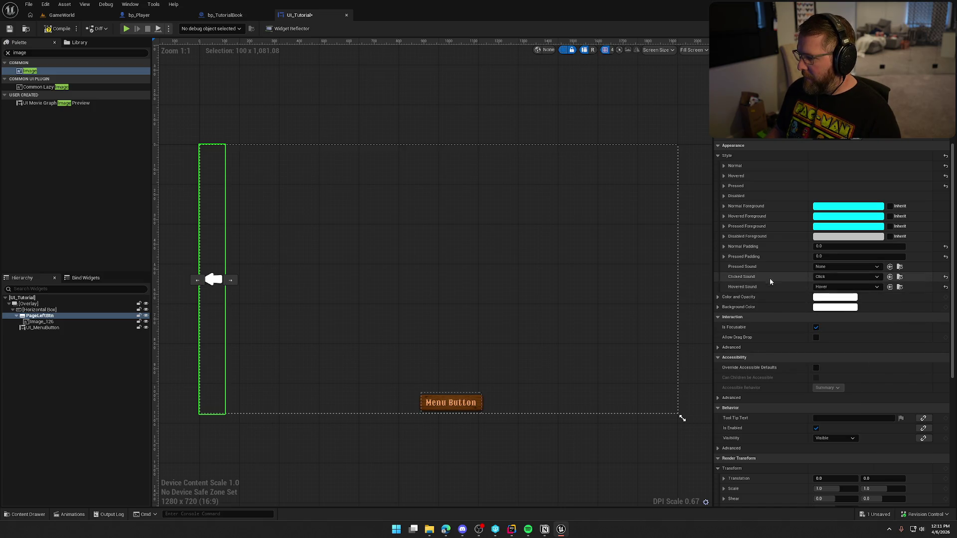
Step: Make PageLeftBtn not focusable
{"action": "left_click", "coordinate": [816, 327]}
{"action": "scroll", "coordinate": [802, 344], "scroll_direction": "down", "scroll_amount": 1}
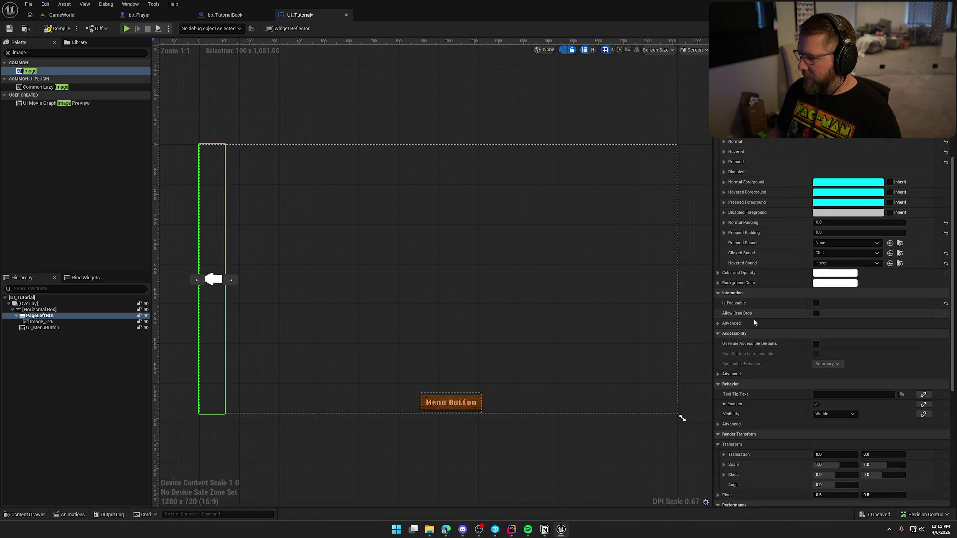
{"action": "left_click", "coordinate": [718, 323]}
{"action": "scroll", "coordinate": [760, 367], "scroll_direction": "down", "scroll_amount": 10}
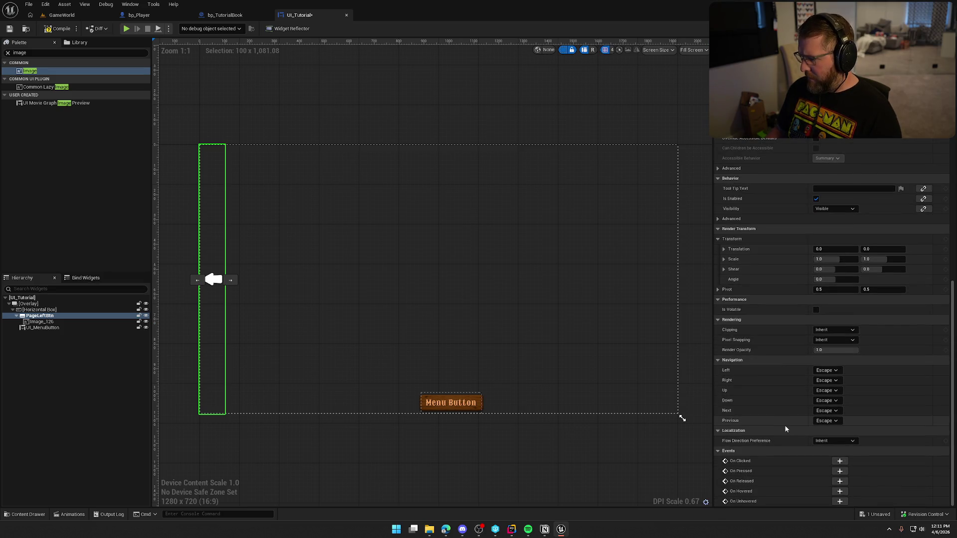
{"action": "scroll", "coordinate": [786, 428], "scroll_direction": "up", "scroll_amount": 13}
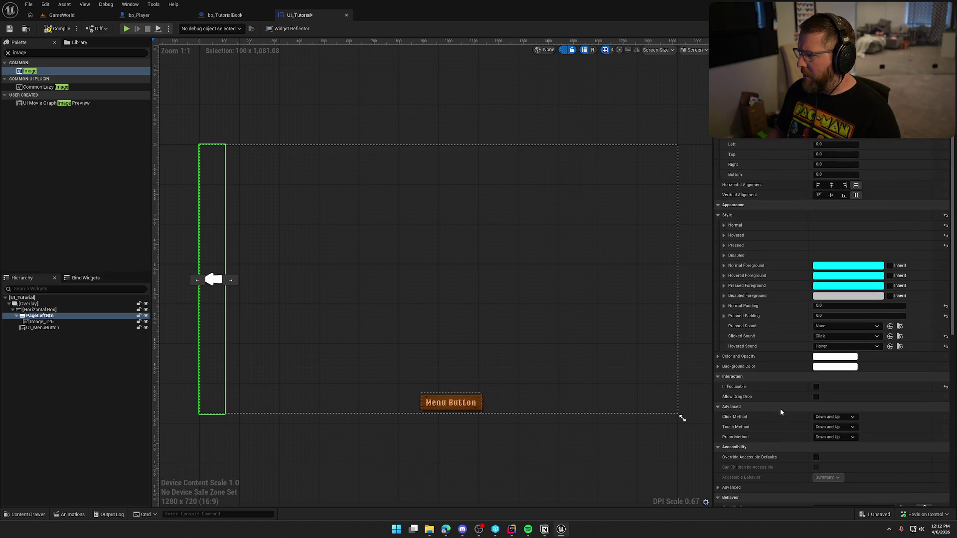
{"action": "left_click", "coordinate": [60, 322]}
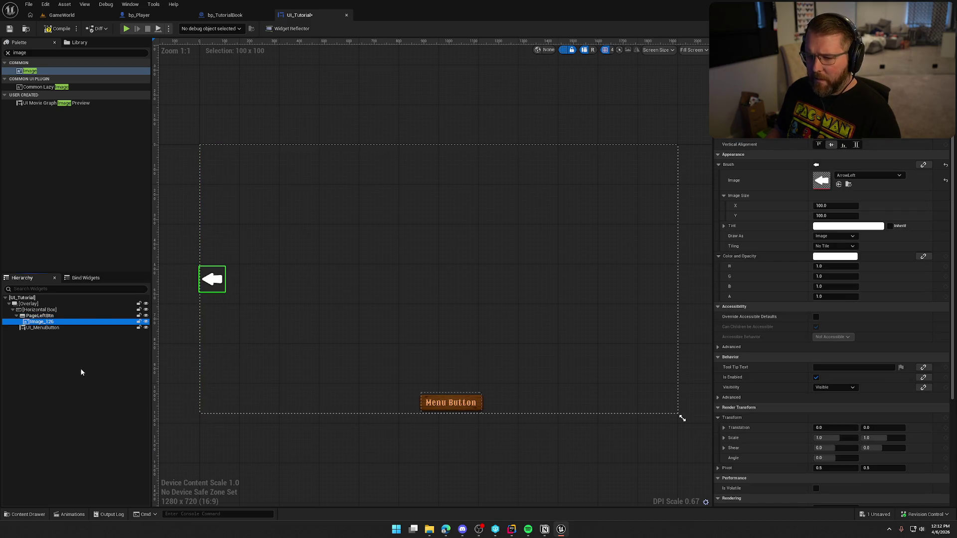
Step: Rename the arrow image Image_126 to ArrowLeft
{"action": "key", "text": "F2"}
{"action": "type", "text": "ArrowLeft"}
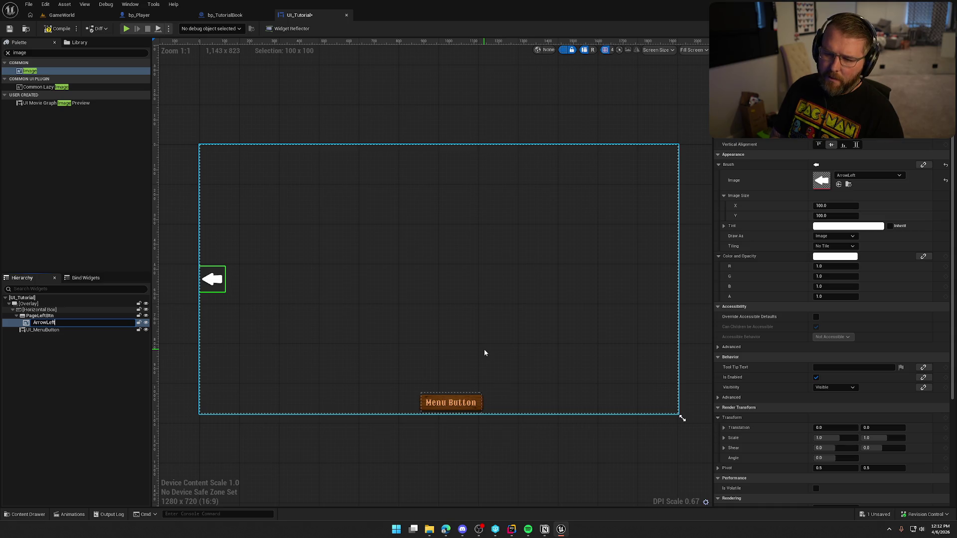
{"action": "key", "text": "Return"}
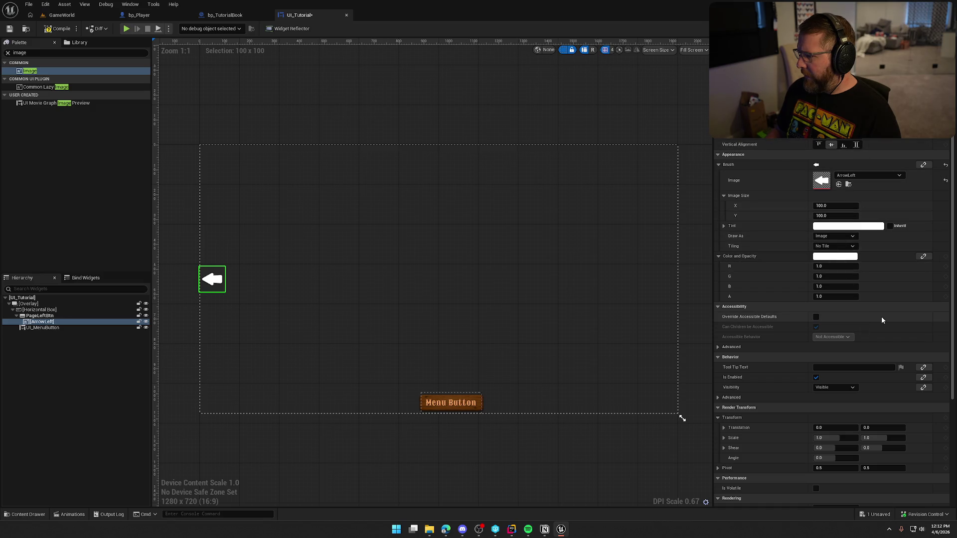
Step: Increase ArrowLeft's padding to inset it slightly from the left edge
{"action": "scroll", "coordinate": [881, 316], "scroll_direction": "down", "scroll_amount": 5}
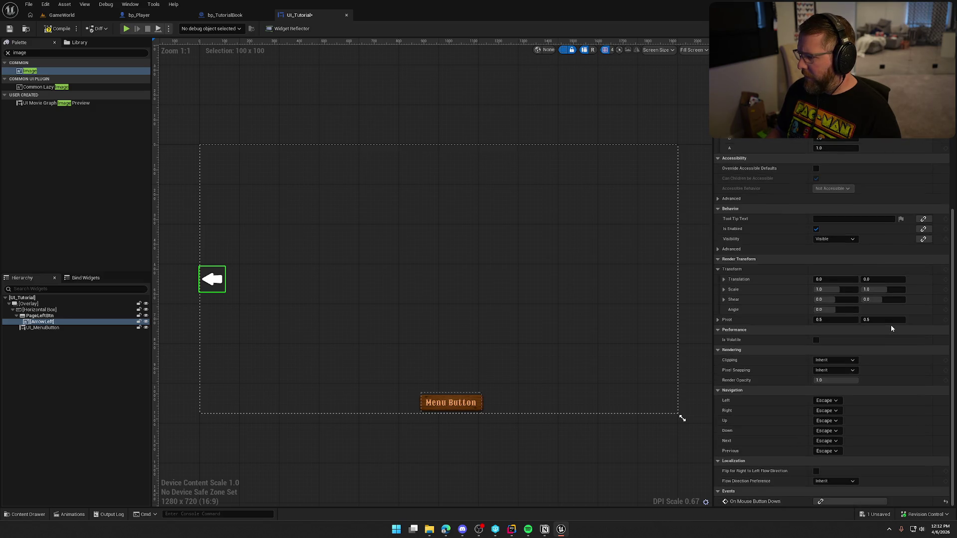
{"action": "left_click", "coordinate": [486, 455]}
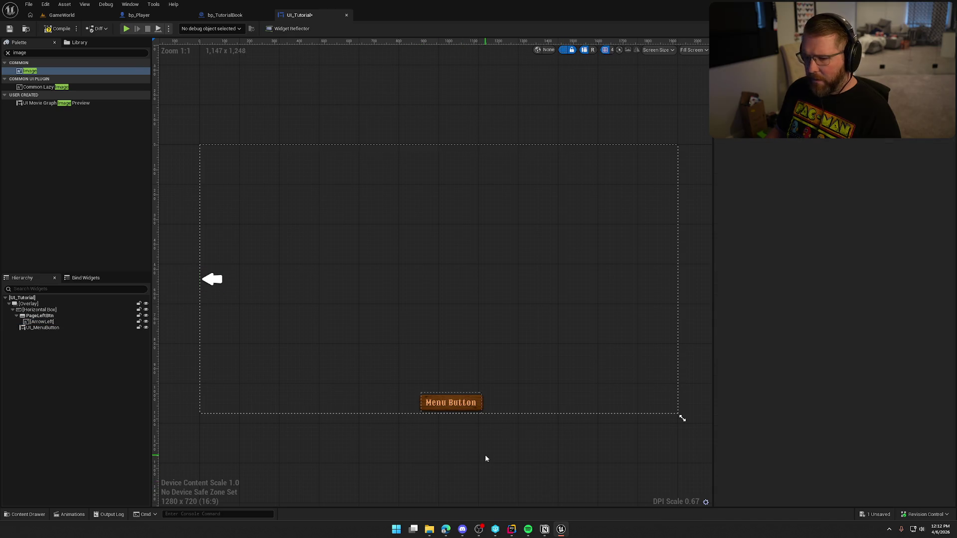
{"action": "left_click", "coordinate": [42, 322]}
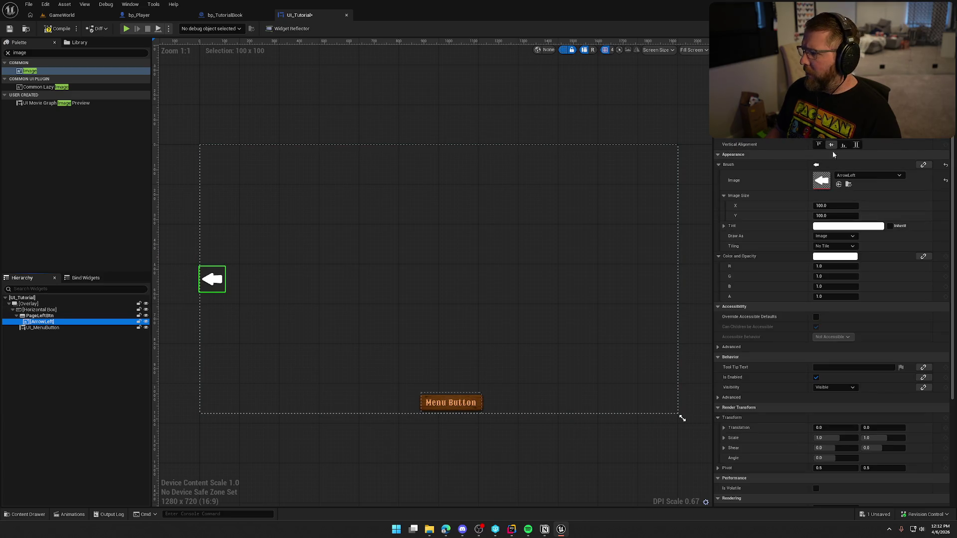
{"action": "scroll", "coordinate": [833, 324], "scroll_direction": "up", "scroll_amount": 2}
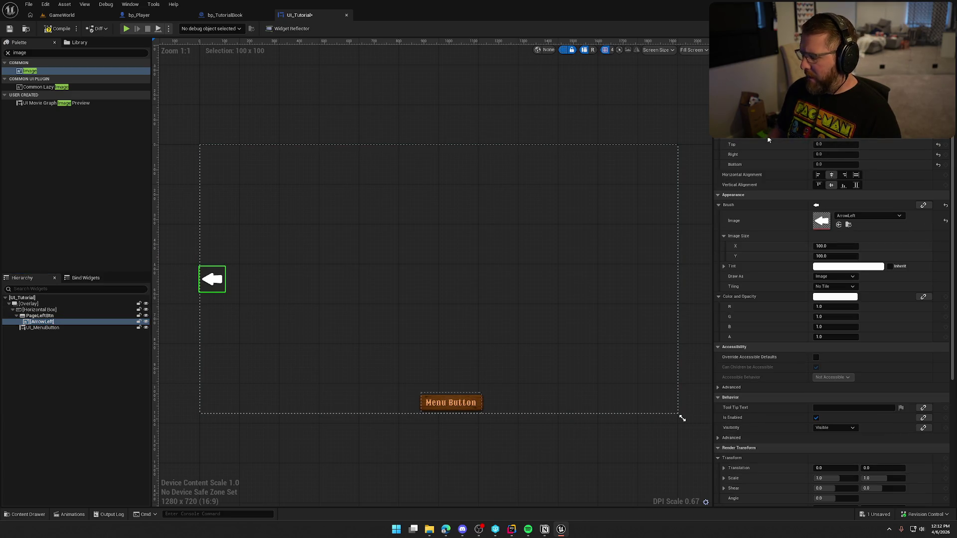
{"action": "key", "text": "Return"}
{"action": "key", "text": "Return"}
{"action": "left_click", "coordinate": [70, 356]}
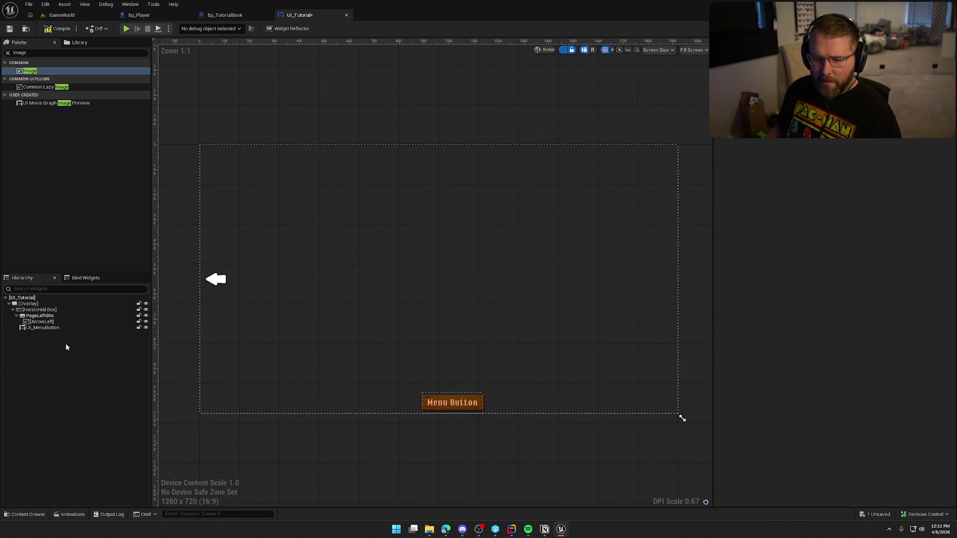
Step: Duplicate PageLeftBtn and place the copy after UI_MenuButton
{"action": "left_click", "coordinate": [40, 316]}
{"action": "key", "text": "ctrl+d"}
{"action": "left_click_drag", "start_coordinate": [38, 340], "coordinate": [65, 323]}
{"action": "left_click", "coordinate": [59, 339]}
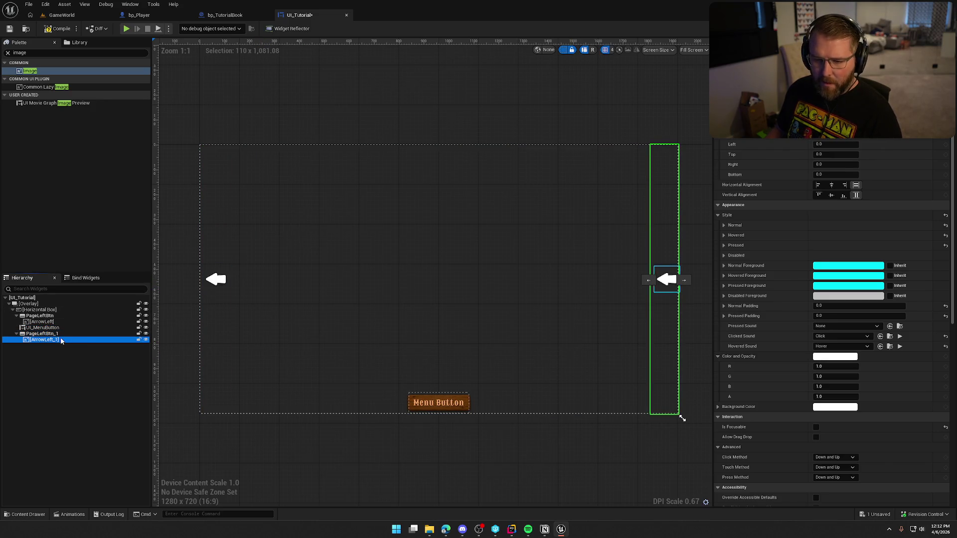
Step: Rename the copied button PageRightBtn and its image ArrowRight
{"action": "left_click", "coordinate": [50, 334]}
{"action": "key", "text": "F2"}
{"action": "type", "text": "PageRight"}
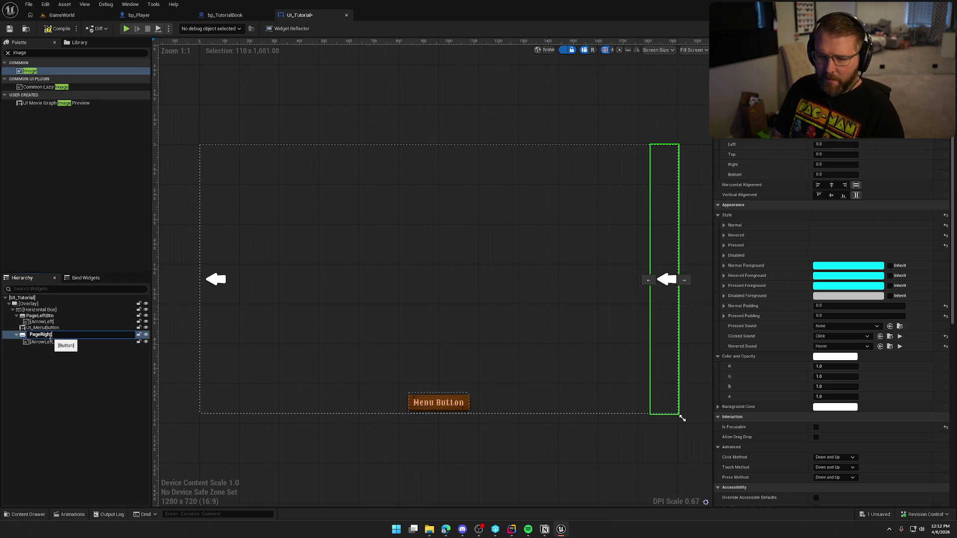
{"action": "key", "text": "Return"}
{"action": "left_click", "coordinate": [49, 342]}
{"action": "key", "text": "F2"}
{"action": "type", "text": "ArrowRight"}
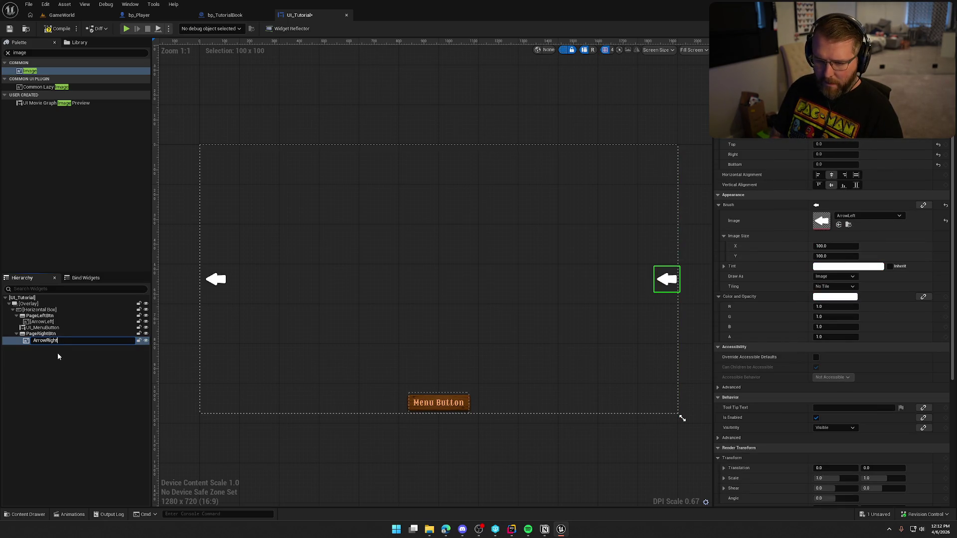
{"action": "key", "text": "Return"}
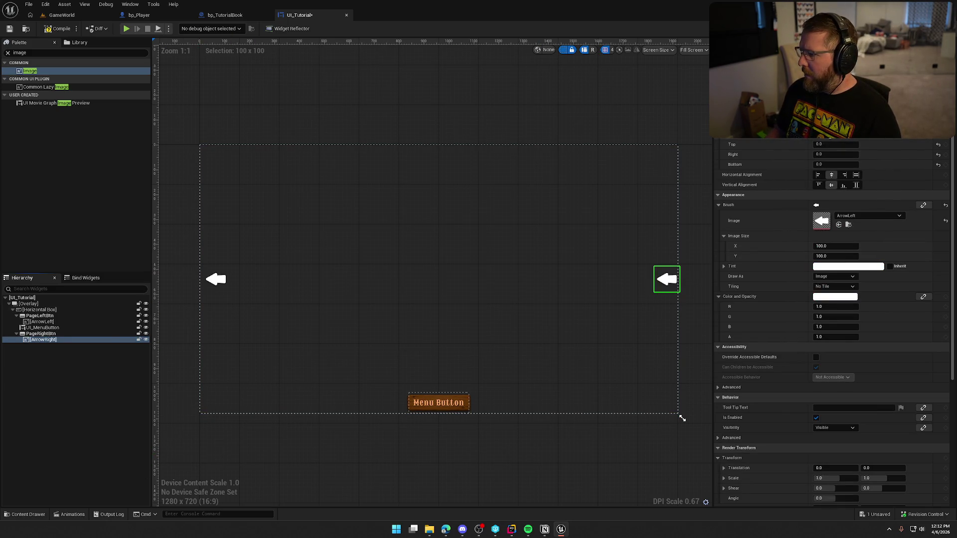
Step: Give ArrowRight a right padding of 10 and the ArrowRight brush, then save UI_Tutorial
{"action": "key", "text": "Tab"}
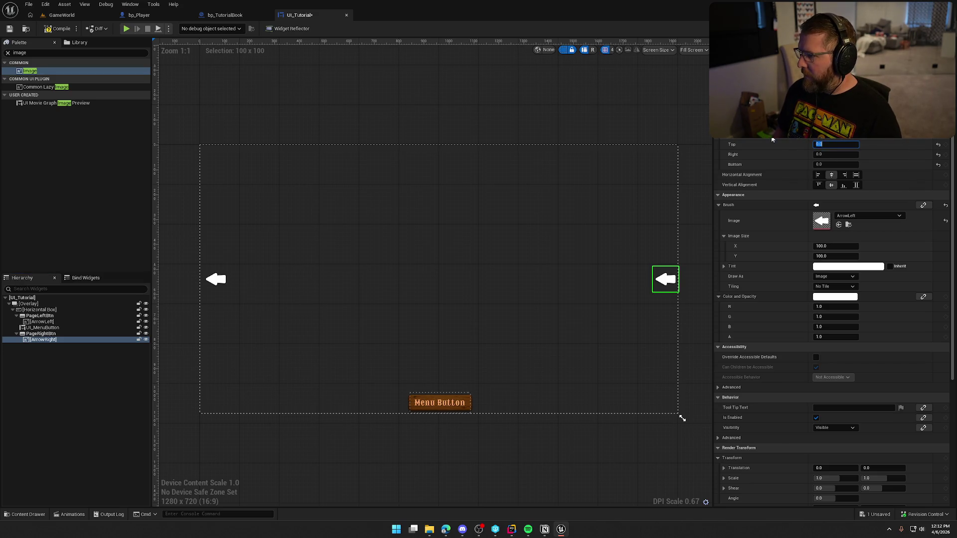
{"action": "key", "text": "Return"}
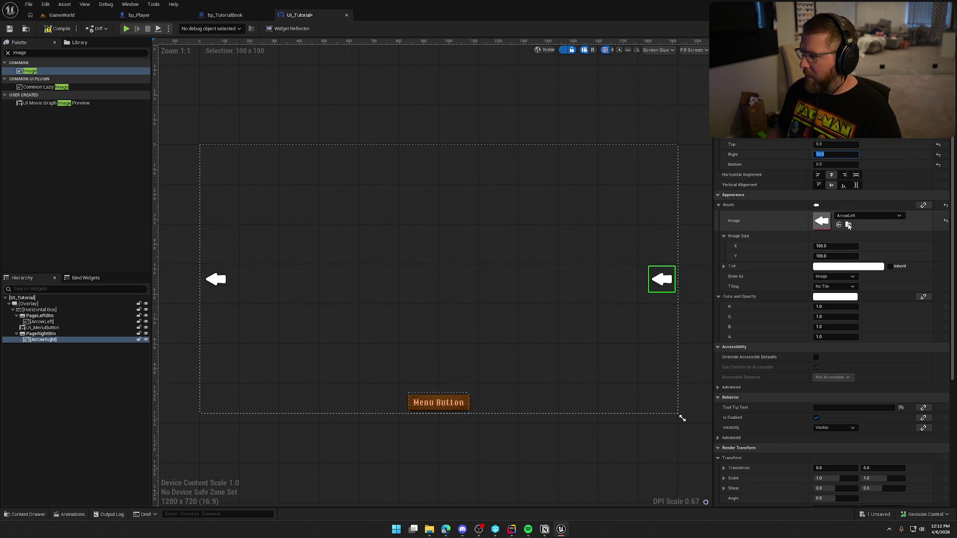
{"action": "left_click", "coordinate": [849, 225]}
{"action": "left_click", "coordinate": [191, 394]}
{"action": "left_click", "coordinate": [838, 226]}
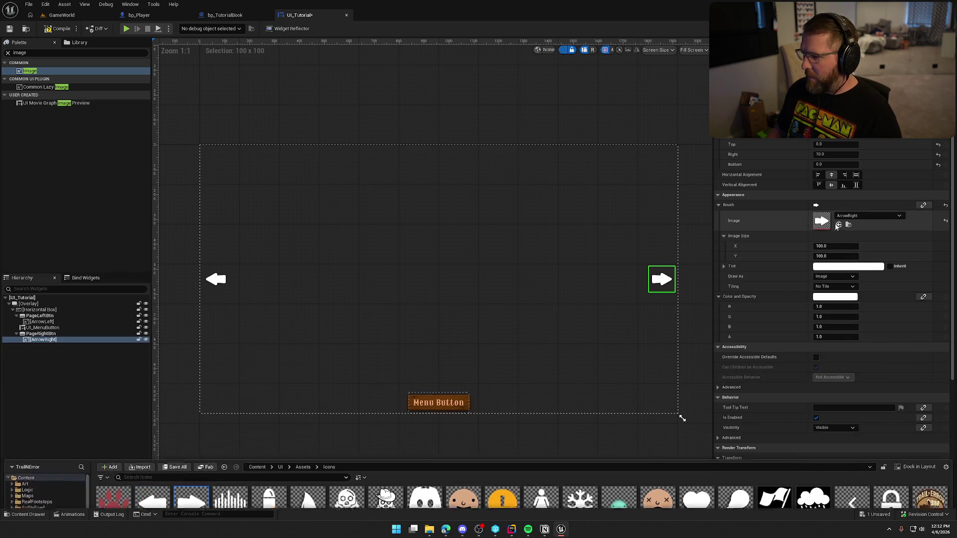
{"action": "left_click", "coordinate": [585, 99]}
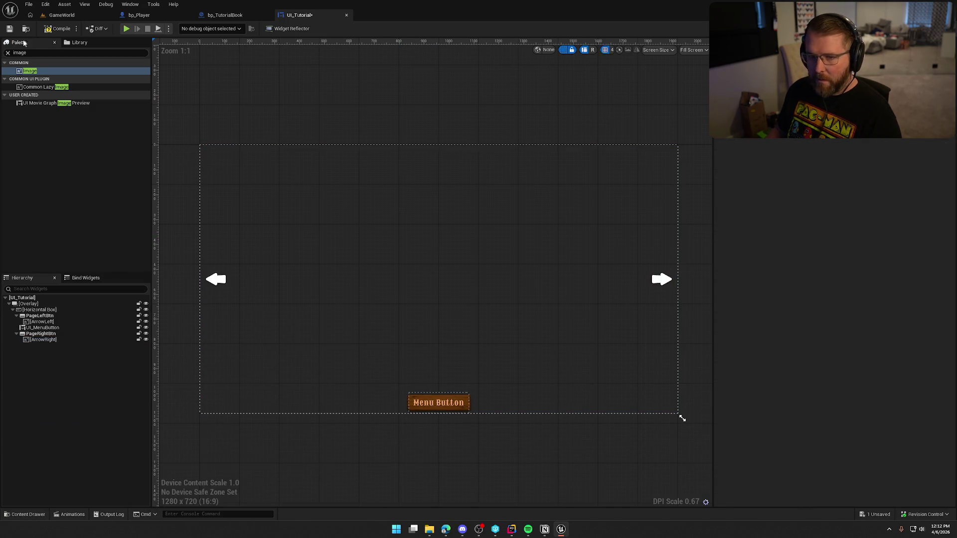
{"action": "left_click", "coordinate": [7, 30]}
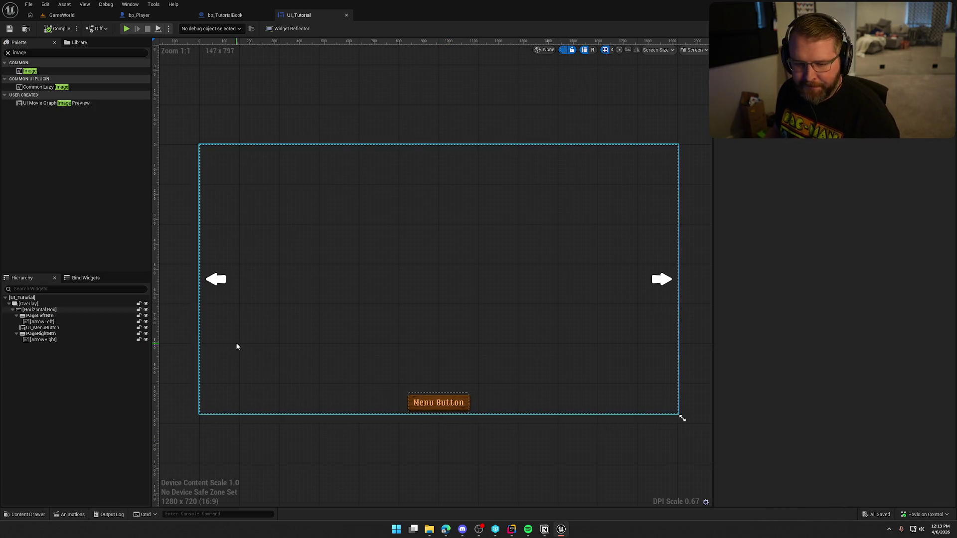
{"action": "left_click", "coordinate": [42, 334]}
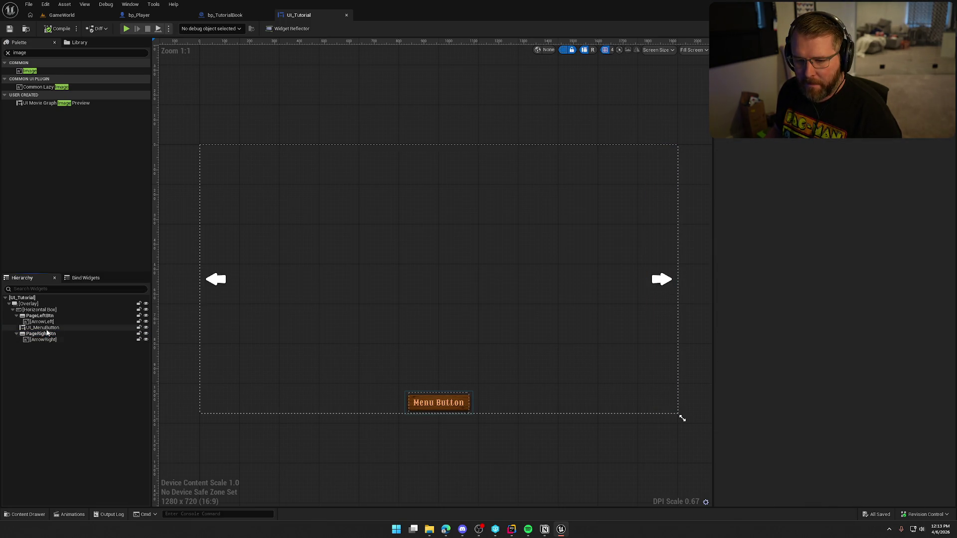
Step: Rename UI_MenuButton to ExitBookBtn
{"action": "left_click", "coordinate": [43, 327]}
{"action": "key", "text": "F2"}
{"action": "type", "text": "ExitBookBtn"}
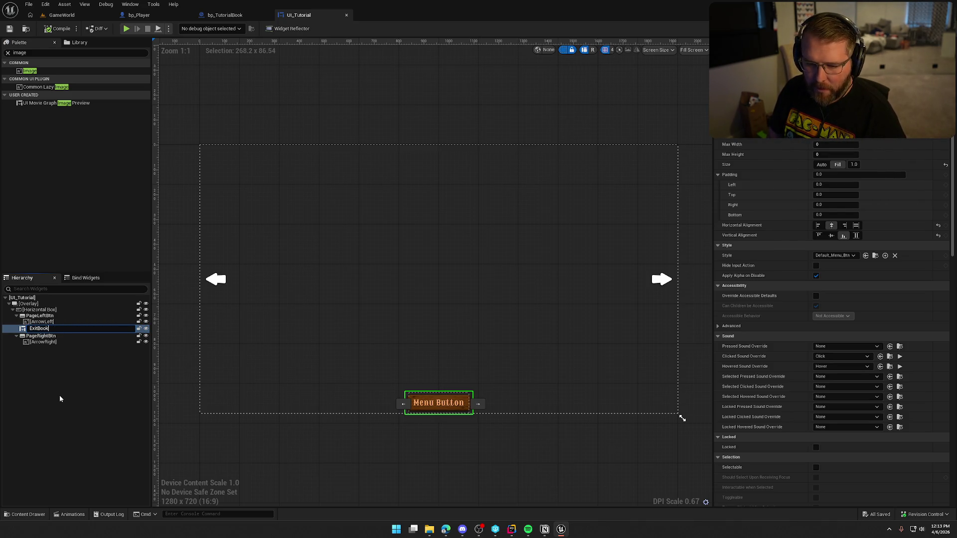
{"action": "key", "text": "Return"}
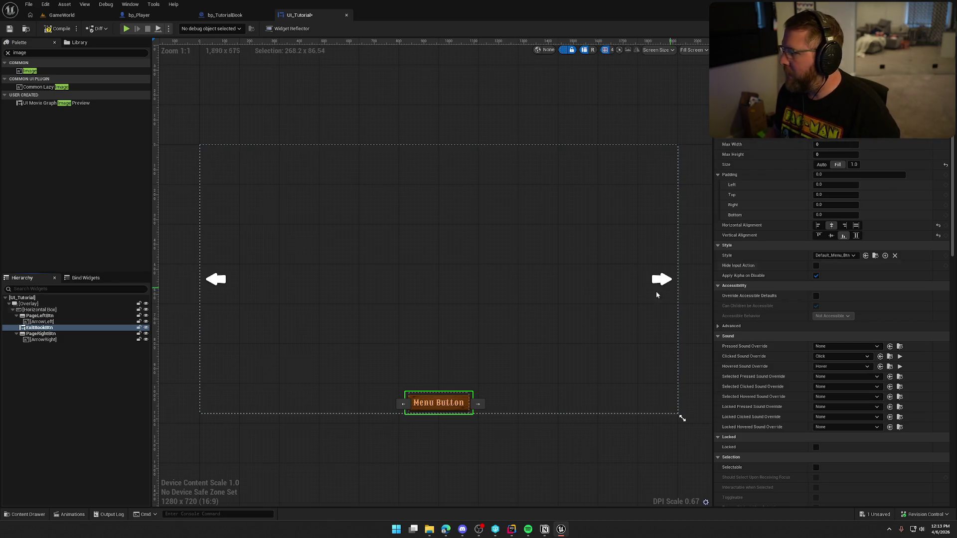
Step: Set ExitBookBtn's Button Text to 'Close Book'
{"action": "scroll", "coordinate": [800, 332], "scroll_direction": "down", "scroll_amount": 5}
{"action": "scroll", "coordinate": [803, 346], "scroll_direction": "down", "scroll_amount": 10}
{"action": "type", "text": "Clos"}
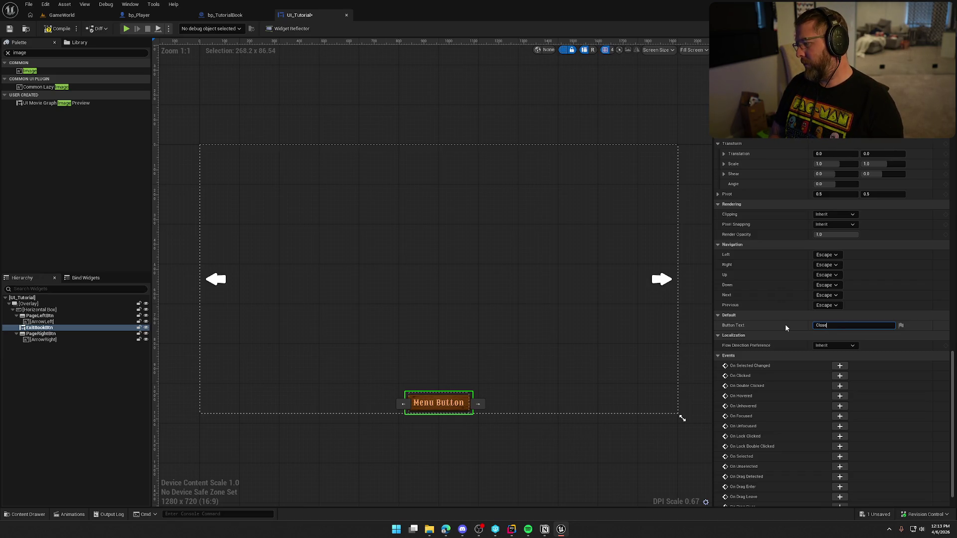
{"action": "type", "text": "e Book"}
{"action": "key", "text": "Return"}
{"action": "left_click", "coordinate": [450, 420]}
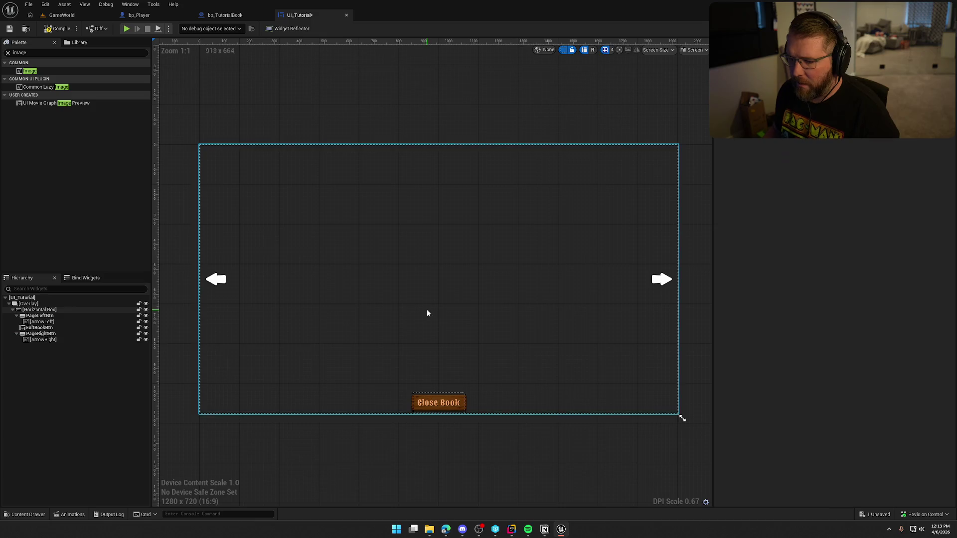
Step: Play-test, open the tutorial book to check arrows and Close Book, then open bp_TutorialBook
{"action": "key", "text": "alt+p"}
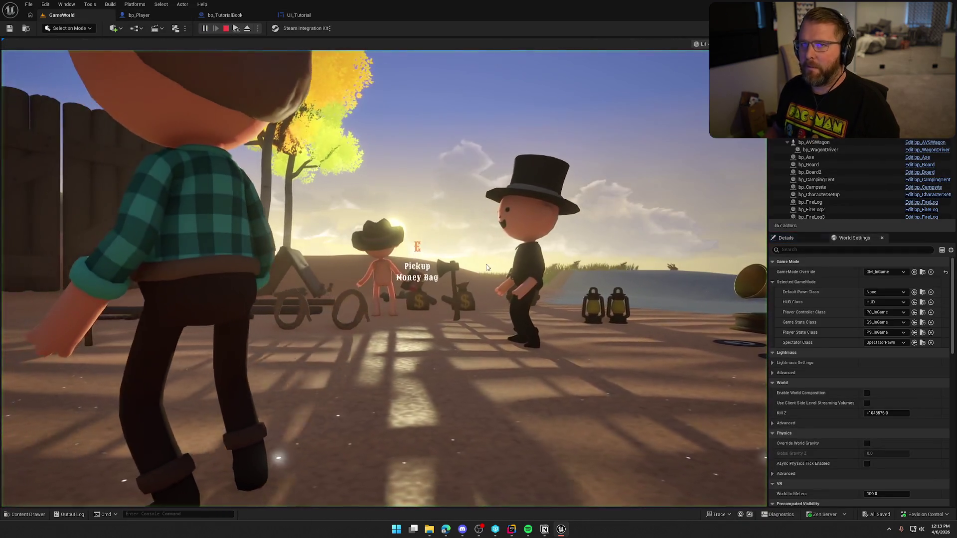
{"action": "left_click", "coordinate": [429, 230]}
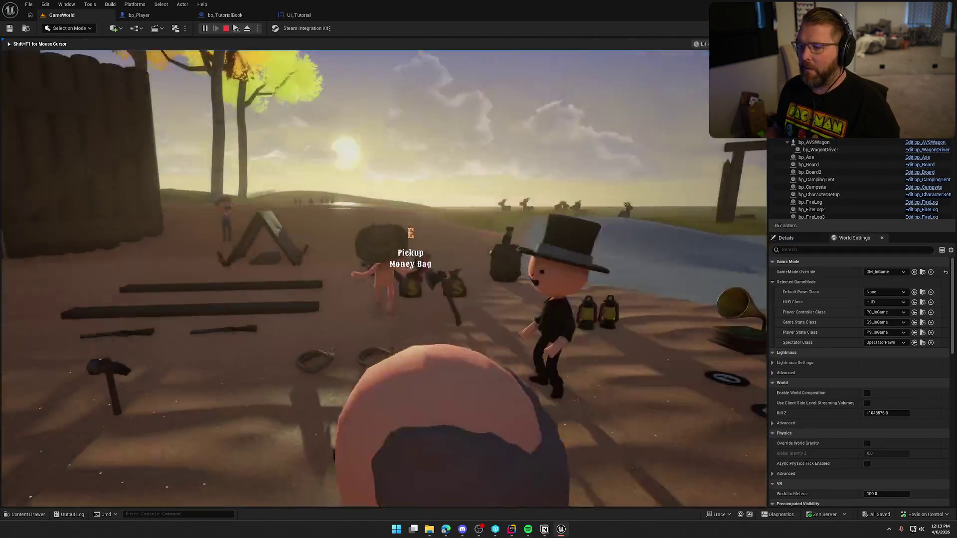
{"action": "key", "text": "shift+w"}
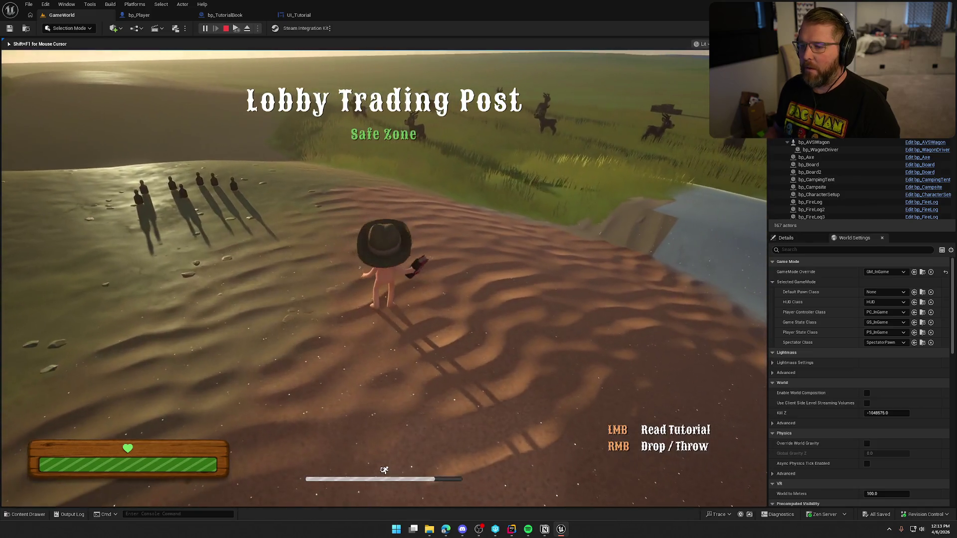
{"action": "left_click", "coordinate": [495, 288]}
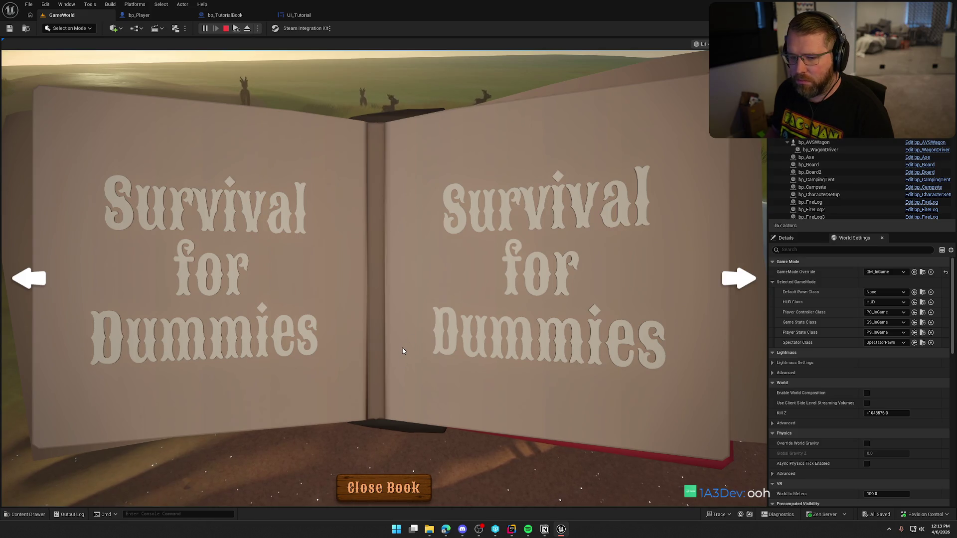
{"action": "key", "text": "Escape"}
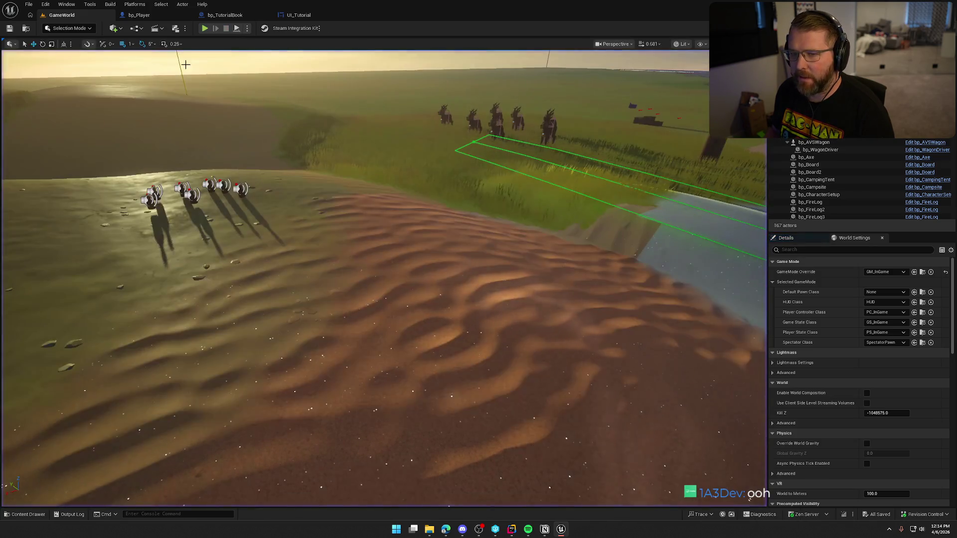
{"action": "left_click", "coordinate": [139, 15]}
{"action": "left_click", "coordinate": [272, 16]}
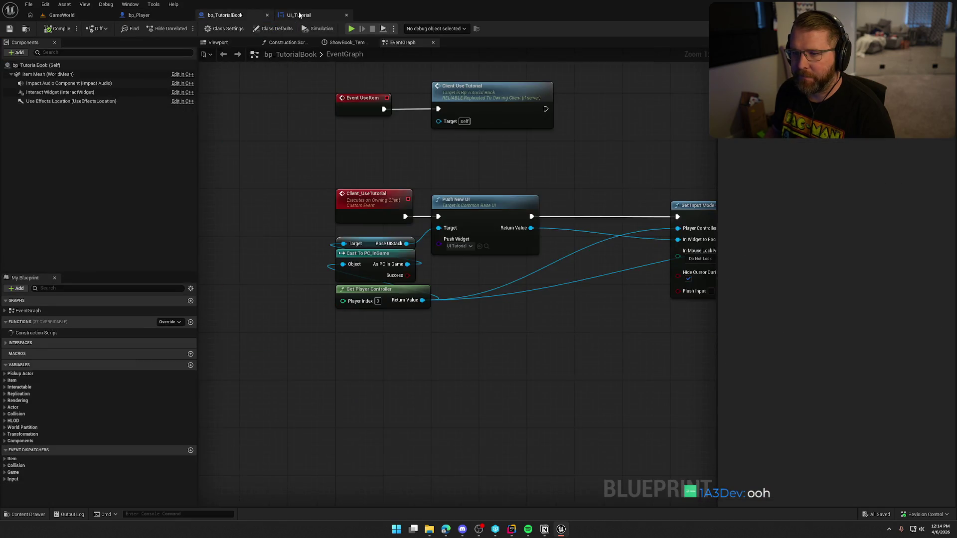
Step: Tint ArrowLeft and ArrowRight by trying swatches, then sampling Close Book's orange with the eyedropper
{"action": "left_click", "coordinate": [299, 15]}
{"action": "left_click", "coordinate": [216, 283]}
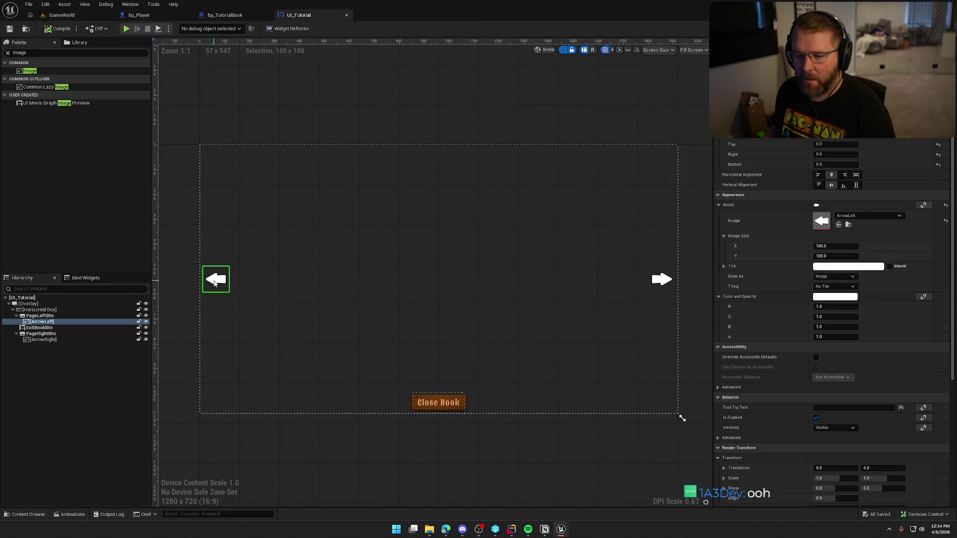
{"action": "left_click", "coordinate": [50, 340], "text": "ctrl"}
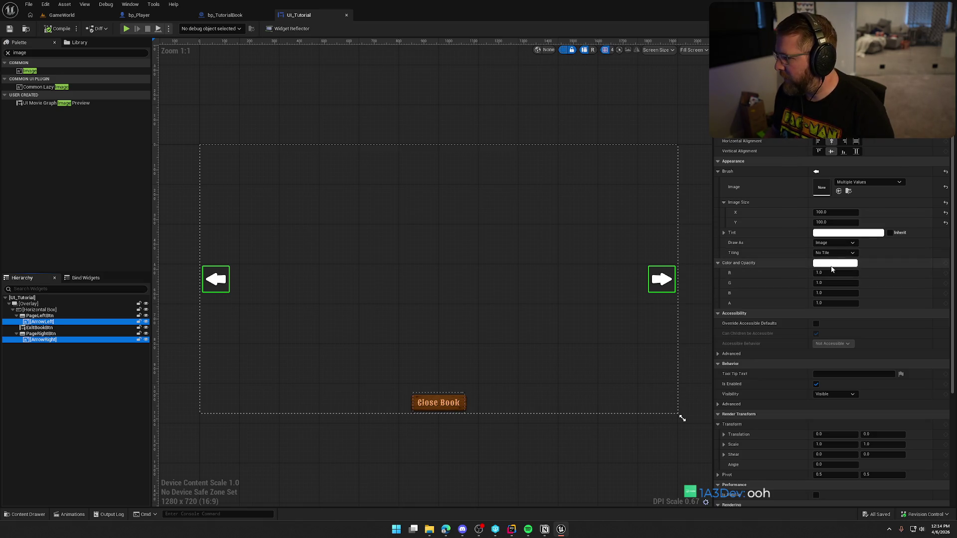
{"action": "left_click", "coordinate": [835, 263]}
{"action": "left_click_drag", "start_coordinate": [751, 324], "coordinate": [758, 280]}
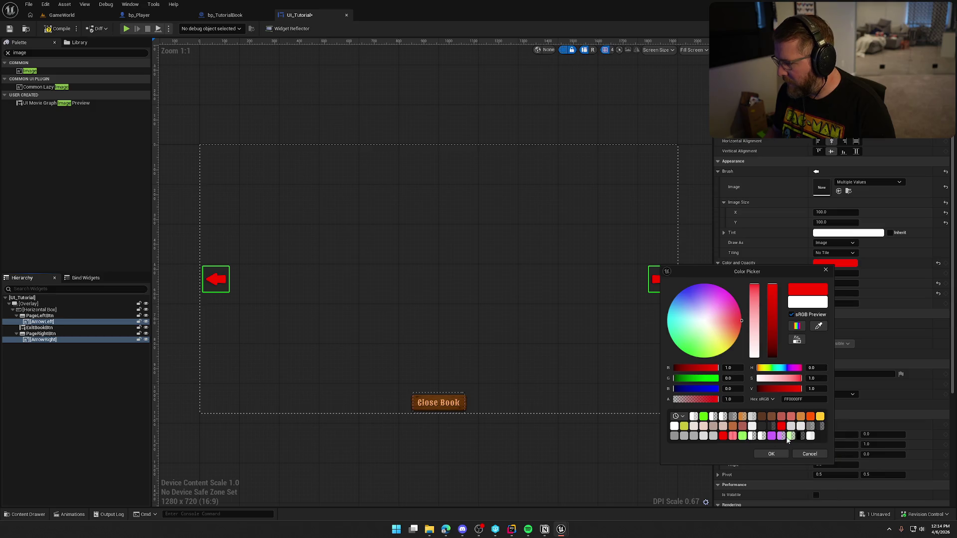
{"action": "left_click", "coordinate": [811, 418]}
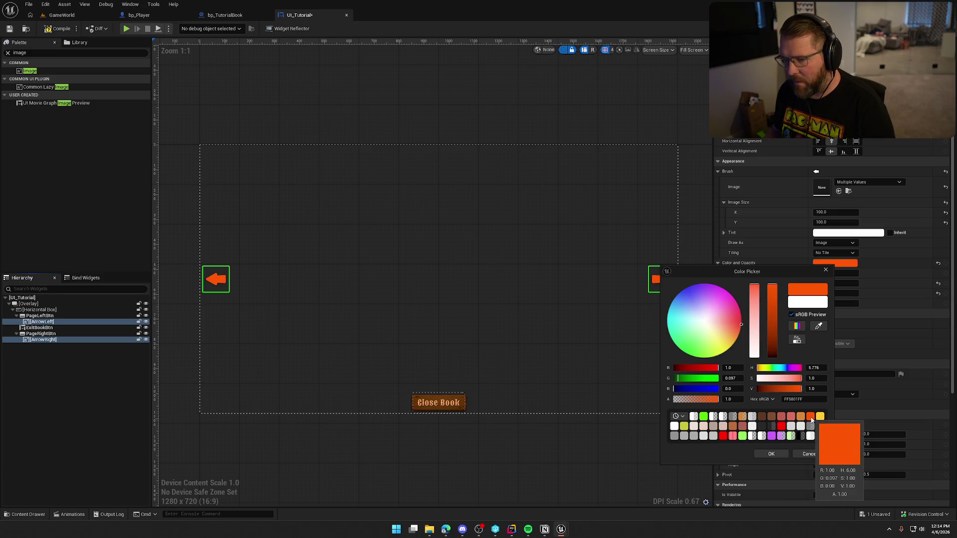
{"action": "left_click", "coordinate": [822, 417]}
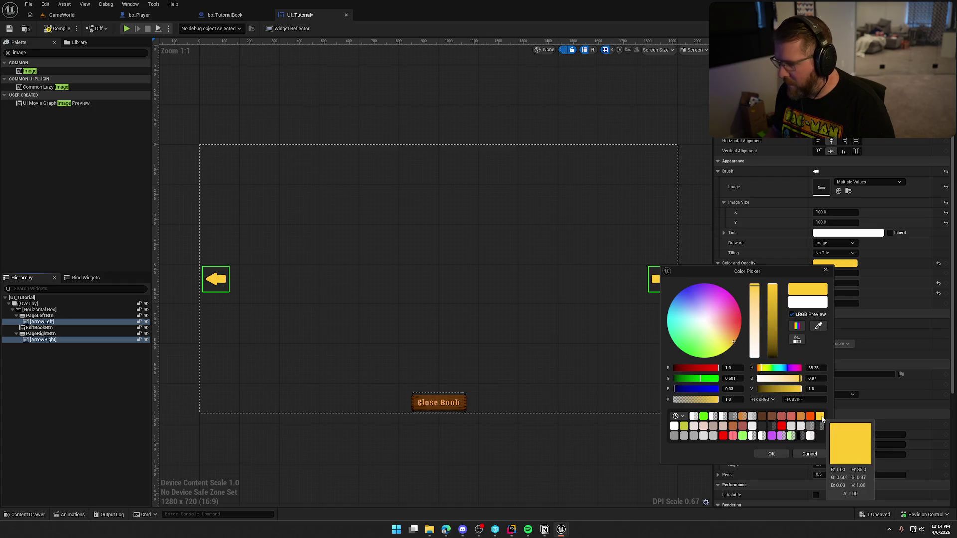
{"action": "left_click", "coordinate": [818, 327]}
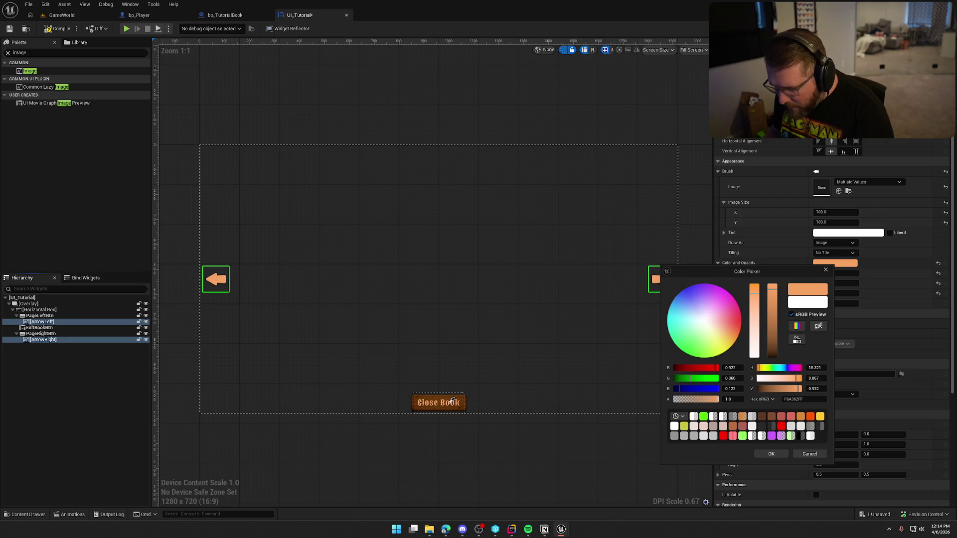
{"action": "left_click", "coordinate": [452, 400]}
Step: Save UI_Tutorial, hide the dashed widget outlines, and select the Overlay widget
{"action": "left_click", "coordinate": [595, 443]}
{"action": "key", "text": "ctrl+s"}
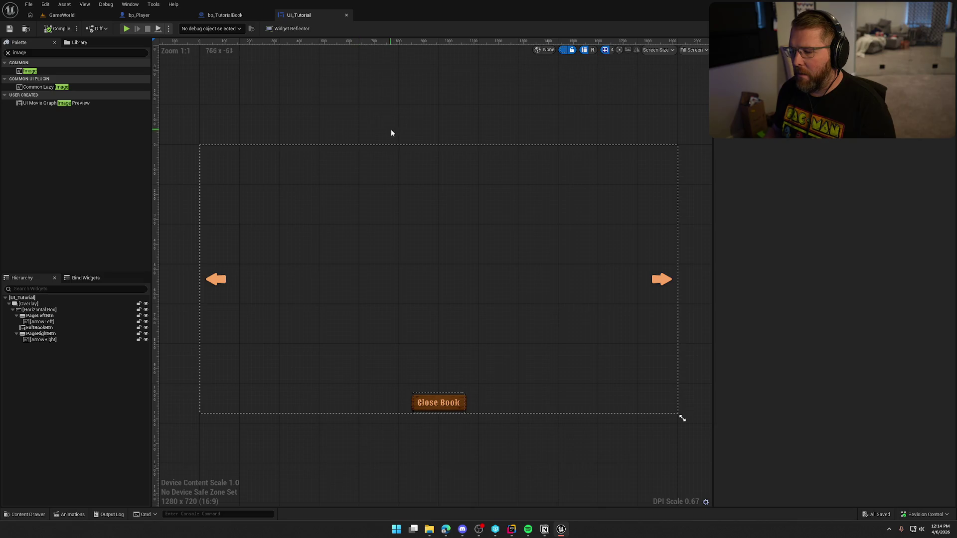
{"action": "left_click", "coordinate": [564, 49]}
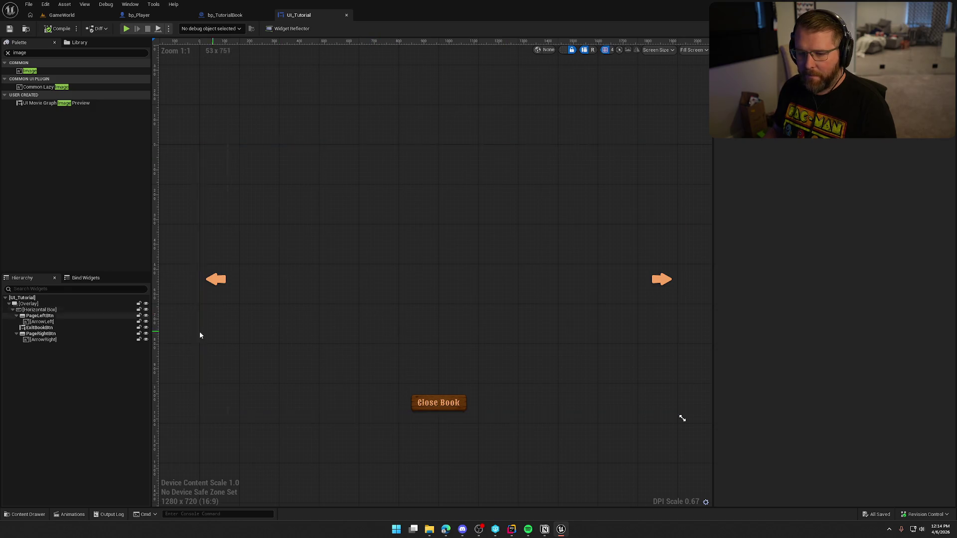
{"action": "left_click", "coordinate": [28, 304]}
{"action": "left_click", "coordinate": [131, 3]}
Step: Create a widget animation named Open in the Animations panel
{"action": "left_click", "coordinate": [155, 60]}
{"action": "left_click", "coordinate": [173, 352]}
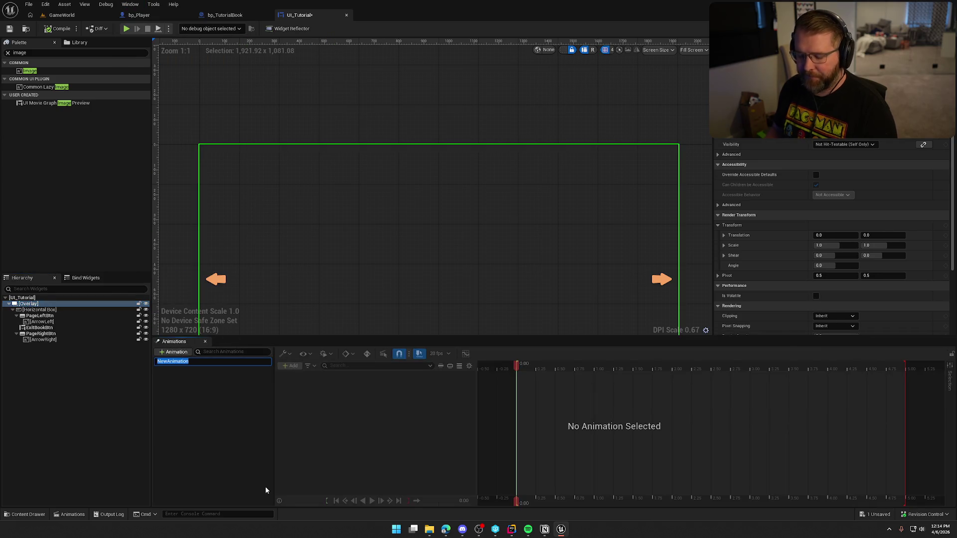
{"action": "type", "text": "Open"}
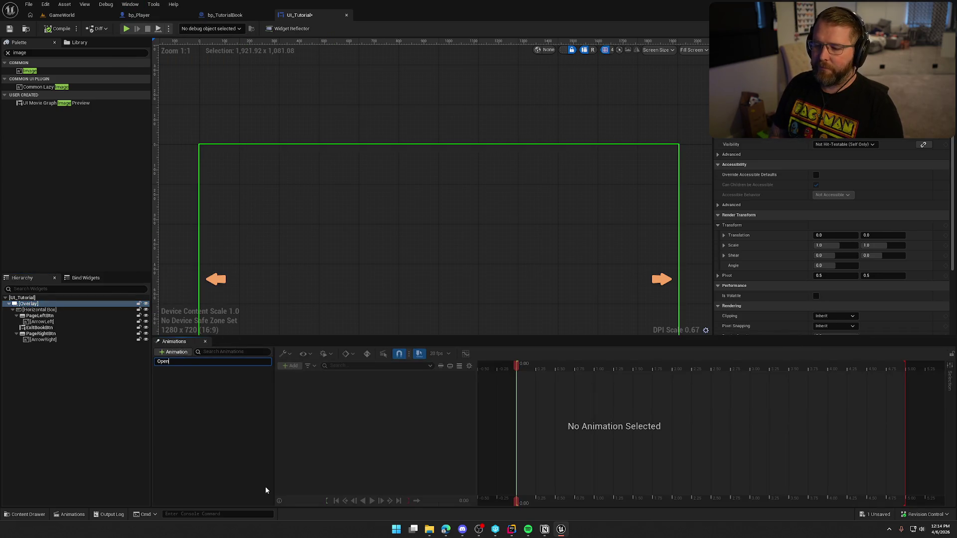
{"action": "key", "text": "Return"}
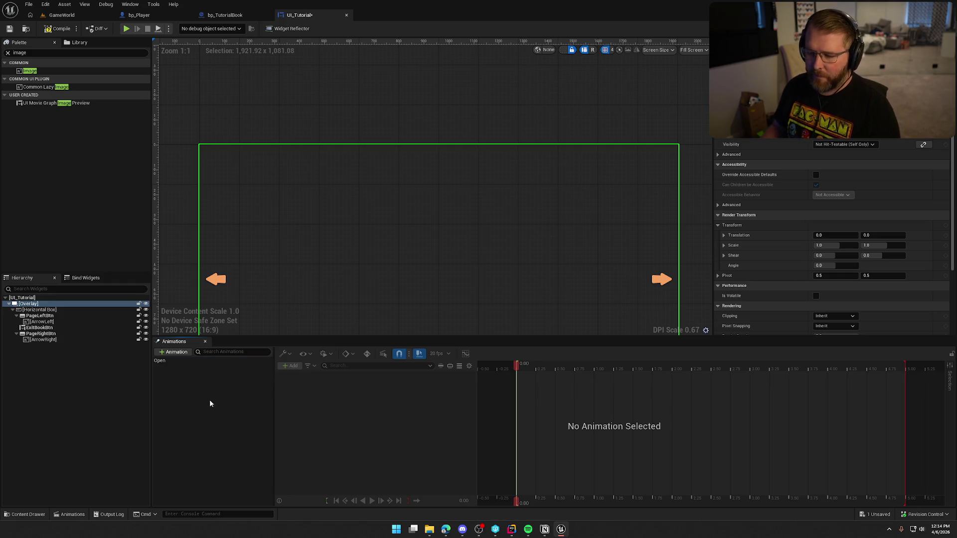
{"action": "key", "text": "Return"}
Step: Add an Overlay_19 track animating Render Opacity to the Open animation
{"action": "left_click", "coordinate": [291, 365]}
{"action": "left_click", "coordinate": [307, 386]}
{"action": "left_click", "coordinate": [455, 376]}
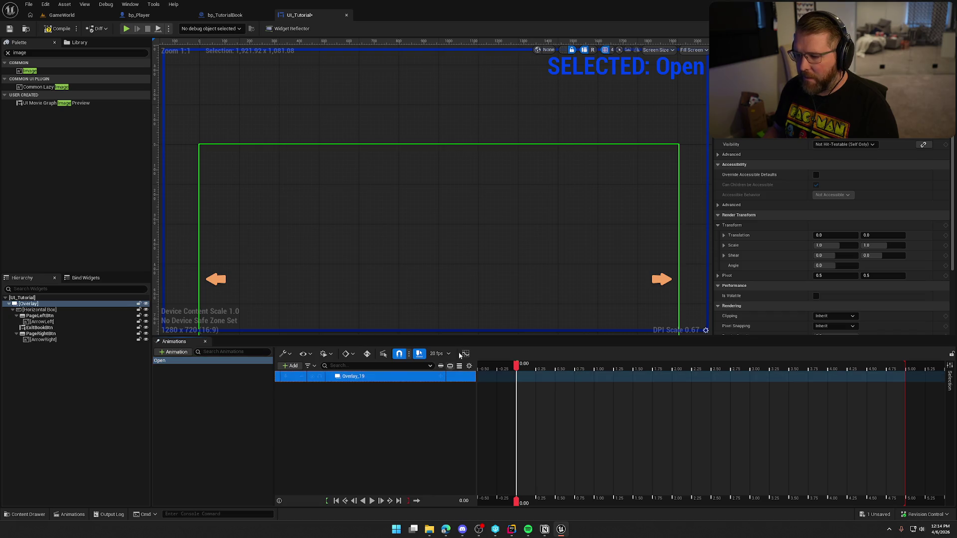
{"action": "left_click", "coordinate": [442, 375]}
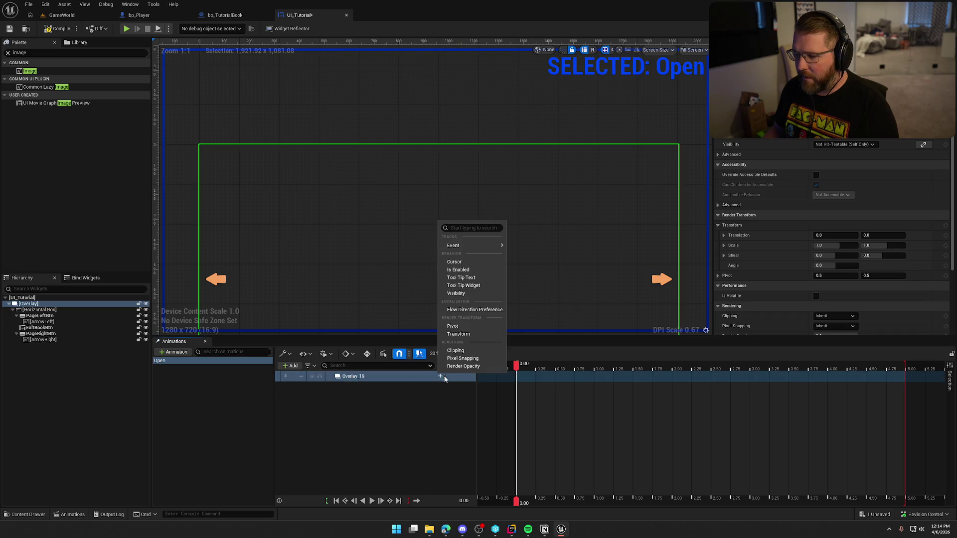
{"action": "left_click", "coordinate": [469, 367]}
{"action": "left_click", "coordinate": [418, 443]}
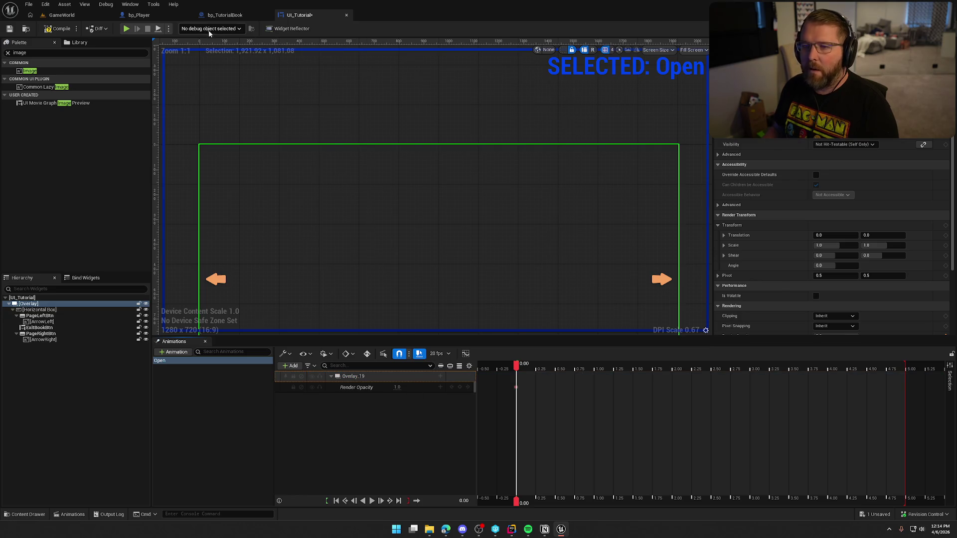
Step: After checking bp_TutorialBook's ShowBook timeline, key Render Opacity 0.0 at time 0.00
{"action": "left_click", "coordinate": [223, 15]}
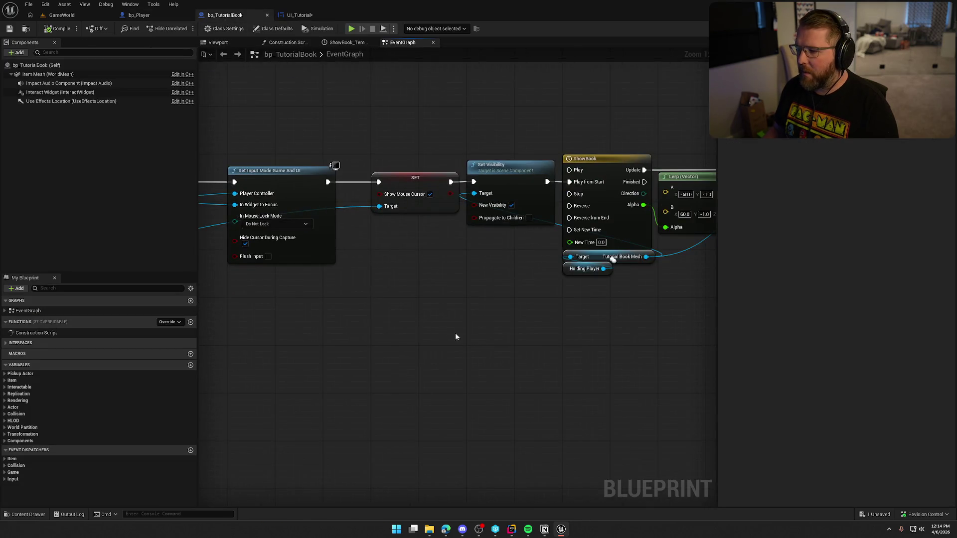
{"action": "double_click", "coordinate": [479, 172]}
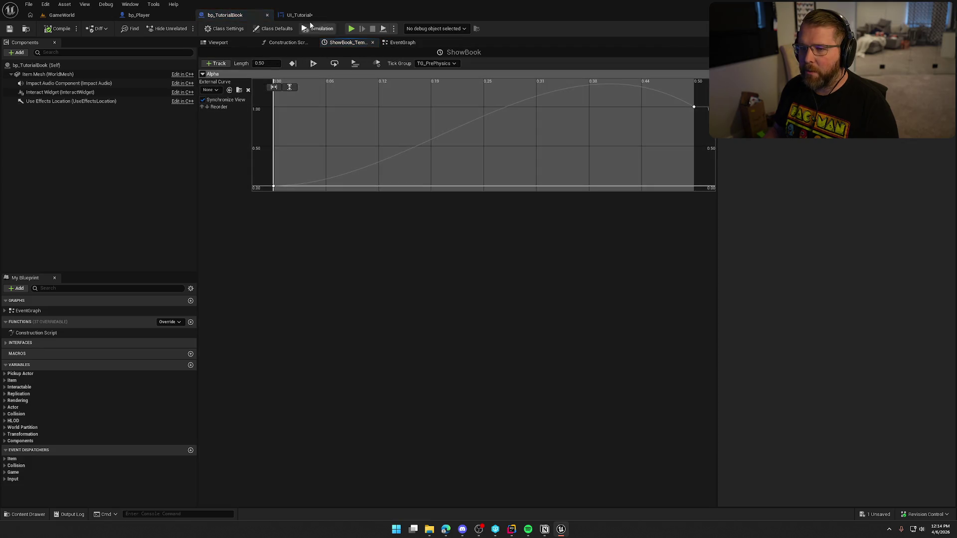
{"action": "left_click", "coordinate": [300, 15]}
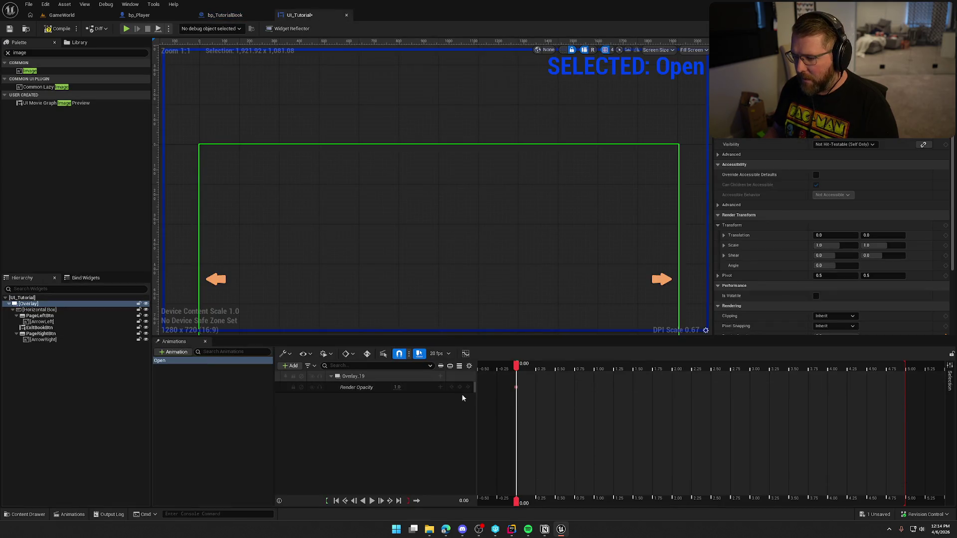
{"action": "left_click_drag", "start_coordinate": [518, 367], "coordinate": [536, 367]}
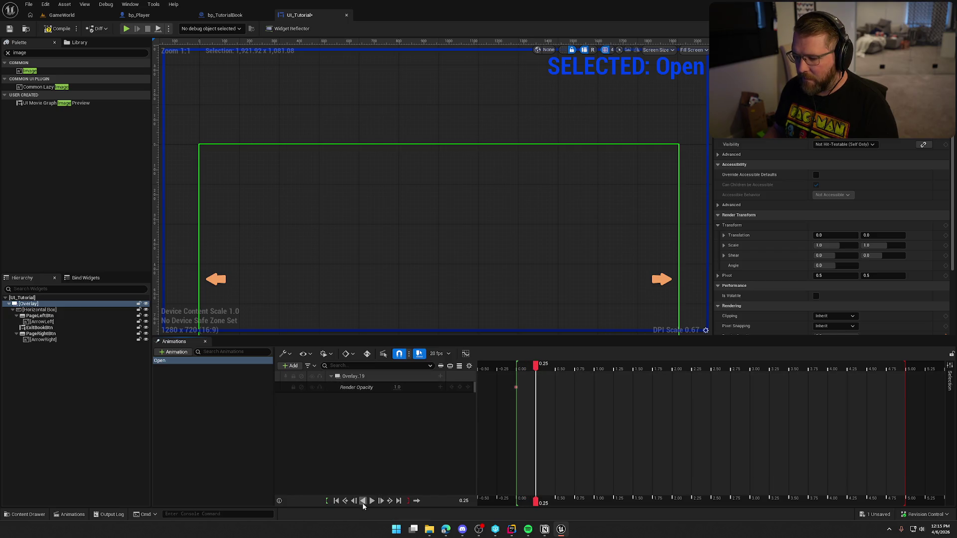
{"action": "left_click_drag", "start_coordinate": [536, 366], "coordinate": [516, 368]}
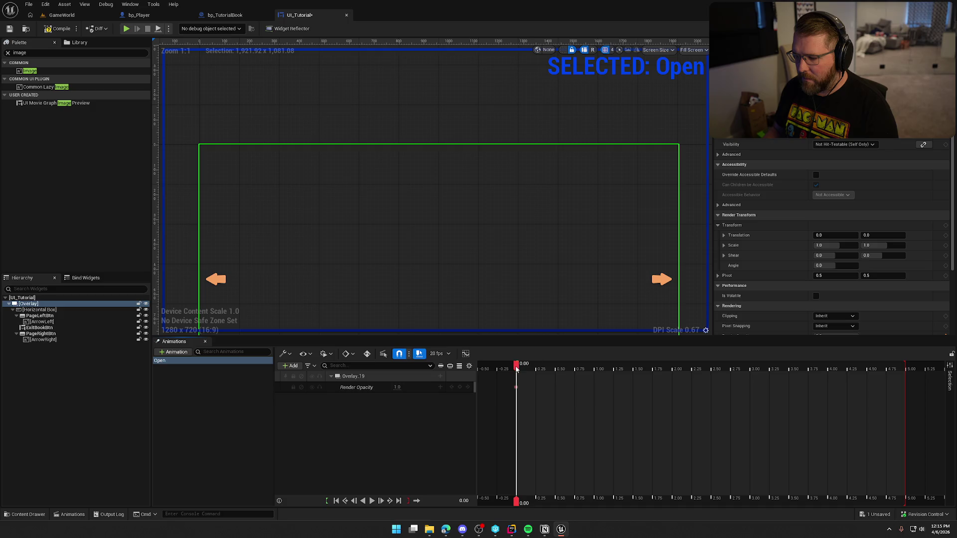
{"action": "left_click", "coordinate": [397, 388]}
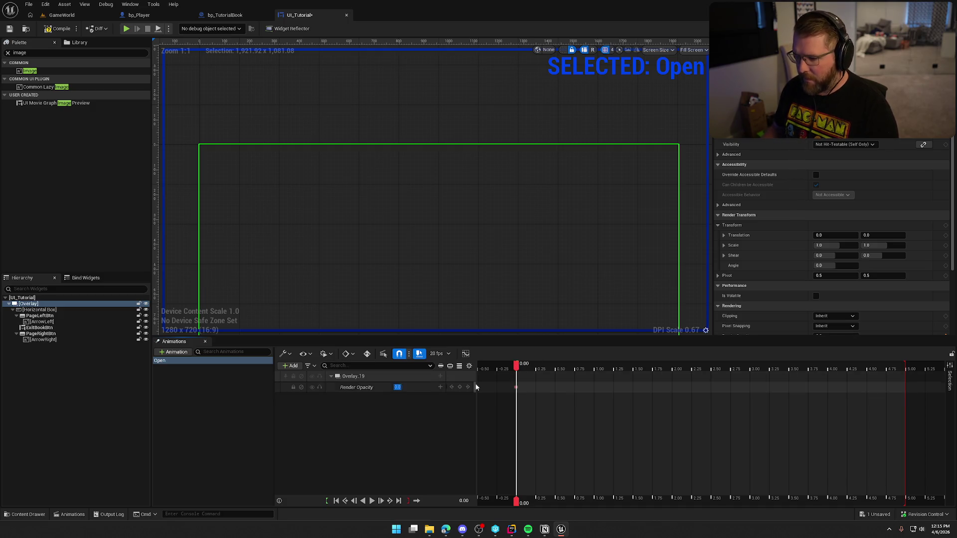
{"action": "key", "text": "Return"}
Step: Key Render Opacity 1.0 at 0.50 s, preview the fade-in, and save
{"action": "key", "text": "Right"}
{"action": "key", "text": "Right"}
{"action": "key", "text": "Right"}
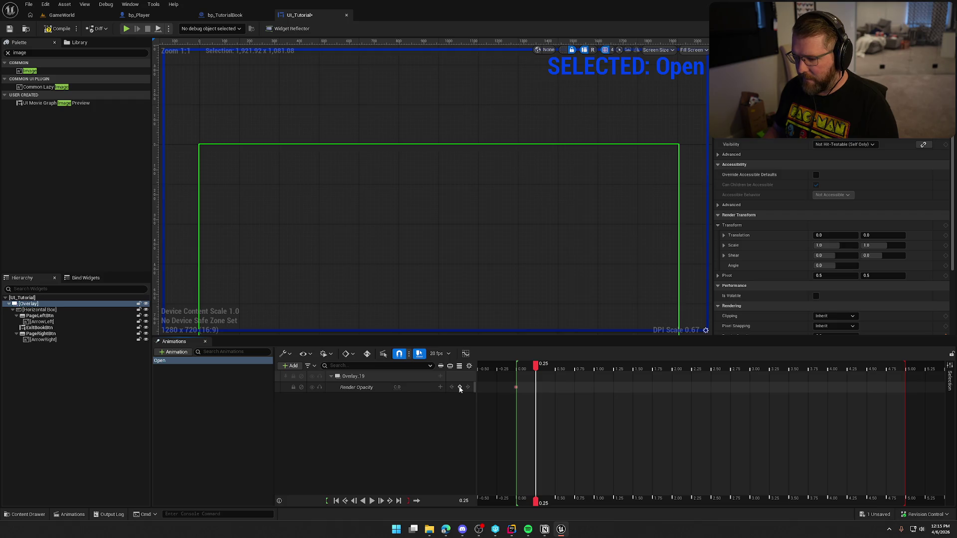
{"action": "left_click", "coordinate": [460, 388]}
{"action": "left_click_drag", "start_coordinate": [536, 366], "coordinate": [555, 367]}
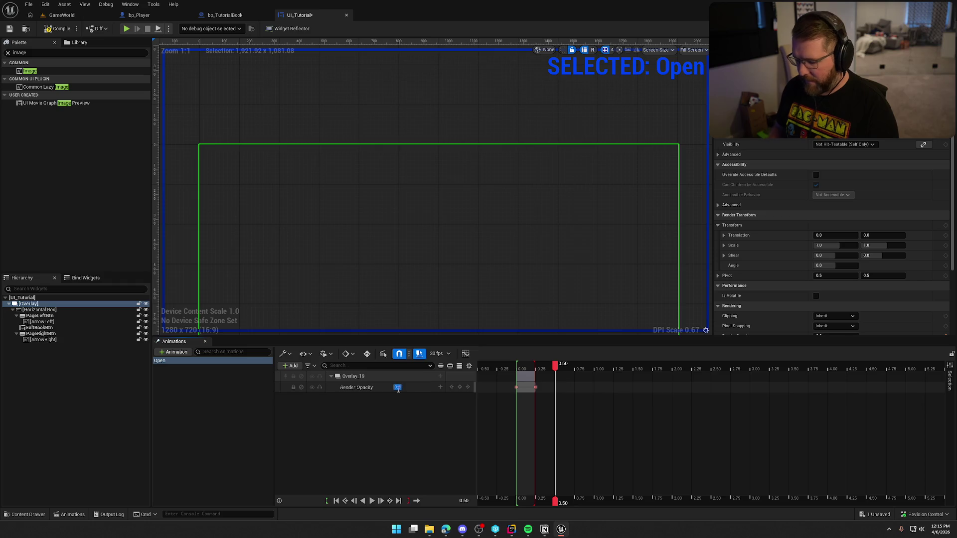
{"action": "type", "text": "1"}
{"action": "key", "text": "Return"}
{"action": "left_click", "coordinate": [372, 503]}
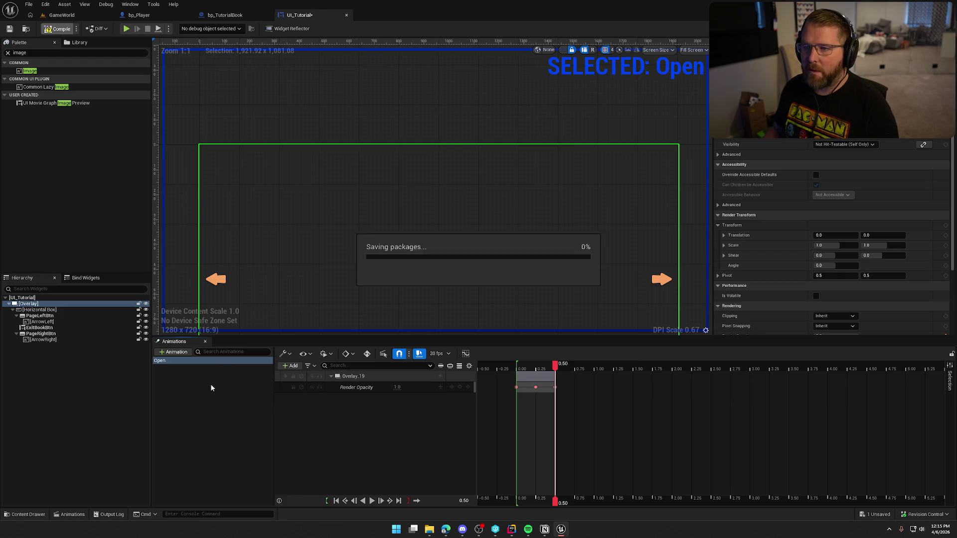
{"action": "left_click", "coordinate": [208, 414]}
Step: In the widget's event graph, delete the unused Event Tick and Event Pre Construct
{"action": "left_click", "coordinate": [939, 29]}
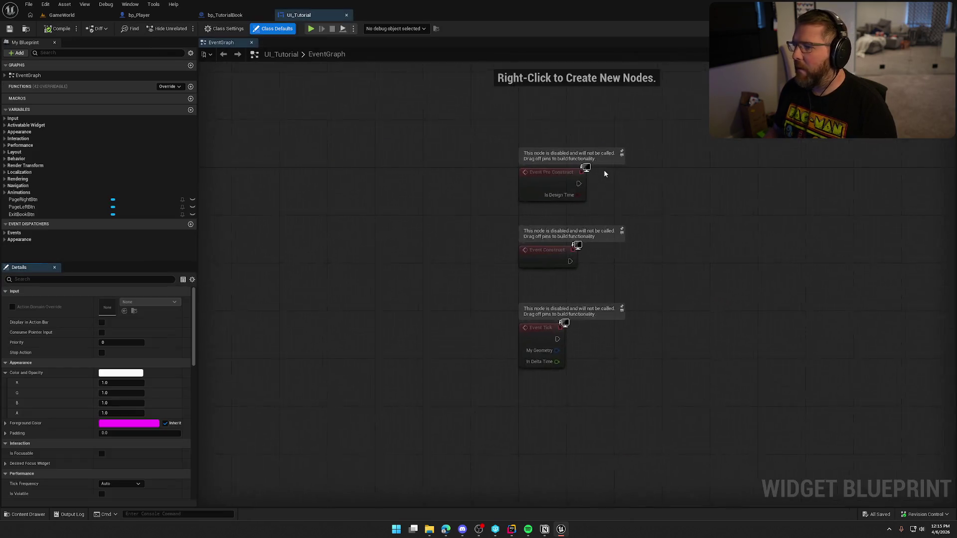
{"action": "left_click_drag", "start_coordinate": [378, 135], "coordinate": [527, 159]}
{"action": "mouse_move", "coordinate": [385, 220]}
{"action": "left_mouse_down"}
{"action": "mouse_move", "coordinate": [379, 142]}
{"action": "mouse_move", "coordinate": [390, 144]}
{"action": "left_mouse_up"}
{"action": "mouse_move", "coordinate": [579, 364]}
{"action": "left_mouse_down"}
{"action": "mouse_move", "coordinate": [392, 199]}
{"action": "mouse_move", "coordinate": [394, 180]}
{"action": "left_mouse_up"}
{"action": "key", "text": "Delete"}
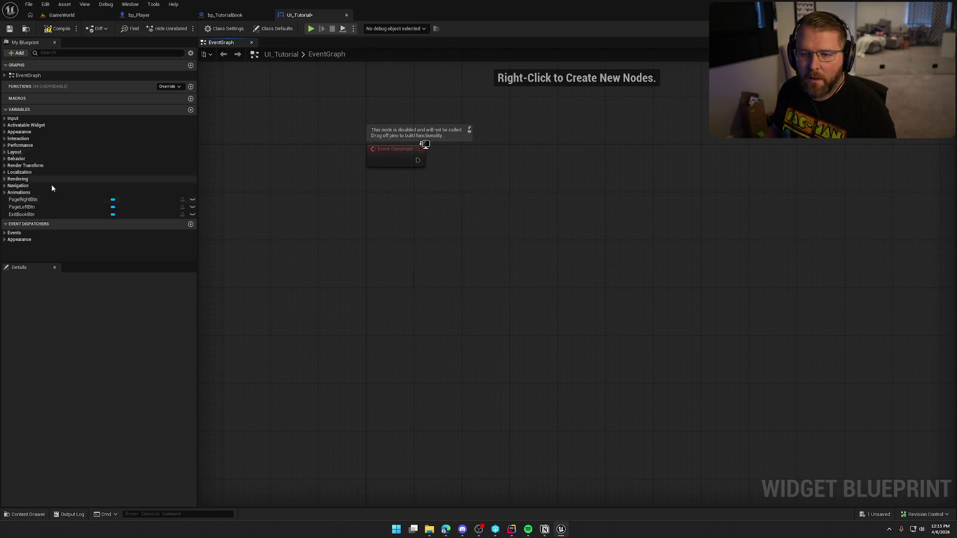
Step: Have Event Construct call Play Animation Forward on Open, save, and return to GameWorld
{"action": "left_click", "coordinate": [16, 193]}
{"action": "left_click", "coordinate": [16, 200]}
{"action": "mouse_move", "coordinate": [15, 200]}
{"action": "left_mouse_down"}
{"action": "mouse_move", "coordinate": [449, 197]}
{"action": "mouse_move", "coordinate": [431, 164]}
{"action": "mouse_move", "coordinate": [418, 160]}
{"action": "left_mouse_up"}
{"action": "type", "text": "play an"}
{"action": "left_click", "coordinate": [495, 248]}
{"action": "left_click_drag", "start_coordinate": [489, 200], "coordinate": [506, 147]}
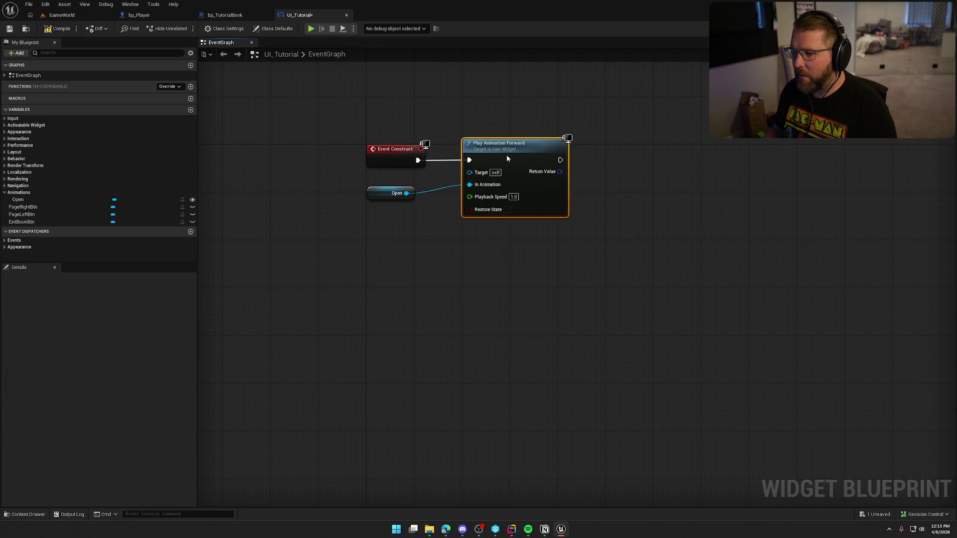
{"action": "mouse_move", "coordinate": [387, 194]}
{"action": "left_mouse_down"}
{"action": "mouse_move", "coordinate": [463, 134]}
{"action": "mouse_move", "coordinate": [481, 133]}
{"action": "left_mouse_up"}
{"action": "left_click", "coordinate": [349, 250]}
{"action": "key", "text": "ctrl+s"}
{"action": "left_click", "coordinate": [62, 15]}
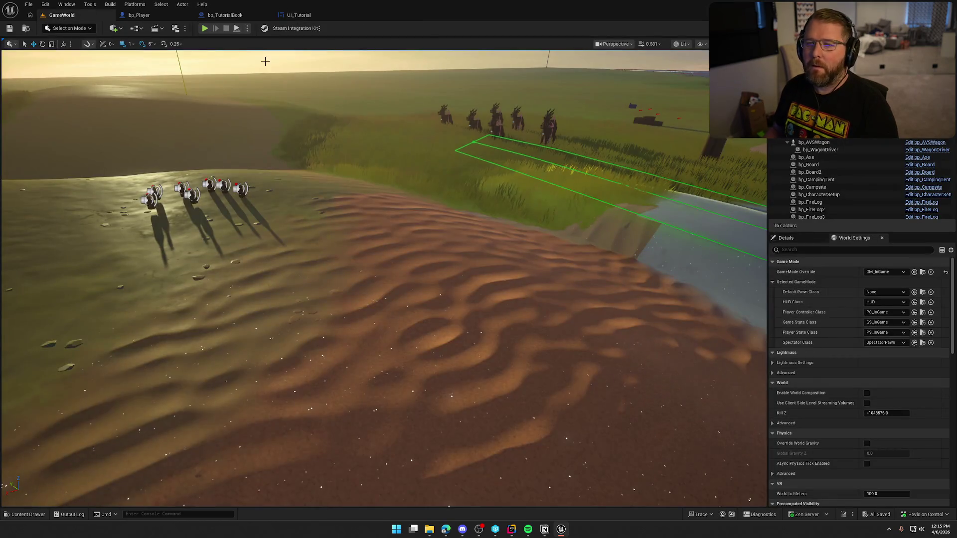
Step: Test play the level, open the tutorial book in game, then stop
{"action": "left_click", "coordinate": [204, 29]}
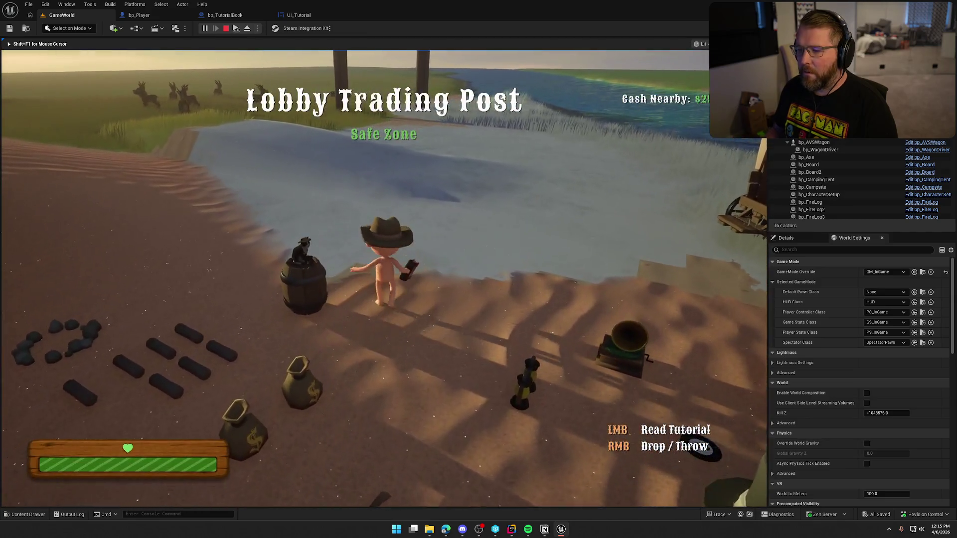
{"action": "left_click", "coordinate": [491, 333]}
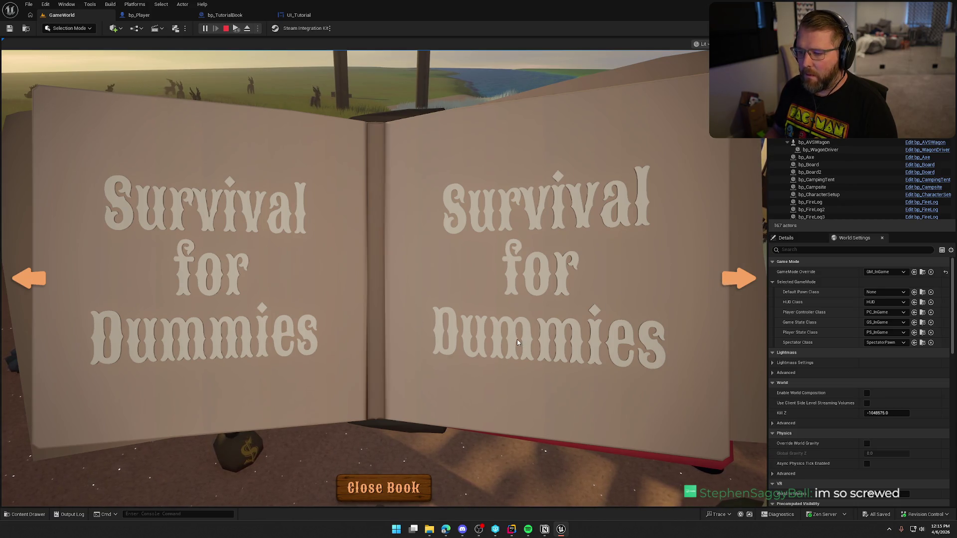
{"action": "key", "text": "Escape"}
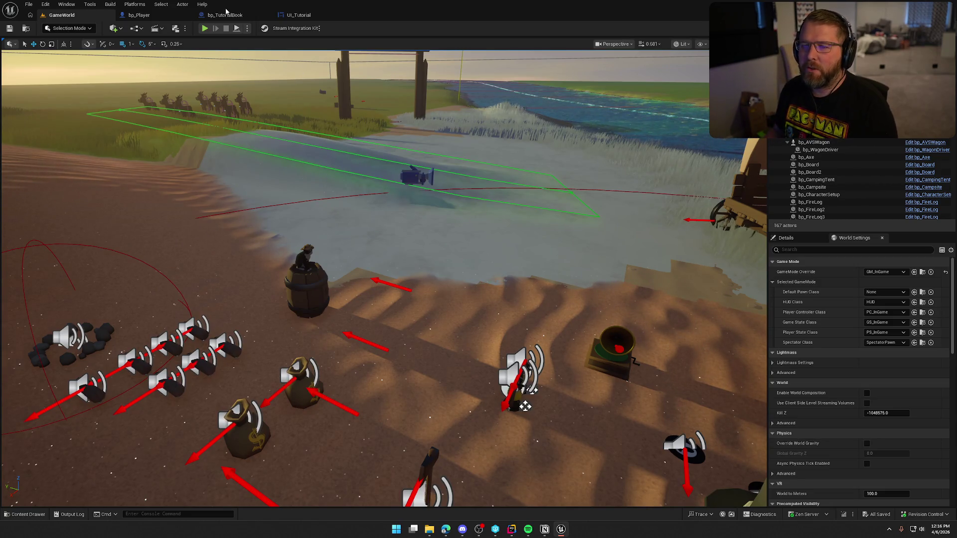
Step: Show the Item Mesh component's details in bp_TutorialBook
{"action": "left_click", "coordinate": [226, 14]}
{"action": "left_click", "coordinate": [48, 75]}
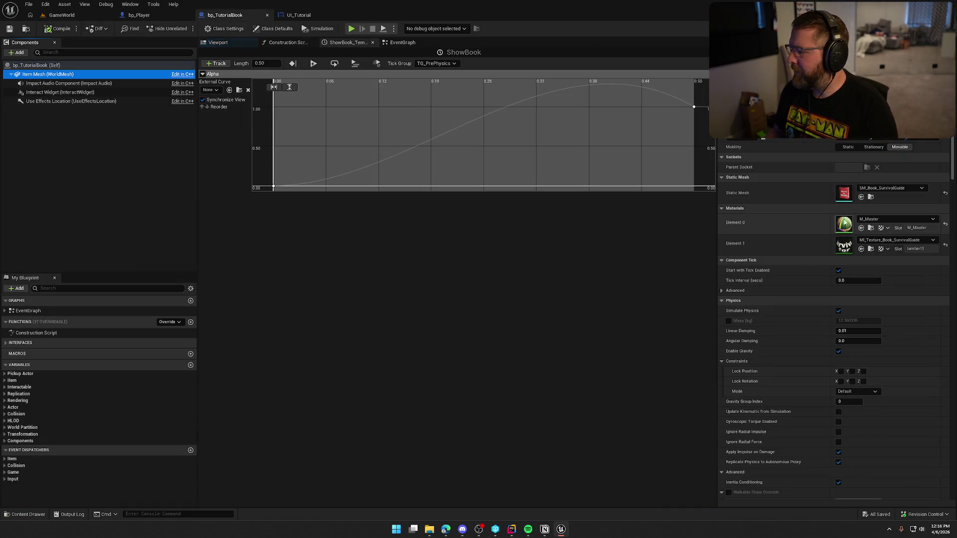
{"action": "left_click", "coordinate": [848, 197]}
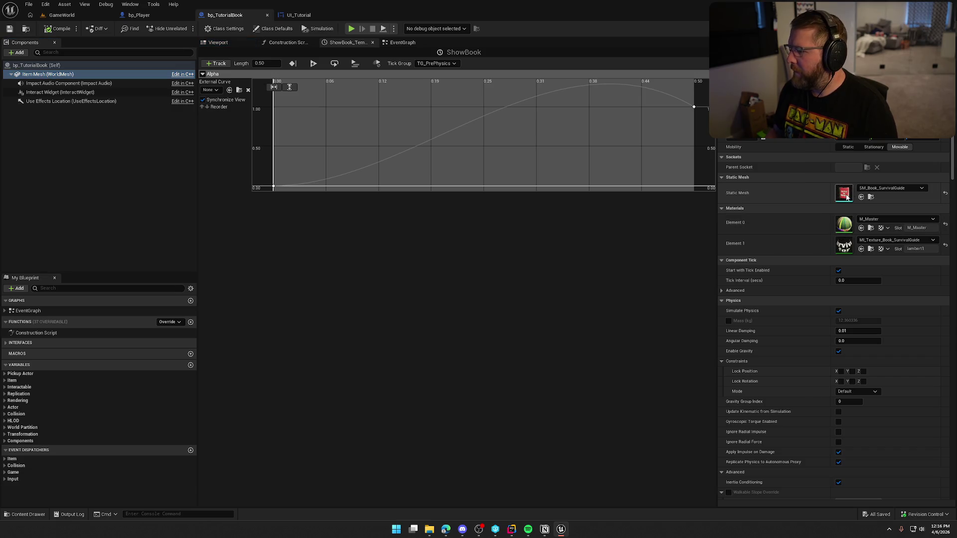
Step: Open SM_Book_SurvivalGuide_Open in the mesh editor, close the closed-book mesh tab, and frame it
{"action": "double_click", "coordinate": [847, 198]}
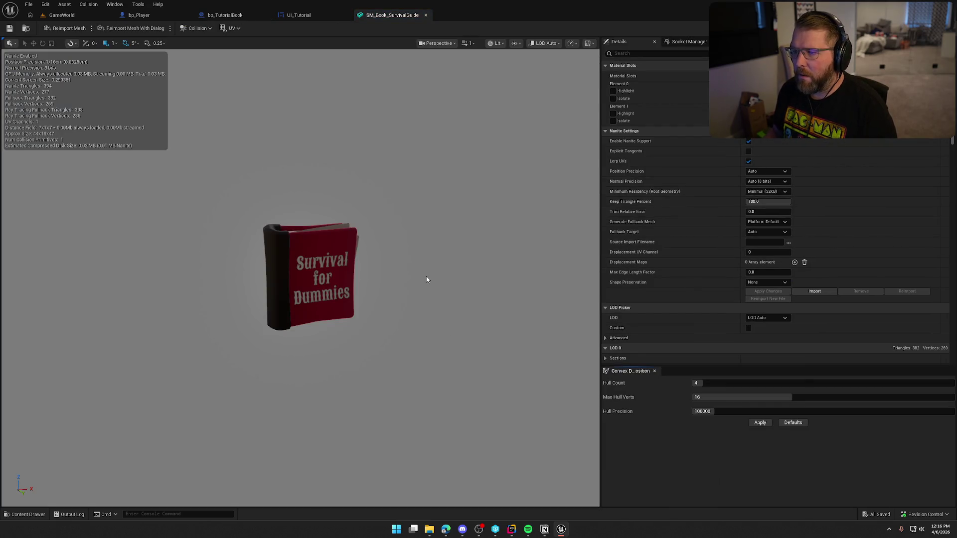
{"action": "left_click", "coordinate": [27, 28]}
{"action": "left_click", "coordinate": [580, 389]}
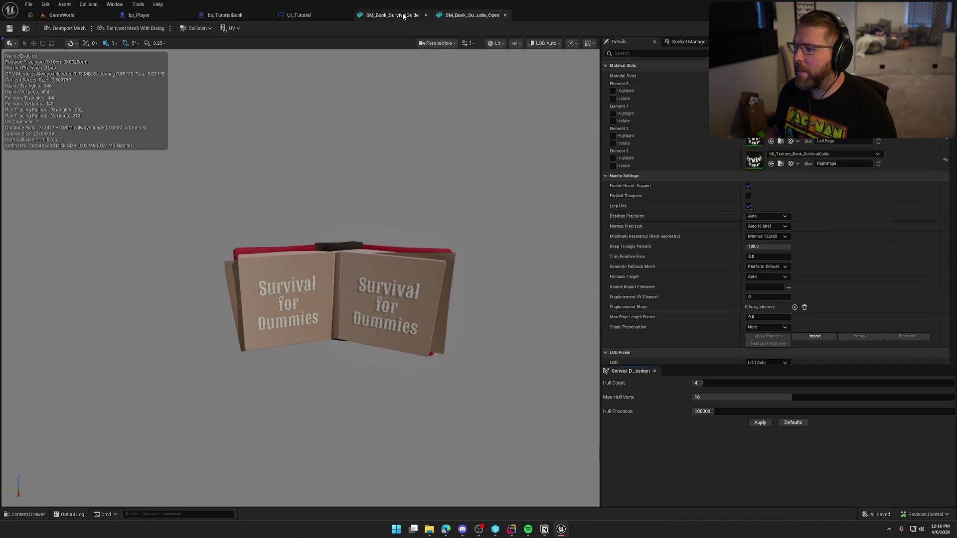
{"action": "middle_click", "coordinate": [403, 17]}
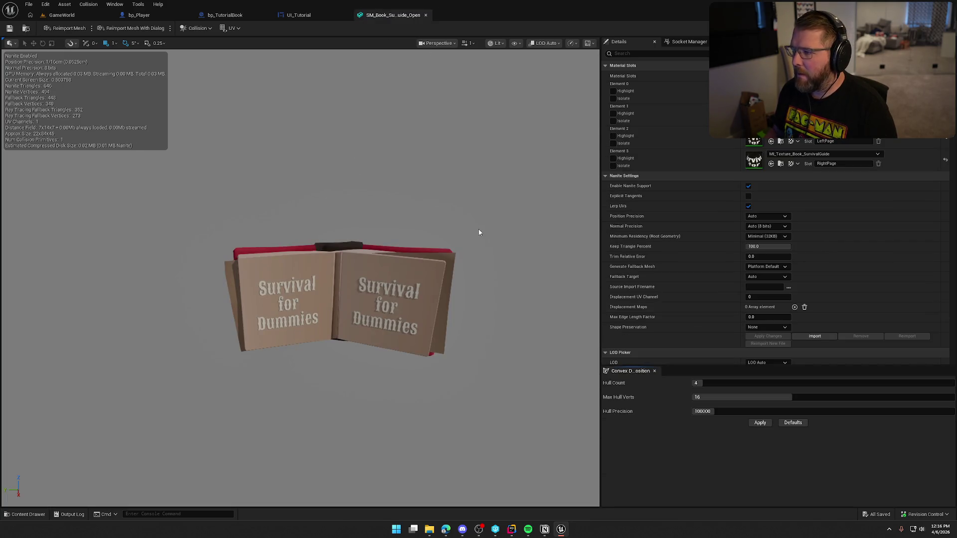
{"action": "scroll", "coordinate": [486, 222], "scroll_direction": "up", "scroll_amount": 5}
{"action": "scroll", "coordinate": [300, 260], "scroll_direction": "down", "scroll_amount": 3}
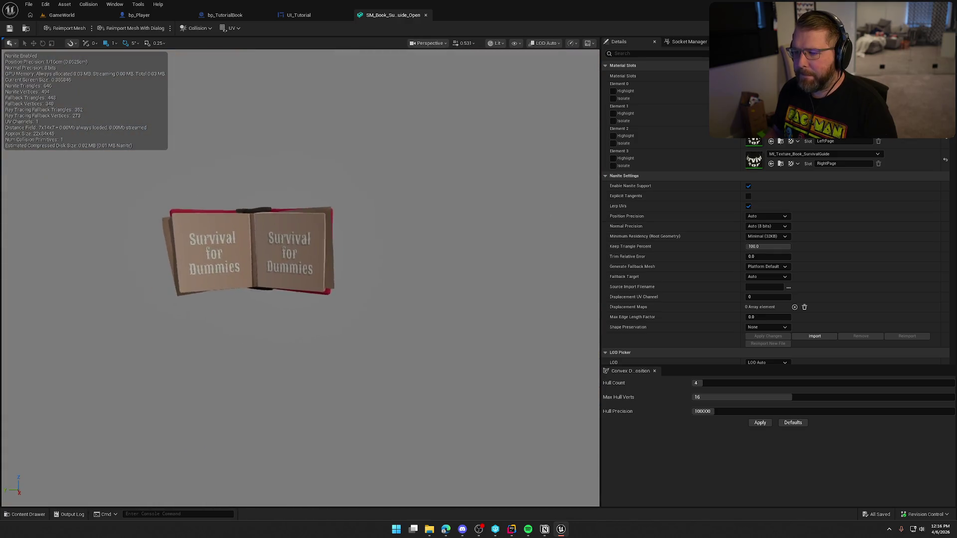
{"action": "scroll", "coordinate": [299, 259], "scroll_direction": "up", "scroll_amount": 8}
{"action": "key", "text": "f"}
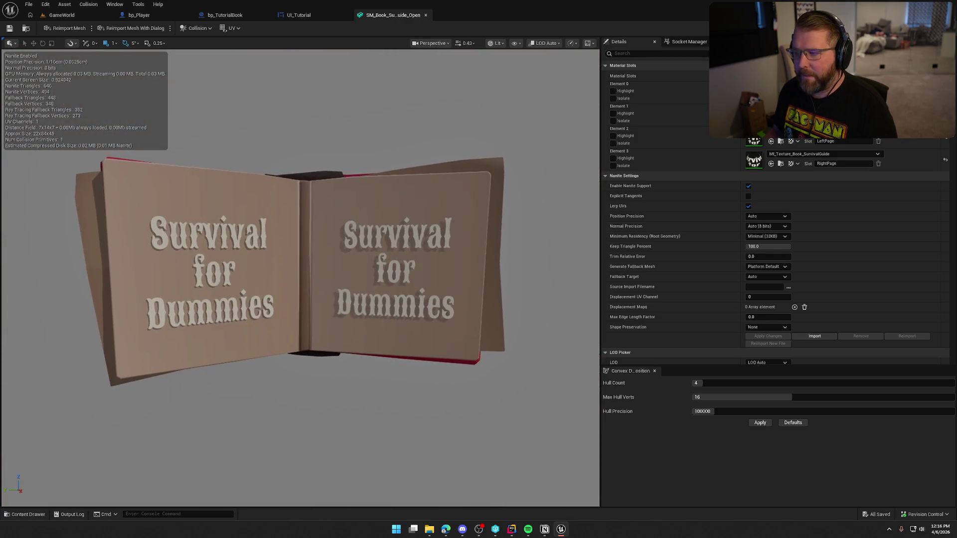
Step: Isolate the LeftPage and then the RightPage material slots in the preview
{"action": "left_click", "coordinate": [614, 143]}
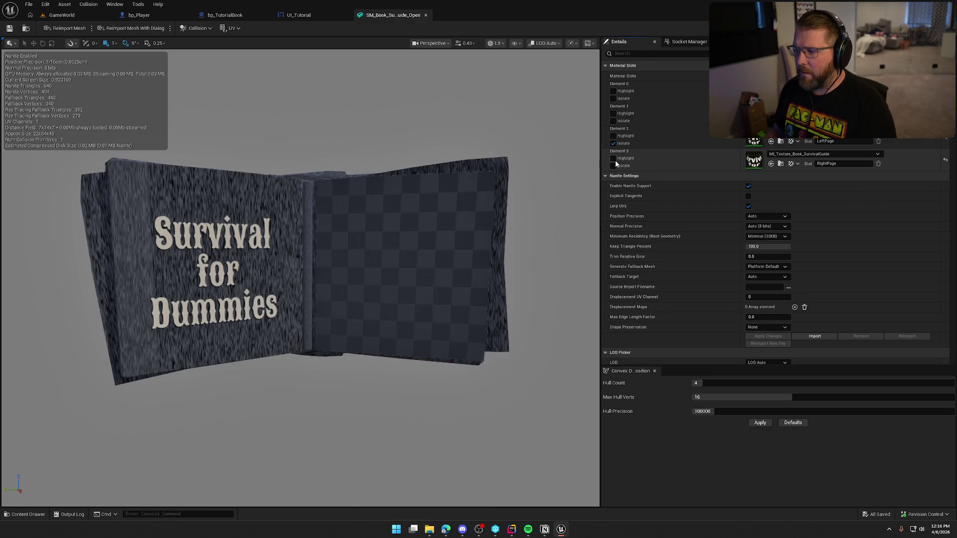
{"action": "left_click", "coordinate": [613, 144]}
{"action": "left_click", "coordinate": [613, 166]}
{"action": "left_click", "coordinate": [614, 166]}
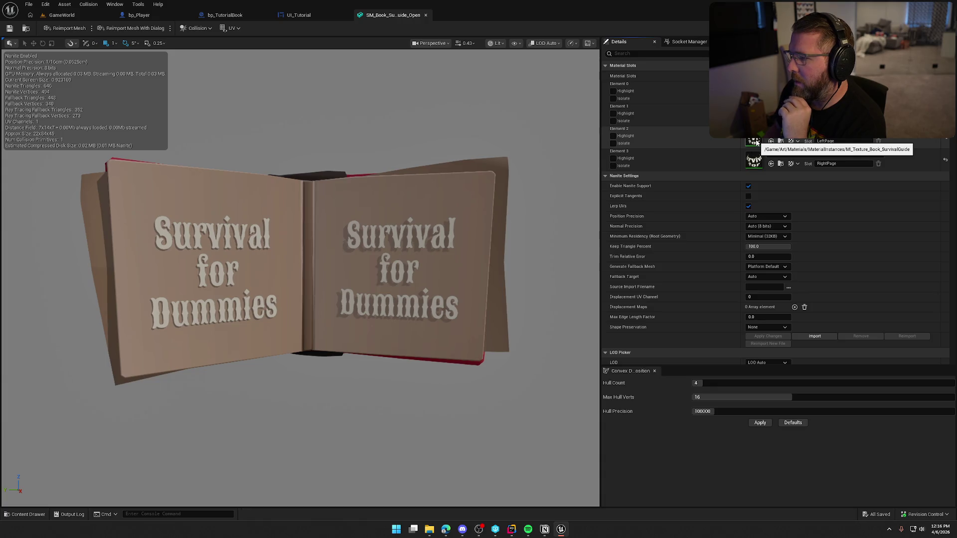
Step: Open MI_Texture_Book_SurvivalGuide from the Element 2 material slot
{"action": "double_click", "coordinate": [755, 142]}
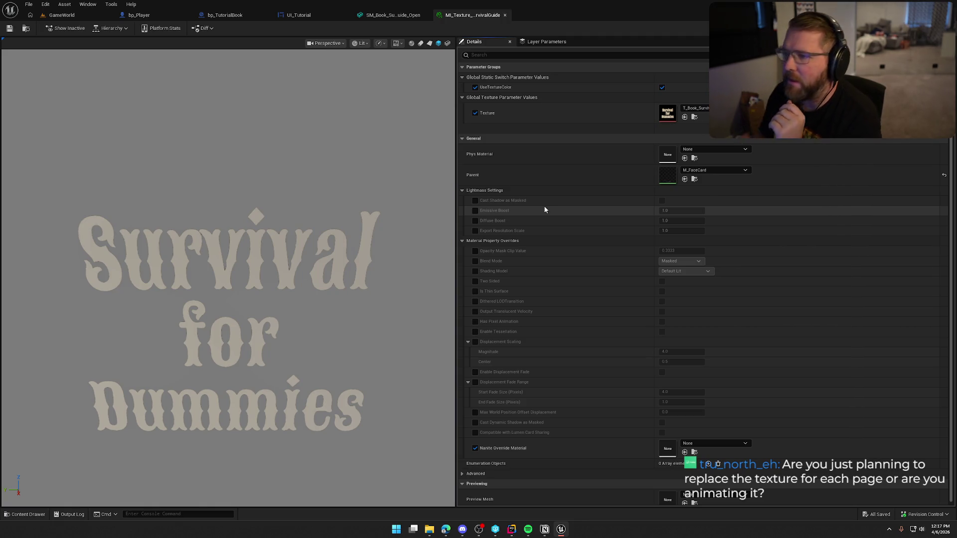
Step: In bp_TutorialBook's EventGraph, move all existing nodes lower
{"action": "left_click", "coordinate": [229, 16]}
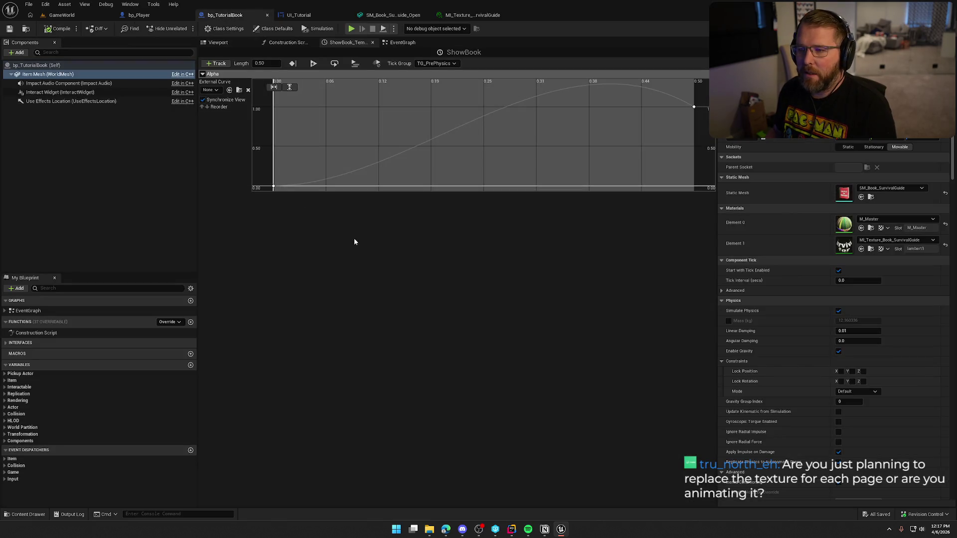
{"action": "left_click", "coordinate": [398, 42]}
{"action": "scroll", "coordinate": [503, 299], "scroll_direction": "down", "scroll_amount": 4}
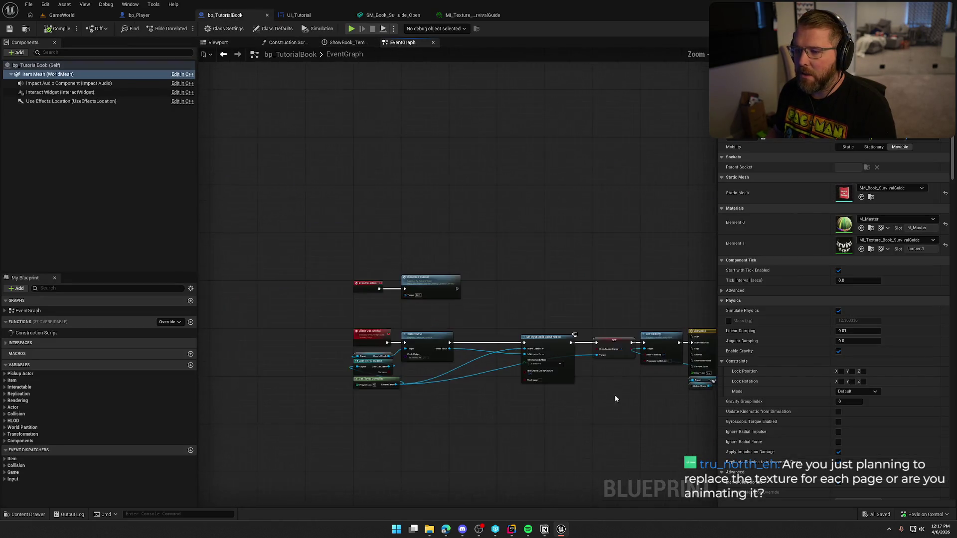
{"action": "scroll", "coordinate": [465, 292], "scroll_direction": "up", "scroll_amount": 4}
{"action": "scroll", "coordinate": [476, 334], "scroll_direction": "down", "scroll_amount": 4}
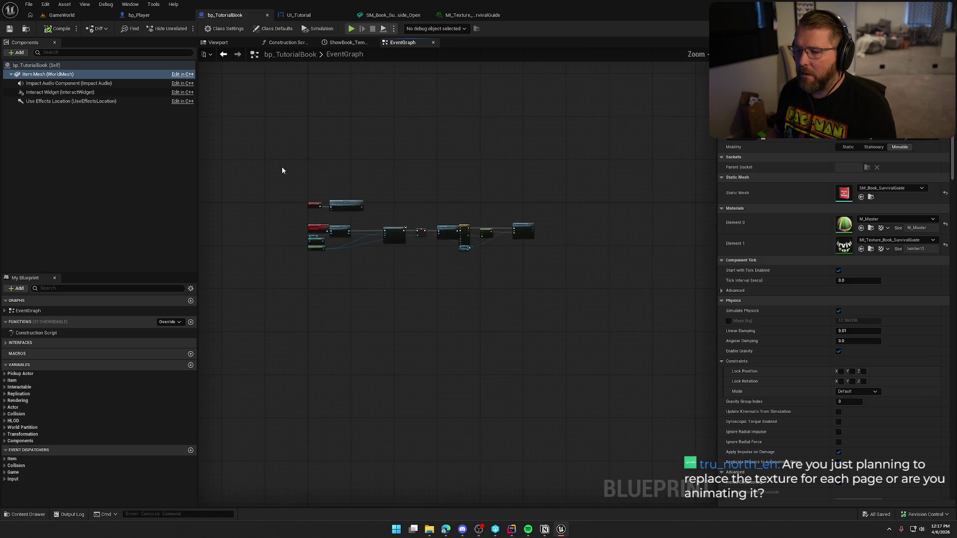
{"action": "key", "text": "ctrl+a"}
{"action": "scroll", "coordinate": [314, 175], "scroll_direction": "up", "scroll_amount": 4}
{"action": "mouse_move", "coordinate": [314, 175]}
{"action": "left_mouse_down"}
{"action": "mouse_move", "coordinate": [328, 279]}
{"action": "mouse_move", "coordinate": [317, 275]}
{"action": "left_mouse_up"}
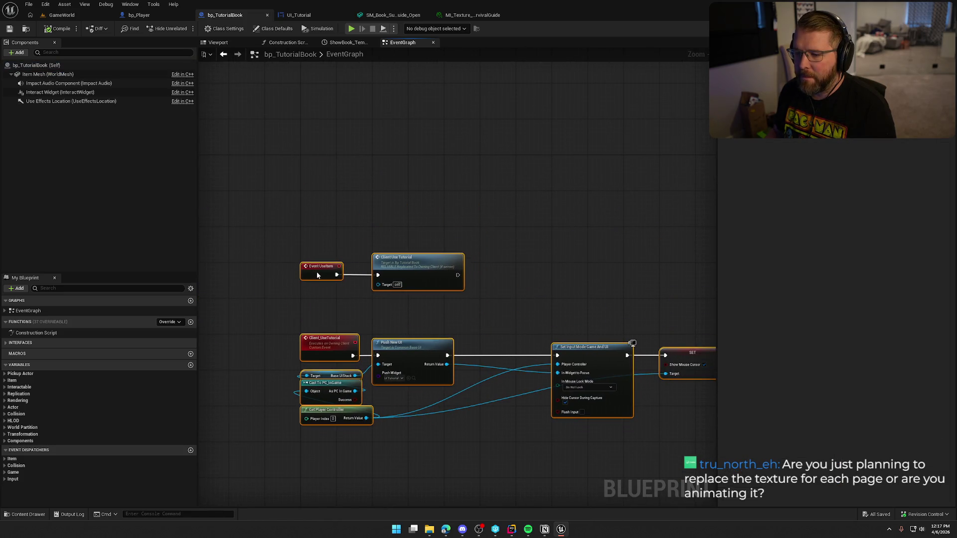
{"action": "scroll", "coordinate": [322, 170], "scroll_direction": "up", "scroll_amount": 2}
Step: Add an Event BeginPlay with parent call and an Item Mesh reference, then delete them
{"action": "right_click", "coordinate": [323, 189]}
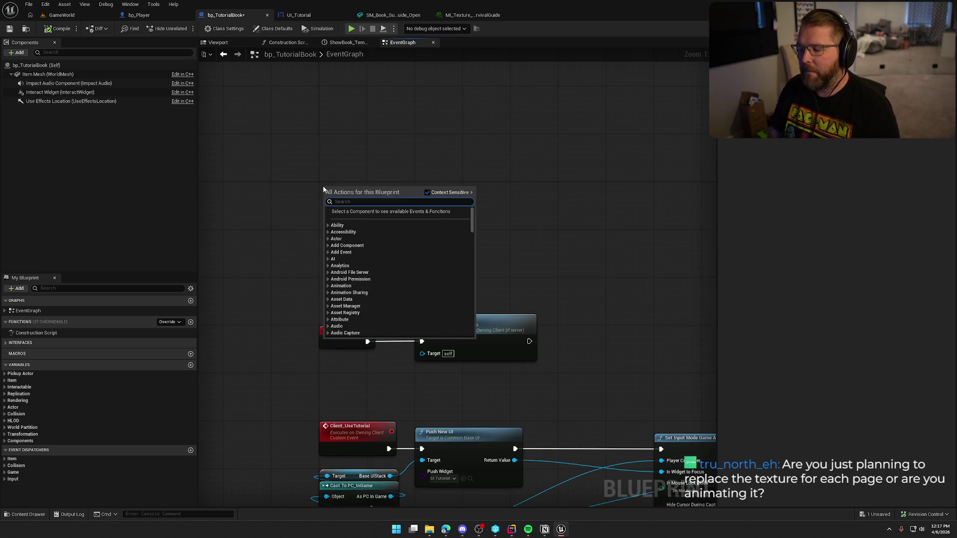
{"action": "type", "text": "begin play"}
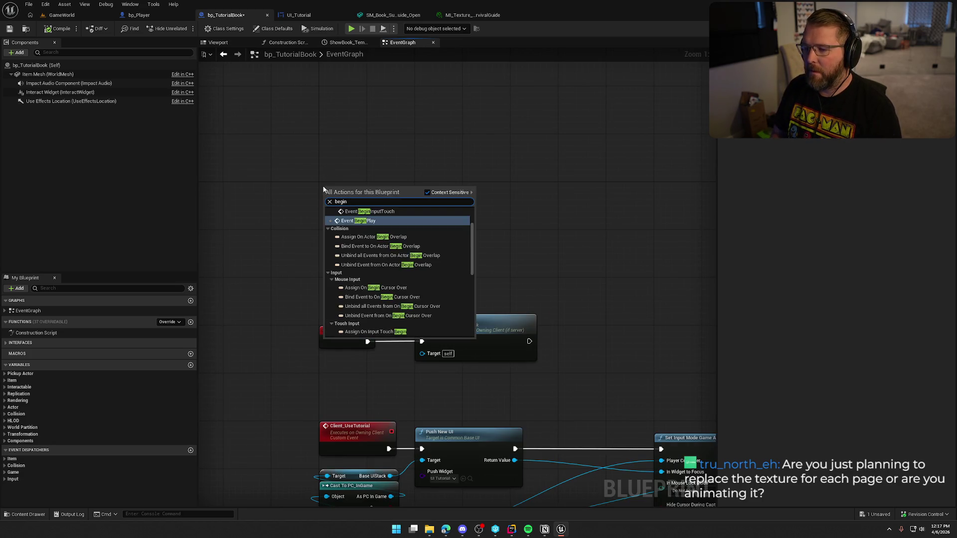
{"action": "key", "text": "Return"}
{"action": "right_click", "coordinate": [323, 187]}
{"action": "left_click", "coordinate": [357, 259]}
{"action": "mouse_move", "coordinate": [326, 226]}
{"action": "left_mouse_down"}
{"action": "mouse_move", "coordinate": [370, 198]}
{"action": "mouse_move", "coordinate": [450, 189]}
{"action": "left_mouse_up"}
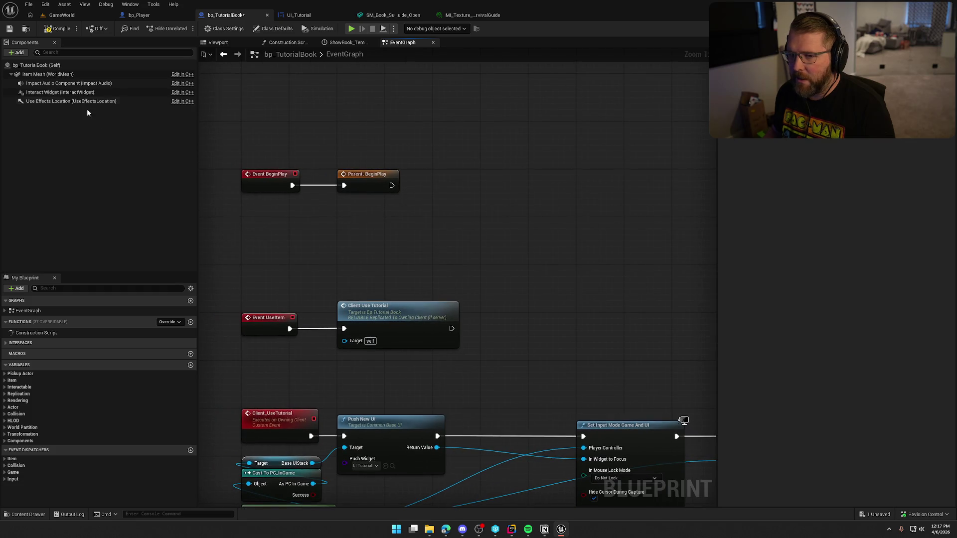
{"action": "left_click", "coordinate": [38, 74]}
{"action": "mouse_move", "coordinate": [38, 74]}
{"action": "left_mouse_down"}
{"action": "mouse_move", "coordinate": [408, 127]}
{"action": "mouse_move", "coordinate": [378, 131]}
{"action": "left_mouse_up"}
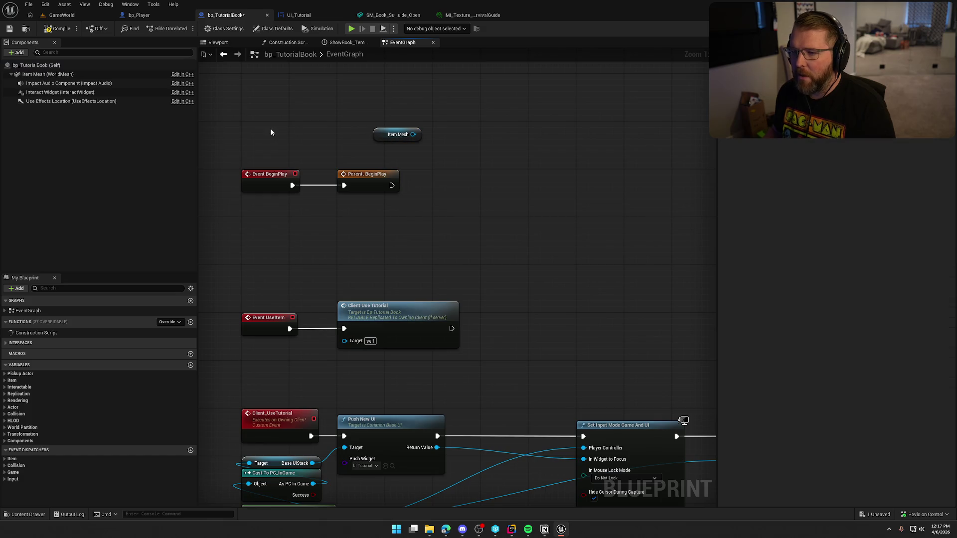
{"action": "mouse_move", "coordinate": [256, 121]}
{"action": "left_mouse_down"}
{"action": "mouse_move", "coordinate": [492, 235]}
{"action": "mouse_move", "coordinate": [513, 150]}
{"action": "mouse_move", "coordinate": [564, 122]}
{"action": "left_mouse_up"}
{"action": "key", "text": "Delete"}
Step: Bring the ShowBook timeline nodes into view and select the Target and Holding Player nodes
{"action": "mouse_move", "coordinate": [384, 327]}
{"action": "left_mouse_down"}
{"action": "mouse_move", "coordinate": [429, 382]}
{"action": "mouse_move", "coordinate": [357, 375]}
{"action": "mouse_move", "coordinate": [403, 382]}
{"action": "left_mouse_up"}
{"action": "left_click_drag", "start_coordinate": [482, 366], "coordinate": [324, 299]}
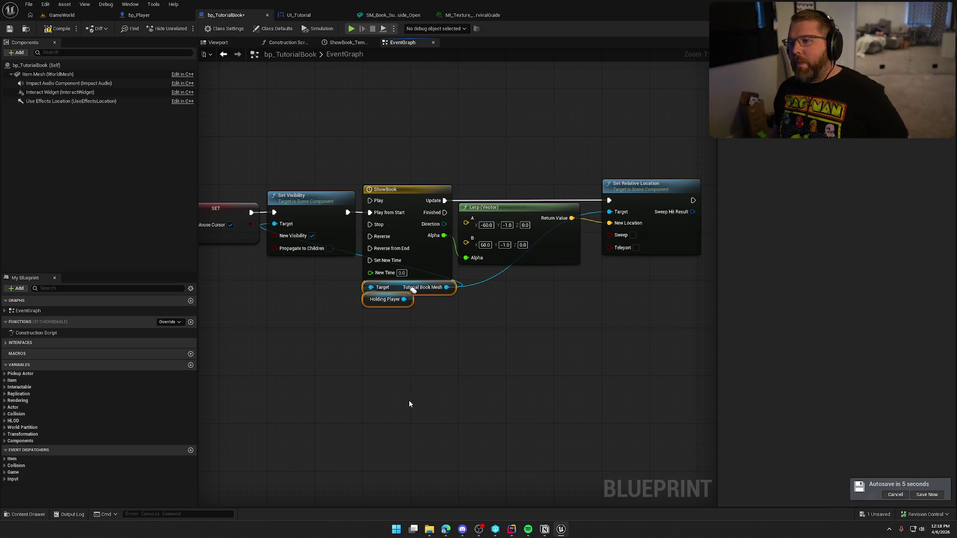
{"action": "left_click", "coordinate": [470, 16]}
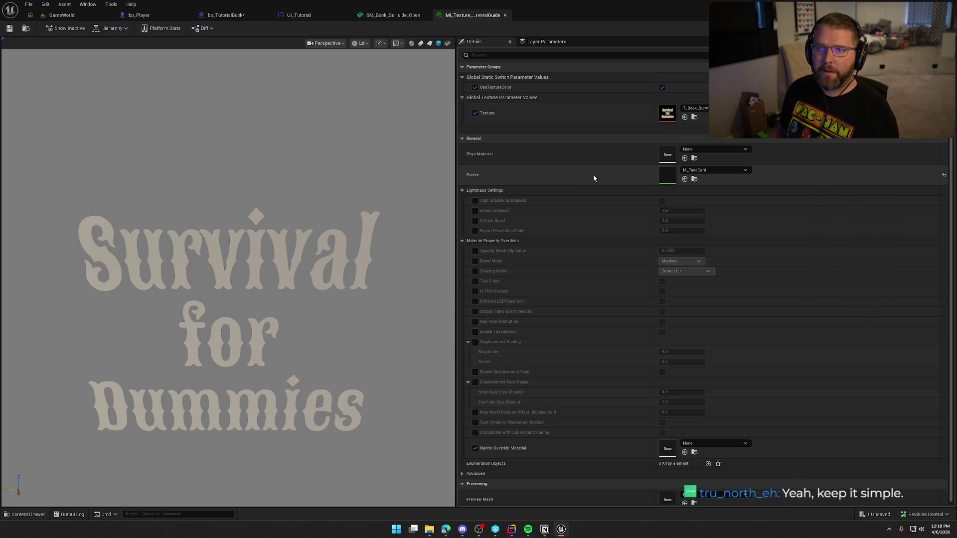
Step: Look over the open-book mesh, then show the bp_Player blueprint's EventGraph
{"action": "left_click", "coordinate": [393, 15]}
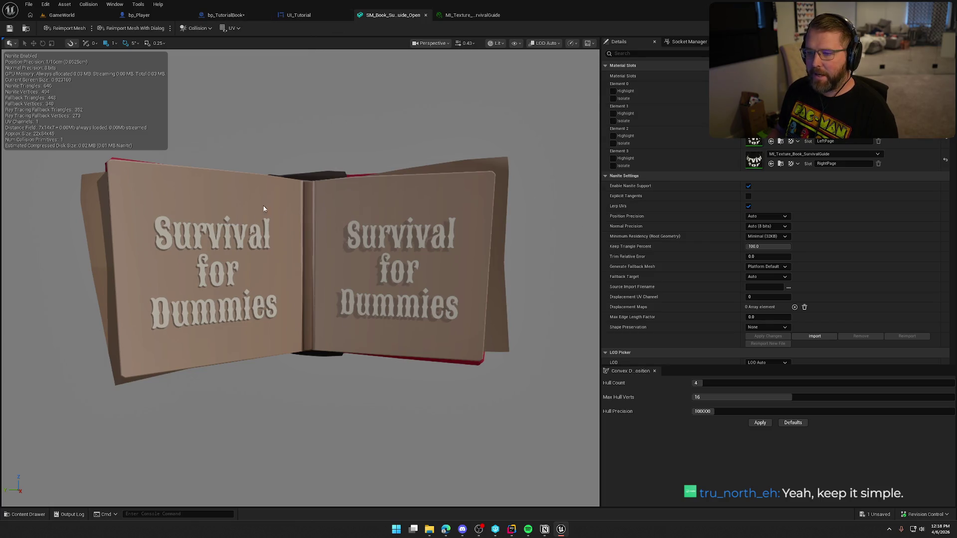
{"action": "left_click", "coordinate": [139, 15]}
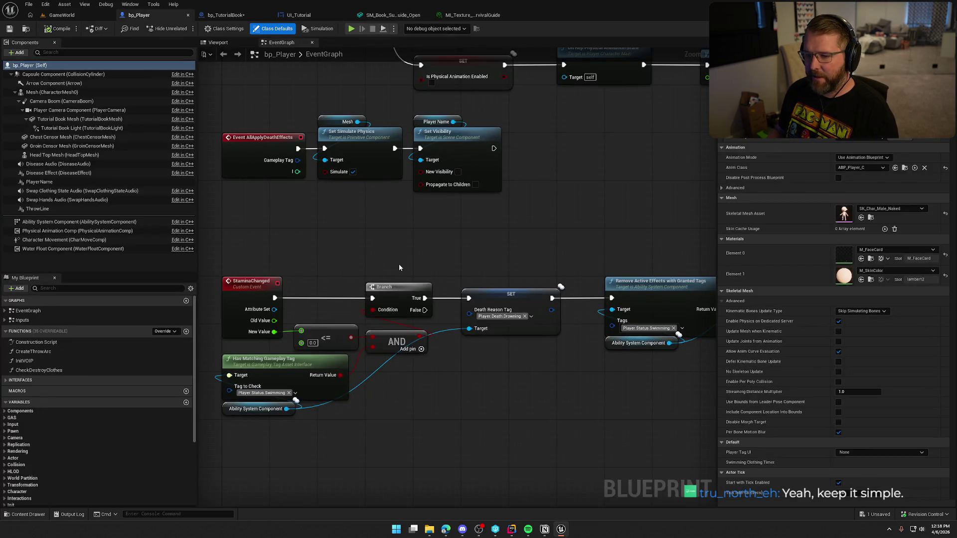
Step: Add a new graph named Tutorial to bp_Player
{"action": "left_click", "coordinate": [60, 128]}
{"action": "left_click", "coordinate": [70, 119]}
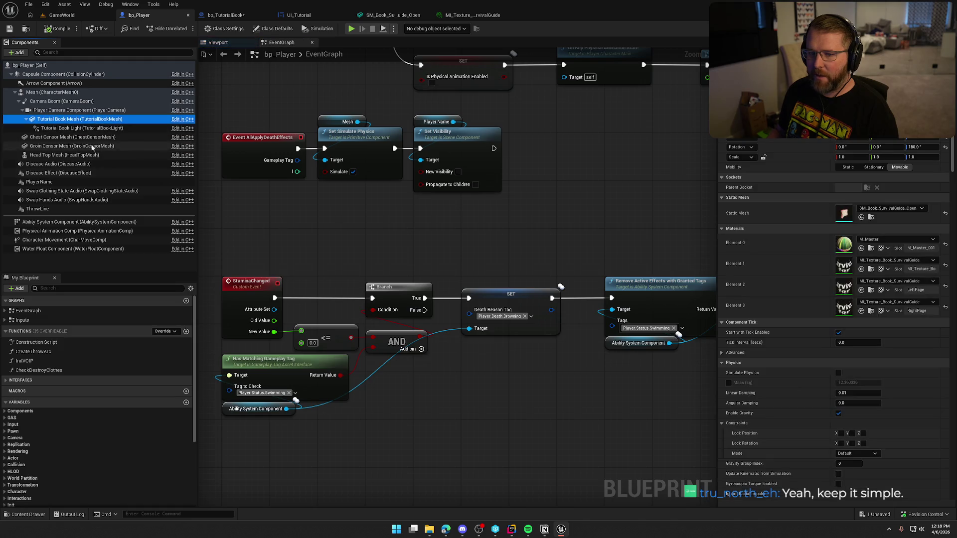
{"action": "left_click", "coordinate": [186, 301]}
{"action": "type", "text": "Tut"}
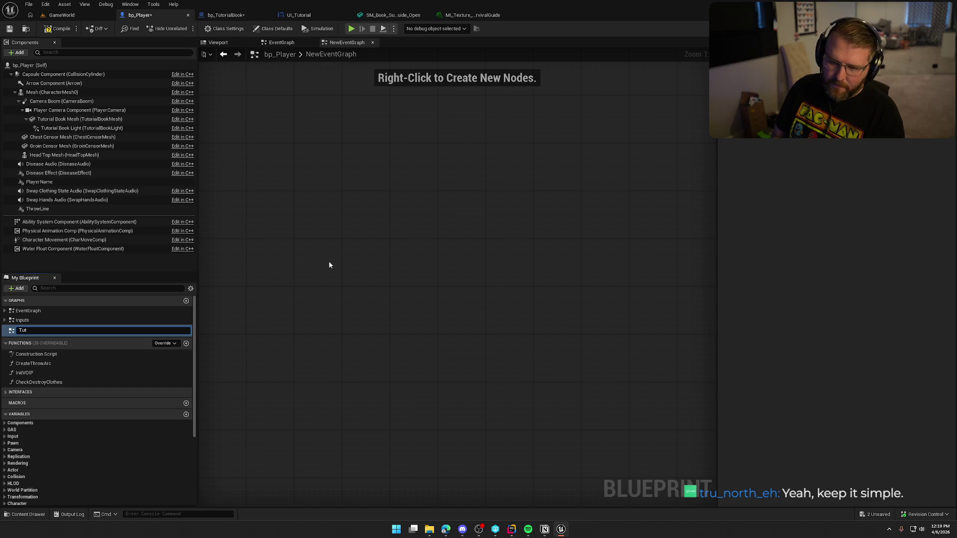
{"action": "type", "text": "orial"}
{"action": "key", "text": "Return"}
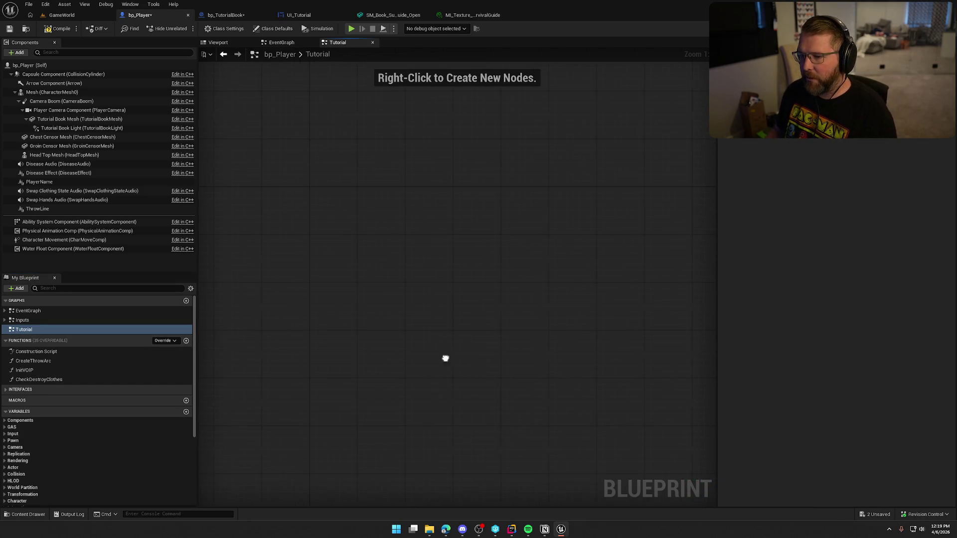
Step: Add a custom event named InitPageMaterials to the Tutorial graph
{"action": "right_click", "coordinate": [311, 202]}
{"action": "left_click", "coordinate": [369, 177]}
{"action": "right_click", "coordinate": [331, 197]}
{"action": "type", "text": "custom event"}
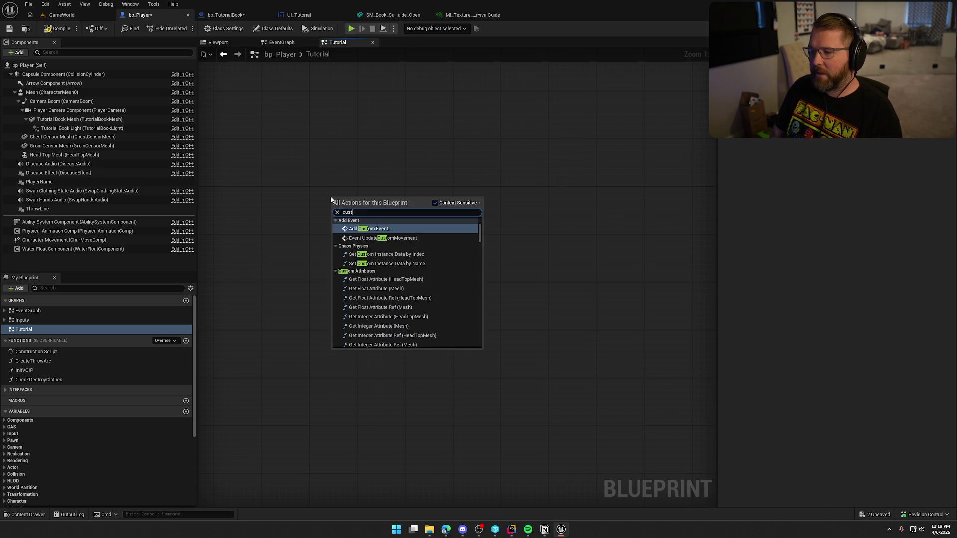
{"action": "key", "text": "Return"}
{"action": "type", "text": "S"}
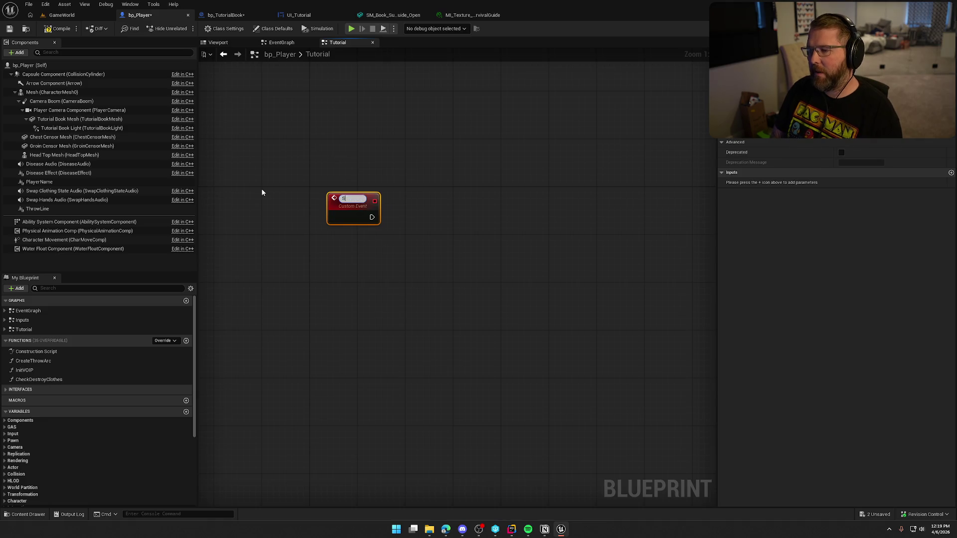
{"action": "type", "text": "PageMaterials"}
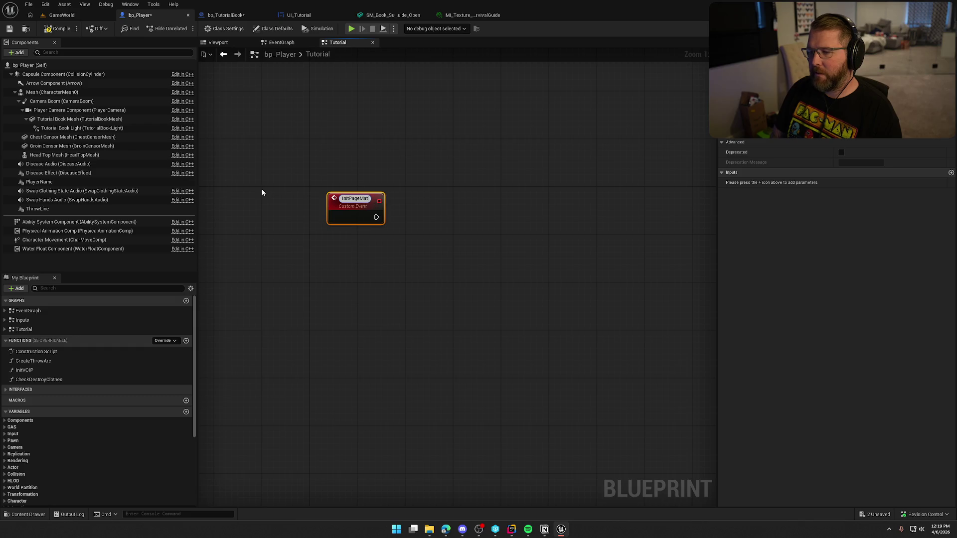
{"action": "key", "text": "Return"}
{"action": "left_click_drag", "start_coordinate": [369, 206], "coordinate": [334, 199]}
{"action": "left_click", "coordinate": [333, 255]}
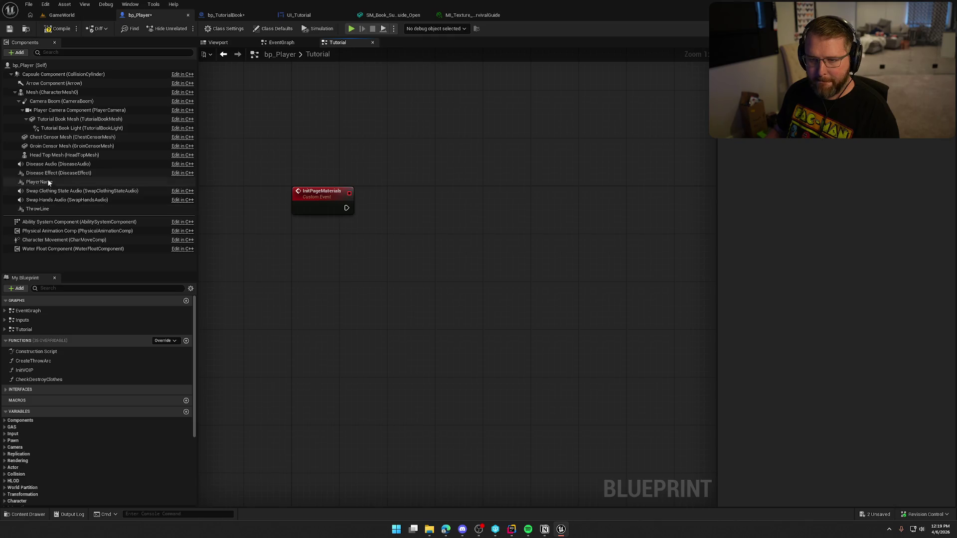
Step: Add a Create Dynamic Material Instance node targeting Tutorial Book Mesh
{"action": "mouse_move", "coordinate": [67, 125]}
{"action": "left_mouse_down"}
{"action": "mouse_move", "coordinate": [373, 162]}
{"action": "mouse_move", "coordinate": [333, 157]}
{"action": "mouse_move", "coordinate": [403, 177]}
{"action": "left_mouse_up"}
{"action": "type", "text": "create dy"}
{"action": "key", "text": "Return"}
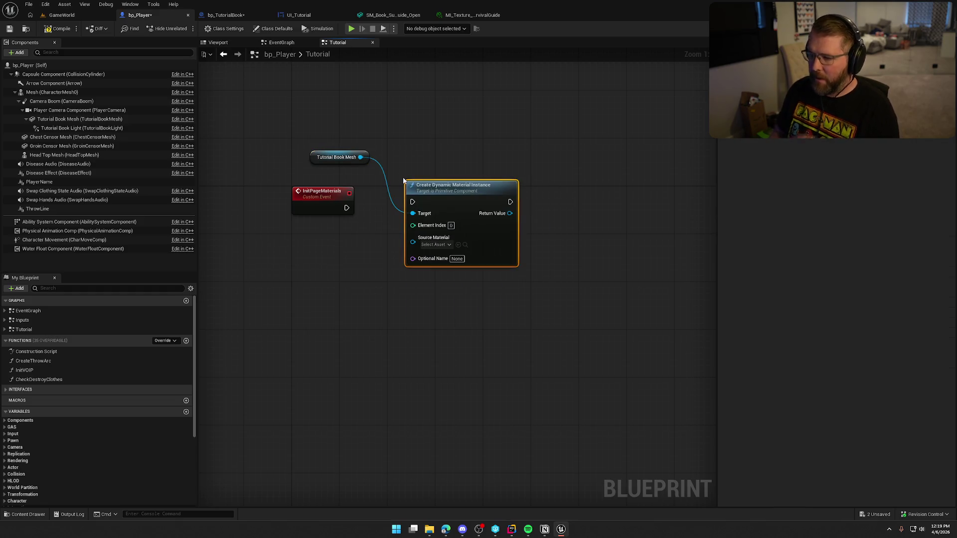
Step: Wire InitPageMaterials into the material instance node, then duplicate the mesh and instance nodes
{"action": "left_click_drag", "start_coordinate": [346, 207], "coordinate": [425, 208]}
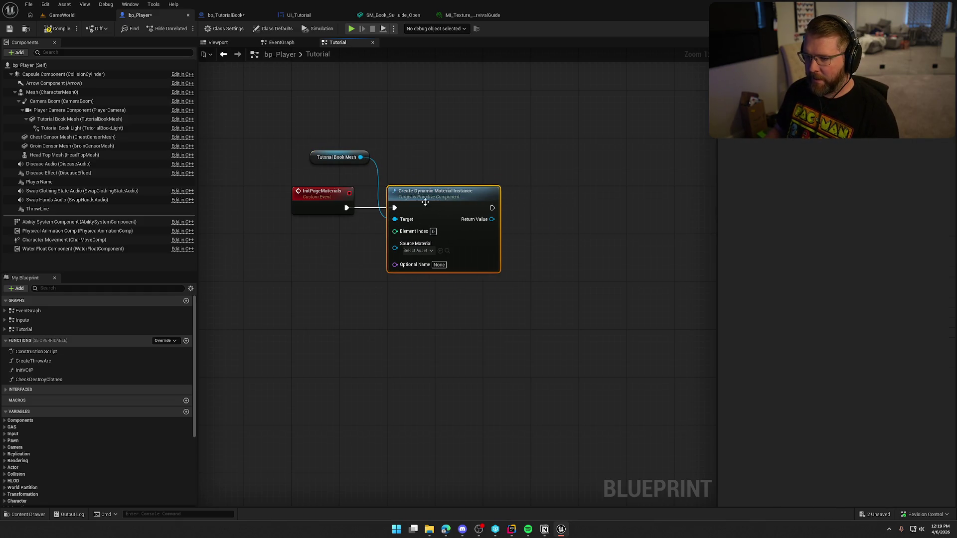
{"action": "mouse_move", "coordinate": [331, 159]}
{"action": "left_mouse_down"}
{"action": "mouse_move", "coordinate": [401, 168]}
{"action": "mouse_move", "coordinate": [408, 183]}
{"action": "mouse_move", "coordinate": [530, 216]}
{"action": "left_mouse_up"}
{"action": "key", "text": "ctrl+c"}
{"action": "key", "text": "ctrl+v"}
{"action": "mouse_move", "coordinate": [598, 203]}
{"action": "left_mouse_down"}
{"action": "mouse_move", "coordinate": [697, 203]}
{"action": "mouse_move", "coordinate": [659, 203]}
{"action": "left_mouse_up"}
Step: Add a Set Material node from Tutorial Book Mesh and connect its execution
{"action": "left_click_drag", "start_coordinate": [385, 183], "coordinate": [474, 197]}
{"action": "type", "text": "set material"}
{"action": "key", "text": "Return"}
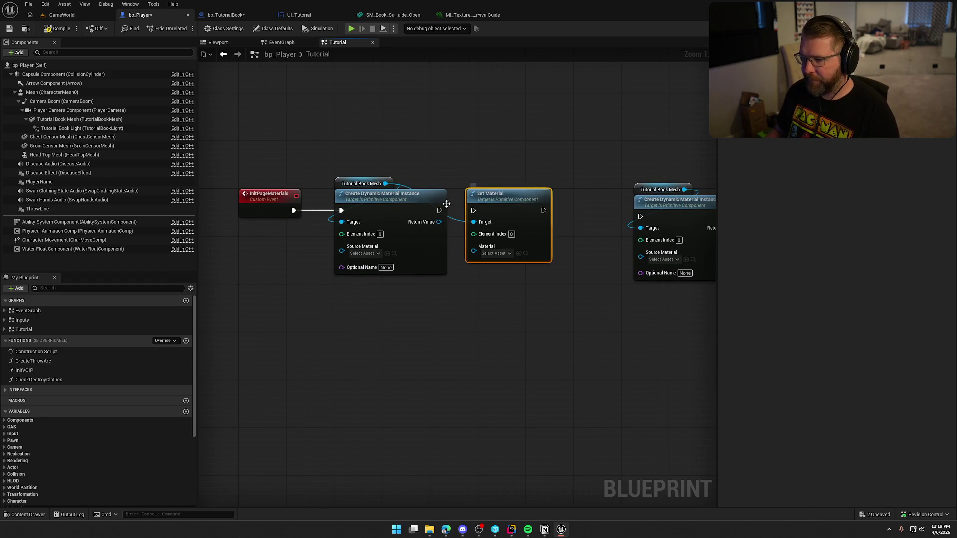
{"action": "mouse_move", "coordinate": [439, 210]}
{"action": "left_mouse_down"}
{"action": "mouse_move", "coordinate": [473, 211]}
{"action": "mouse_move", "coordinate": [504, 195]}
{"action": "mouse_move", "coordinate": [566, 202]}
{"action": "left_mouse_up"}
{"action": "left_click", "coordinate": [474, 208]}
Step: Promote the material instance's Return Value to a new variable named LeftPageMaterial
{"action": "left_click_drag", "start_coordinate": [439, 221], "coordinate": [462, 255]}
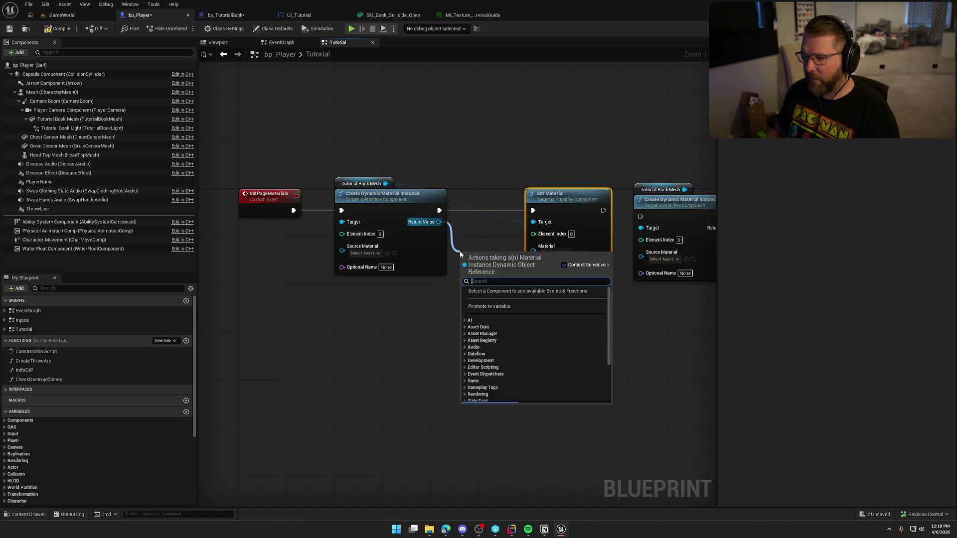
{"action": "scroll", "coordinate": [536, 349], "scroll_direction": "down", "scroll_amount": 15}
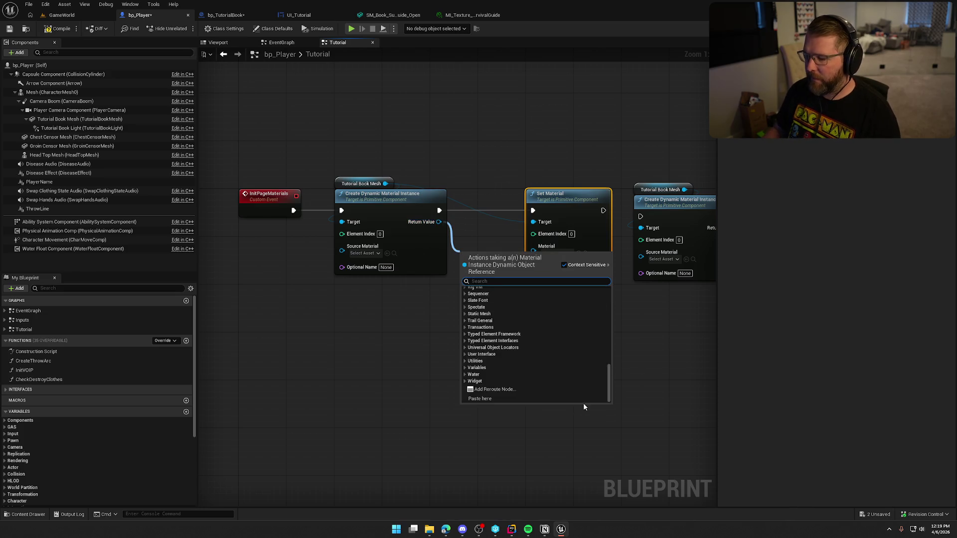
{"action": "left_click_drag", "start_coordinate": [606, 390], "coordinate": [601, 295]}
{"action": "left_click", "coordinate": [507, 307]}
{"action": "type", "text": "LeftPageMateria"}
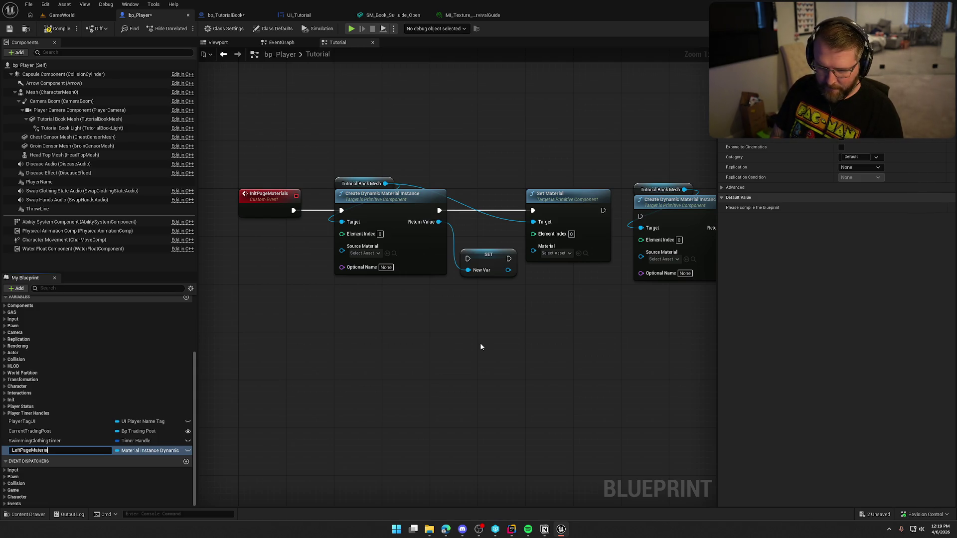
{"action": "type", "text": "l"}
{"action": "key", "text": "Return"}
Step: Run the LeftPageMaterial SET after Create Dynamic Material Instance and feed it into Set Material's Material pin
{"action": "left_click_drag", "start_coordinate": [452, 319], "coordinate": [298, 307]}
{"action": "mouse_move", "coordinate": [438, 299]}
{"action": "left_mouse_down"}
{"action": "mouse_move", "coordinate": [499, 192]}
{"action": "mouse_move", "coordinate": [595, 192]}
{"action": "left_mouse_up"}
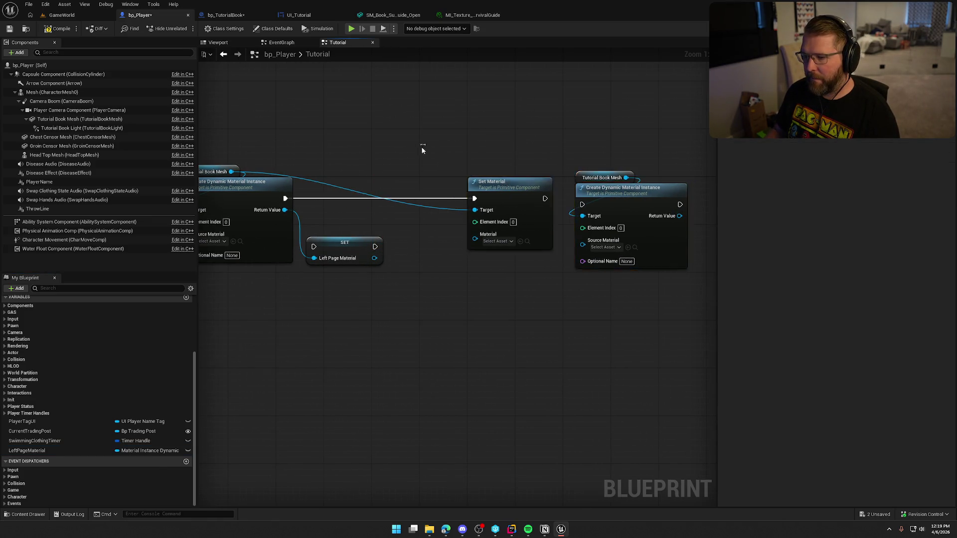
{"action": "left_click_drag", "start_coordinate": [406, 245], "coordinate": [424, 197]}
{"action": "left_click_drag", "start_coordinate": [355, 197], "coordinate": [402, 197]}
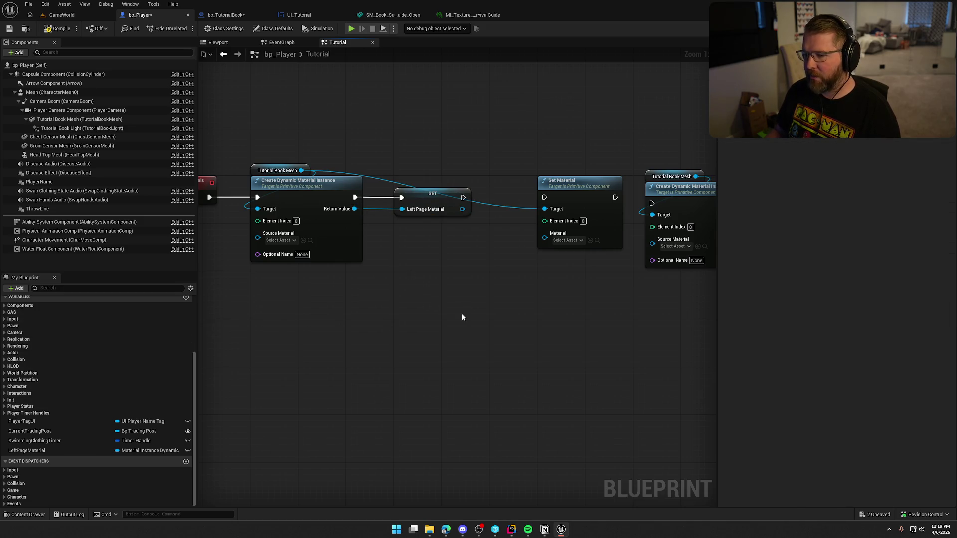
{"action": "mouse_move", "coordinate": [462, 209]}
{"action": "left_mouse_down"}
{"action": "mouse_move", "coordinate": [541, 237]}
{"action": "mouse_move", "coordinate": [534, 197]}
{"action": "mouse_move", "coordinate": [544, 198]}
{"action": "mouse_move", "coordinate": [525, 193]}
{"action": "mouse_move", "coordinate": [571, 186]}
{"action": "left_mouse_up"}
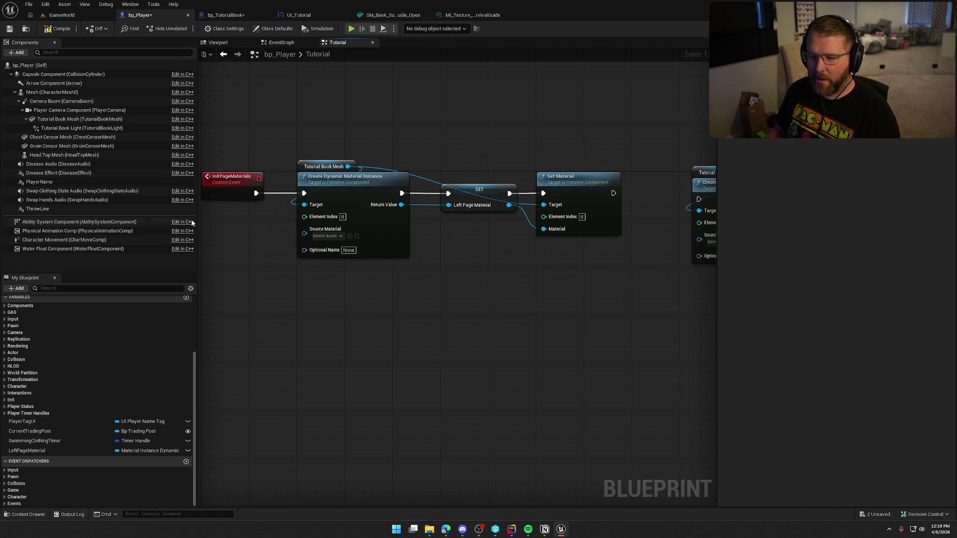
Step: Check the My Blueprint view options and reframe the four InitPageMaterials nodes
{"action": "scroll", "coordinate": [66, 363], "scroll_direction": "up", "scroll_amount": 2}
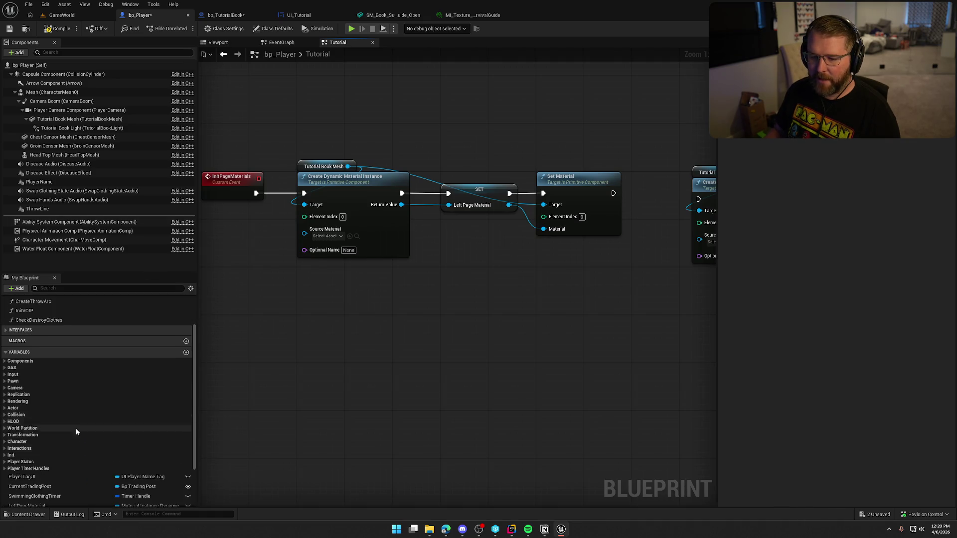
{"action": "scroll", "coordinate": [64, 427], "scroll_direction": "down", "scroll_amount": 1}
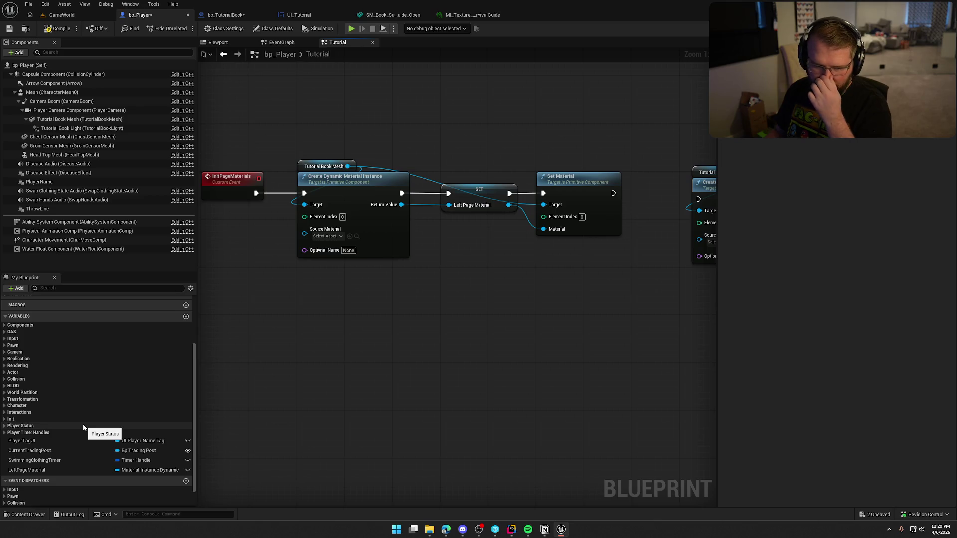
{"action": "left_click", "coordinate": [190, 289]}
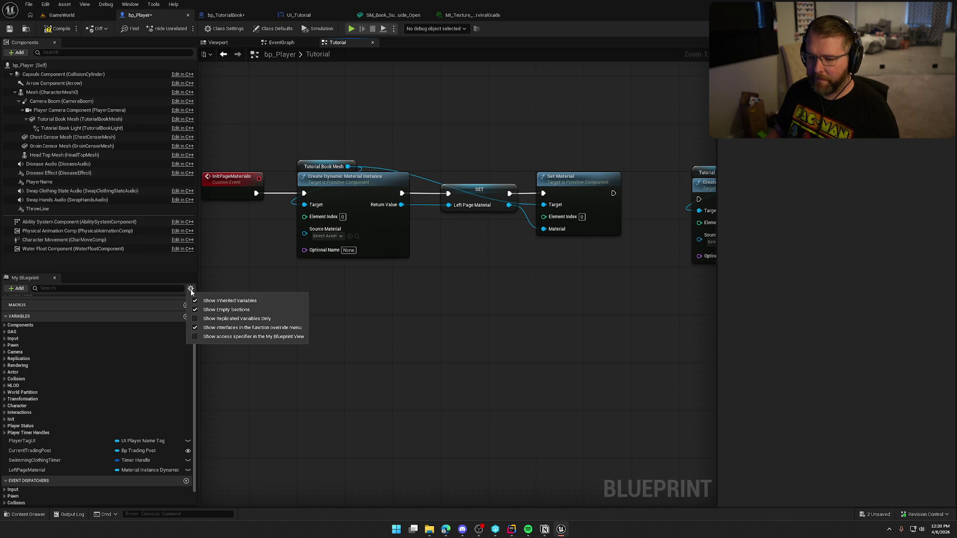
{"action": "left_click", "coordinate": [300, 309]}
{"action": "left_click_drag", "start_coordinate": [301, 308], "coordinate": [320, 319]}
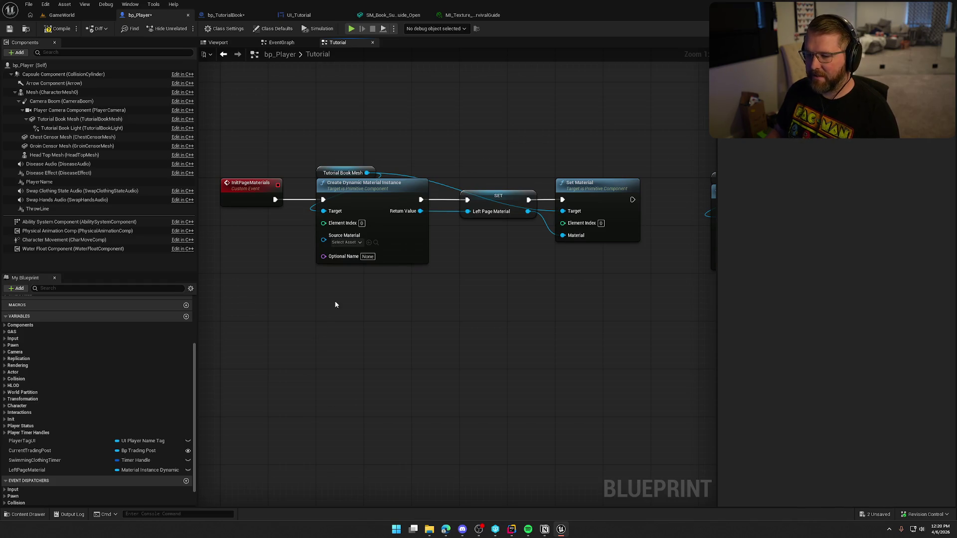
{"action": "left_click_drag", "start_coordinate": [276, 299], "coordinate": [305, 298]}
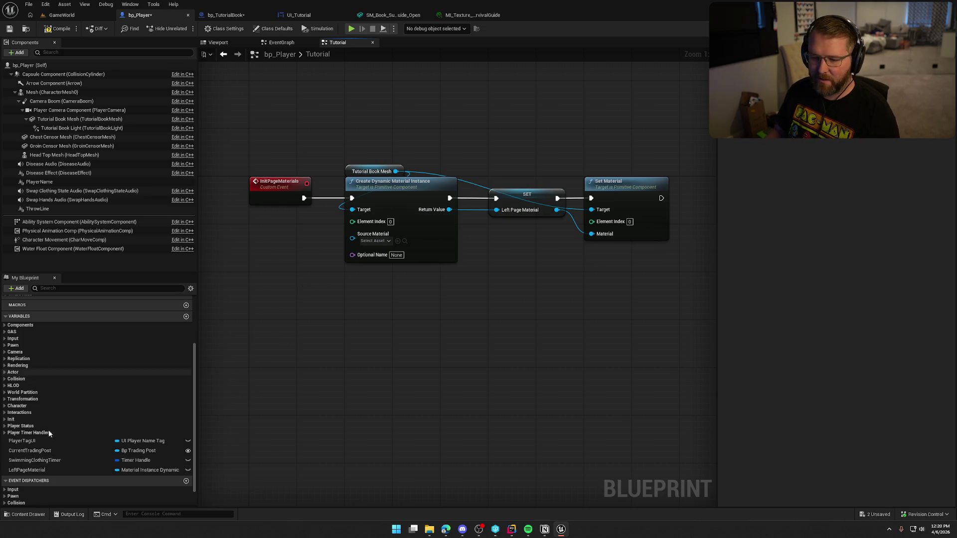
{"action": "left_click_drag", "start_coordinate": [275, 116], "coordinate": [613, 319]}
{"action": "left_click", "coordinate": [503, 373]}
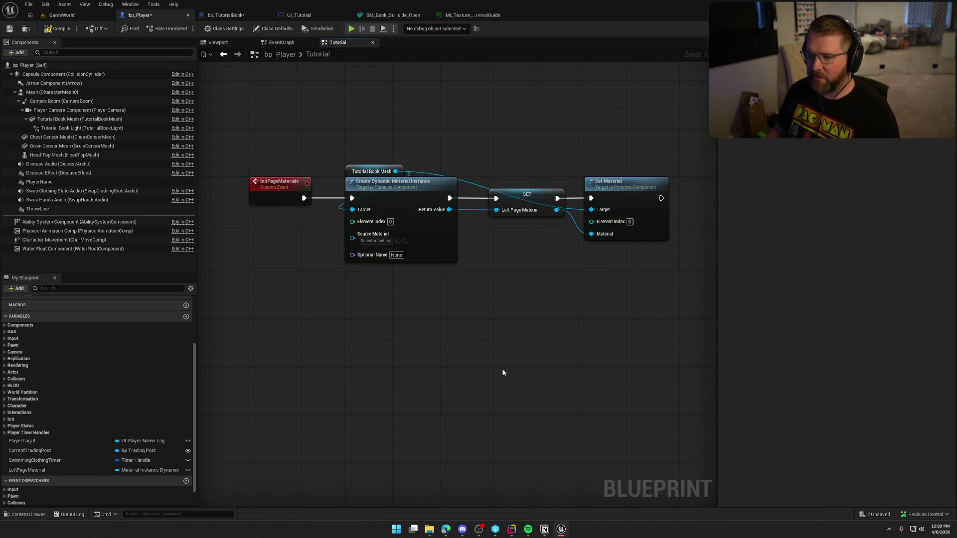
{"action": "left_click_drag", "start_coordinate": [513, 354], "coordinate": [522, 364]}
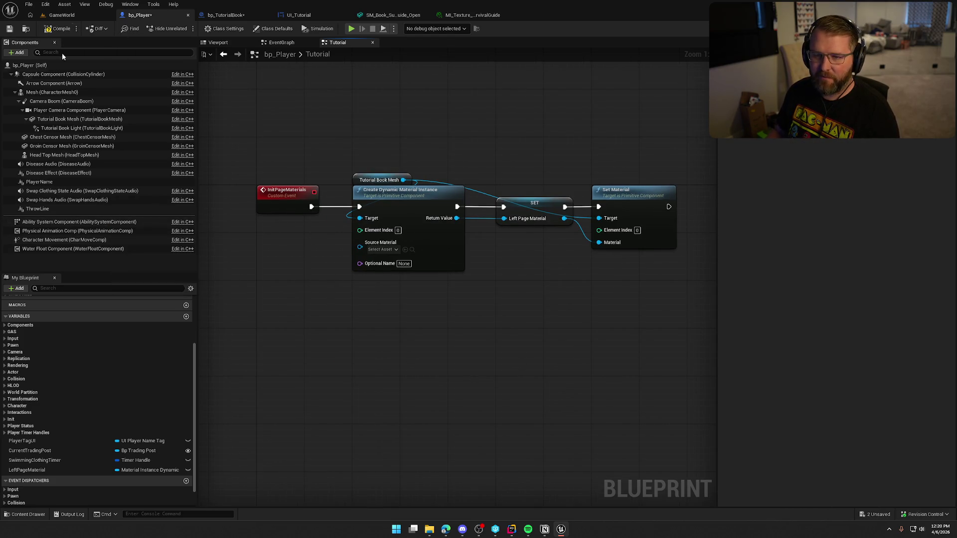
Step: Set Element Index to 2 and use MI_Texture_Book_SurvivalGuide as the Source Material
{"action": "left_click", "coordinate": [75, 119]}
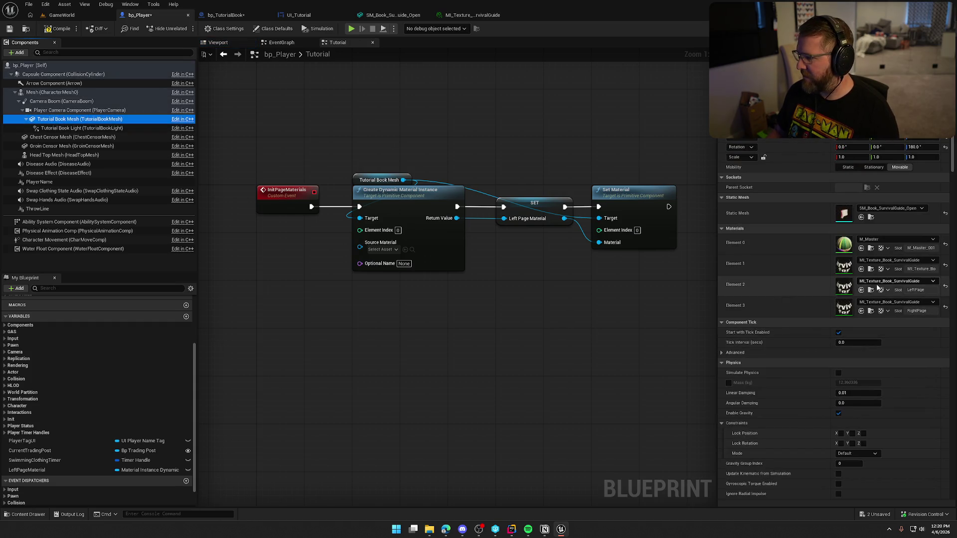
{"action": "left_click", "coordinate": [477, 296]}
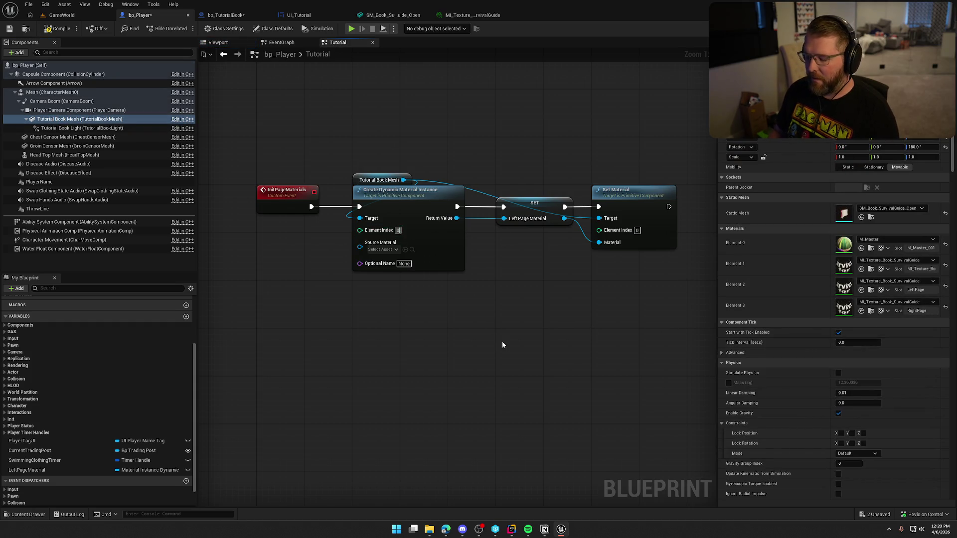
{"action": "type", "text": "2"}
{"action": "left_click", "coordinate": [638, 230]}
{"action": "type", "text": "2"}
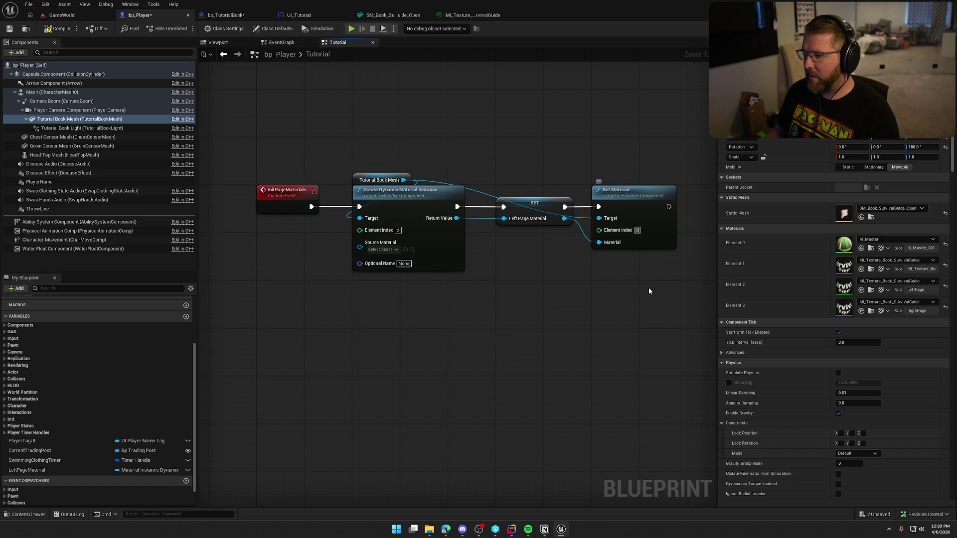
{"action": "left_click", "coordinate": [871, 289]}
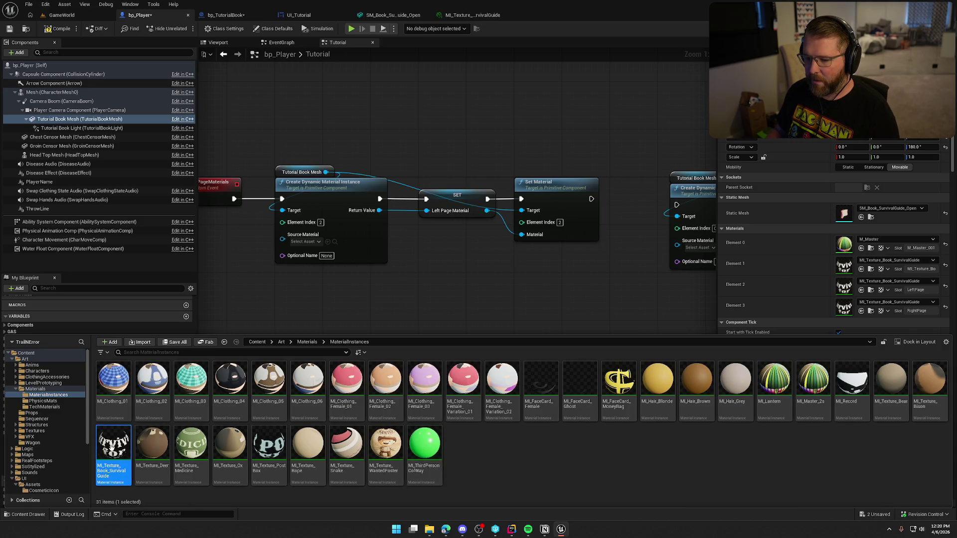
{"action": "mouse_move", "coordinate": [111, 447]}
{"action": "left_click_drag", "start_coordinate": [111, 447], "coordinate": [301, 242]}
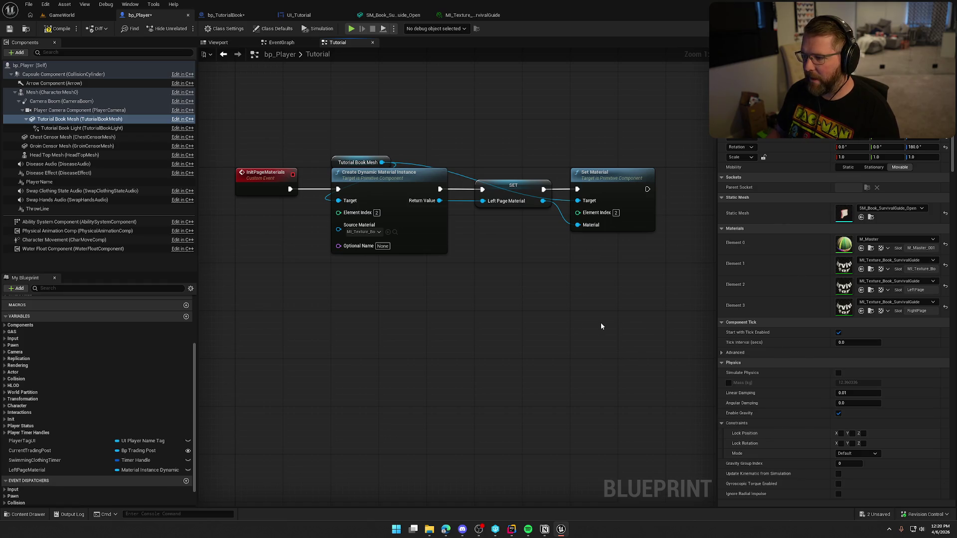
{"action": "left_click_drag", "start_coordinate": [600, 322], "coordinate": [562, 327]}
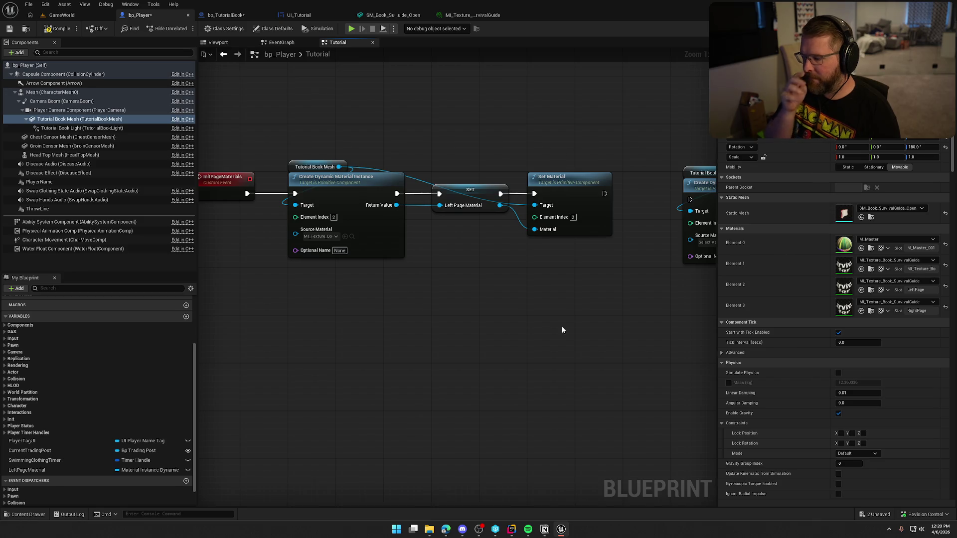
Step: Chain the second Create Dynamic Material Instance node after the first Set Material
{"action": "mouse_move", "coordinate": [574, 326]}
{"action": "left_mouse_down"}
{"action": "mouse_move", "coordinate": [466, 315]}
{"action": "mouse_move", "coordinate": [486, 299]}
{"action": "left_mouse_up"}
{"action": "left_click", "coordinate": [564, 295]}
{"action": "left_click_drag", "start_coordinate": [555, 338], "coordinate": [396, 166]}
{"action": "mouse_move", "coordinate": [517, 282]}
{"action": "left_mouse_down"}
{"action": "mouse_move", "coordinate": [571, 287]}
{"action": "mouse_move", "coordinate": [304, 283]}
{"action": "left_mouse_up"}
{"action": "left_click_drag", "start_coordinate": [410, 185], "coordinate": [325, 179]}
{"action": "left_click_drag", "start_coordinate": [466, 169], "coordinate": [406, 175]}
{"action": "mouse_move", "coordinate": [220, 259]}
{"action": "left_mouse_down"}
{"action": "mouse_move", "coordinate": [362, 258]}
{"action": "mouse_move", "coordinate": [281, 262]}
{"action": "left_mouse_up"}
Step: Promote the second instance's Return Value to a variable named RightPageMaterial
{"action": "left_click_drag", "start_coordinate": [514, 196], "coordinate": [549, 195]}
{"action": "left_click", "coordinate": [613, 251]}
{"action": "type", "text": "RightPageM"}
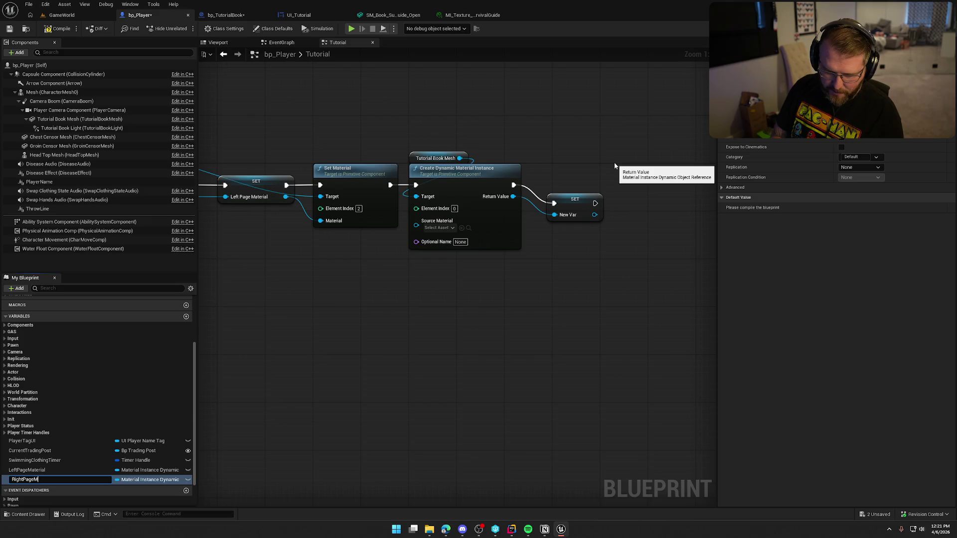
{"action": "type", "text": "aterial"}
{"action": "key", "text": "Return"}
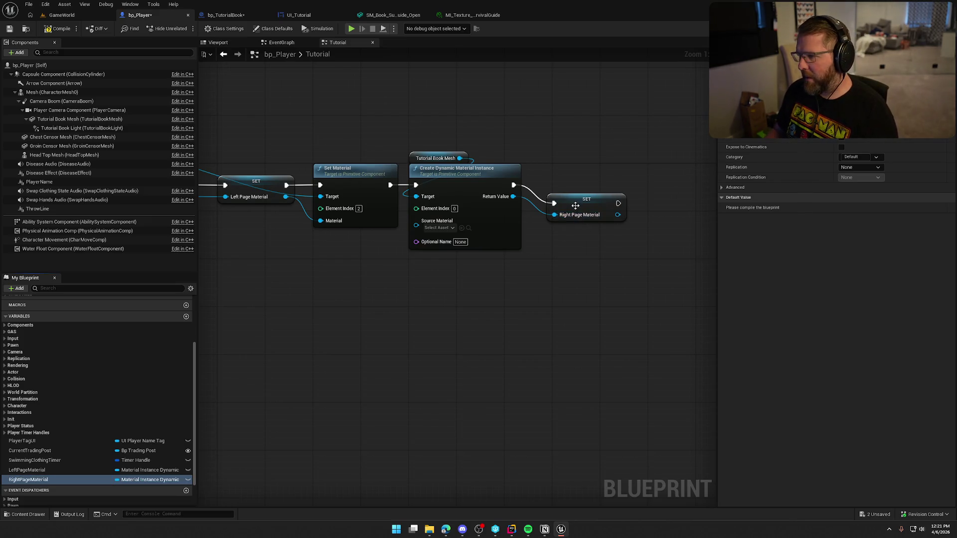
{"action": "left_click_drag", "start_coordinate": [580, 202], "coordinate": [585, 184]}
{"action": "left_click", "coordinate": [606, 235]}
Step: Use the SurvivalGuide material as the right instance's source material with element index 3
{"action": "left_click_drag", "start_coordinate": [438, 328], "coordinate": [517, 285]}
{"action": "key", "text": "ctrl+space"}
{"action": "mouse_move", "coordinate": [107, 466]}
{"action": "left_mouse_down"}
{"action": "mouse_move", "coordinate": [103, 451]}
{"action": "mouse_move", "coordinate": [489, 199]}
{"action": "mouse_move", "coordinate": [540, 190]}
{"action": "left_mouse_up"}
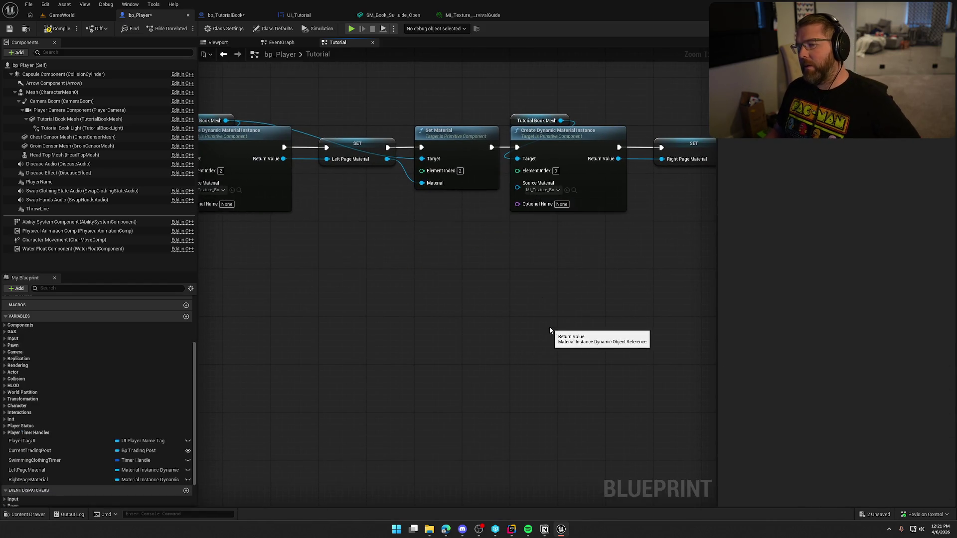
{"action": "left_click", "coordinate": [556, 171]}
{"action": "type", "text": "3"}
{"action": "key", "text": "Return"}
{"action": "left_click_drag", "start_coordinate": [531, 302], "coordinate": [516, 298]}
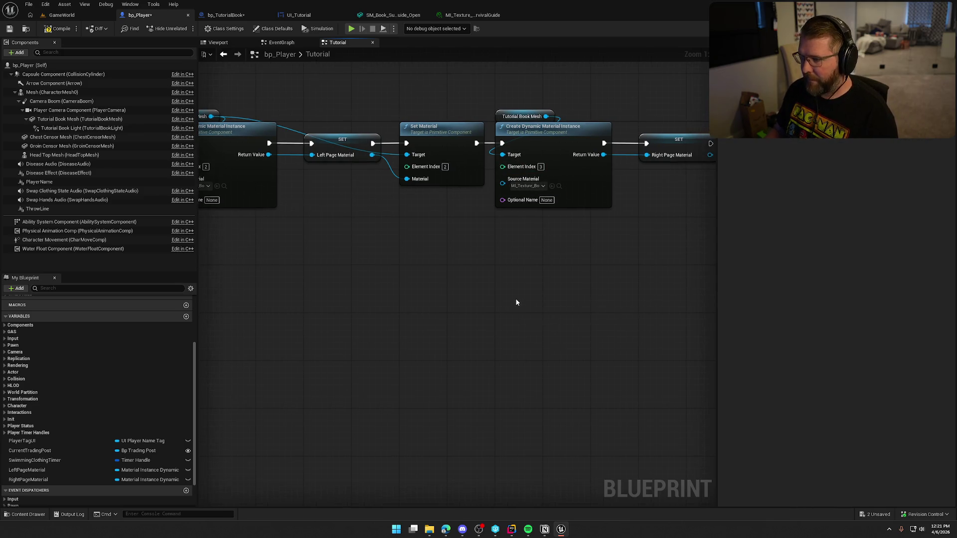
Step: Paste a copy of Set Material after the RightPageMaterial SET and wire its Material input
{"action": "left_click", "coordinate": [451, 150]}
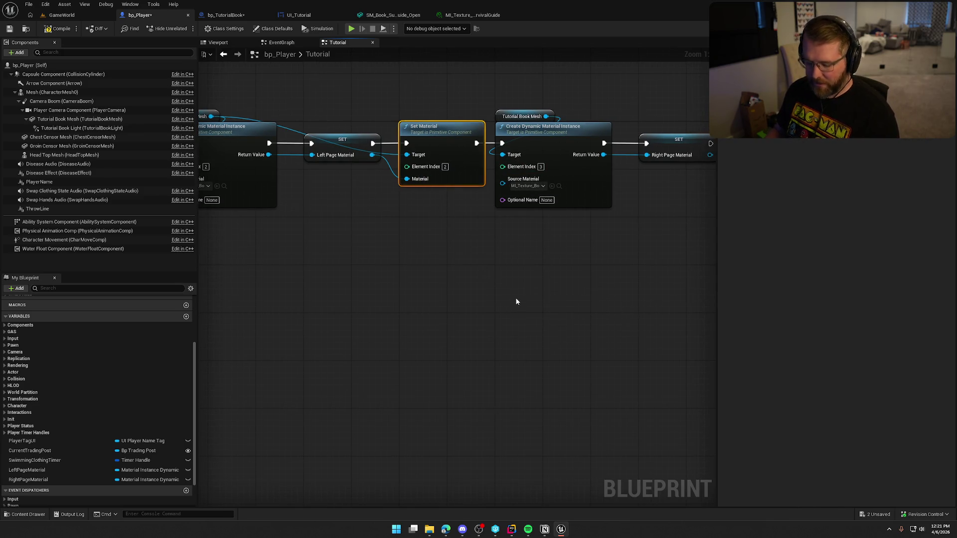
{"action": "left_click_drag", "start_coordinate": [599, 317], "coordinate": [315, 336]}
{"action": "key", "text": "ctrl+x"}
{"action": "key", "text": "ctrl+v"}
{"action": "mouse_move", "coordinate": [427, 164]}
{"action": "left_mouse_down"}
{"action": "mouse_move", "coordinate": [497, 209]}
{"action": "mouse_move", "coordinate": [497, 168]}
{"action": "left_mouse_up"}
{"action": "left_click_drag", "start_coordinate": [454, 100], "coordinate": [544, 122]}
{"action": "mouse_move", "coordinate": [547, 227]}
{"action": "left_mouse_down"}
{"action": "mouse_move", "coordinate": [474, 217]}
{"action": "mouse_move", "coordinate": [516, 197]}
{"action": "mouse_move", "coordinate": [351, 158]}
{"action": "left_mouse_up"}
Step: Adjust the new Set Material's element index and compile bp_Player
{"action": "left_click_drag", "start_coordinate": [433, 119], "coordinate": [582, 151]}
{"action": "left_click_drag", "start_coordinate": [589, 242], "coordinate": [497, 256]}
{"action": "left_click", "coordinate": [610, 237]}
{"action": "scroll", "coordinate": [529, 349], "scroll_direction": "down", "scroll_amount": 5}
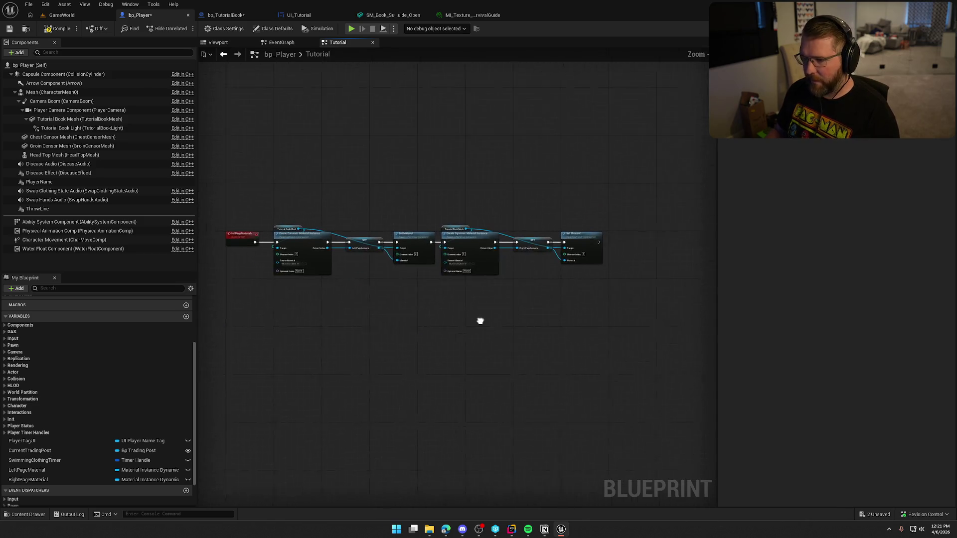
{"action": "left_click_drag", "start_coordinate": [265, 157], "coordinate": [515, 246]}
{"action": "left_click", "coordinate": [588, 268]}
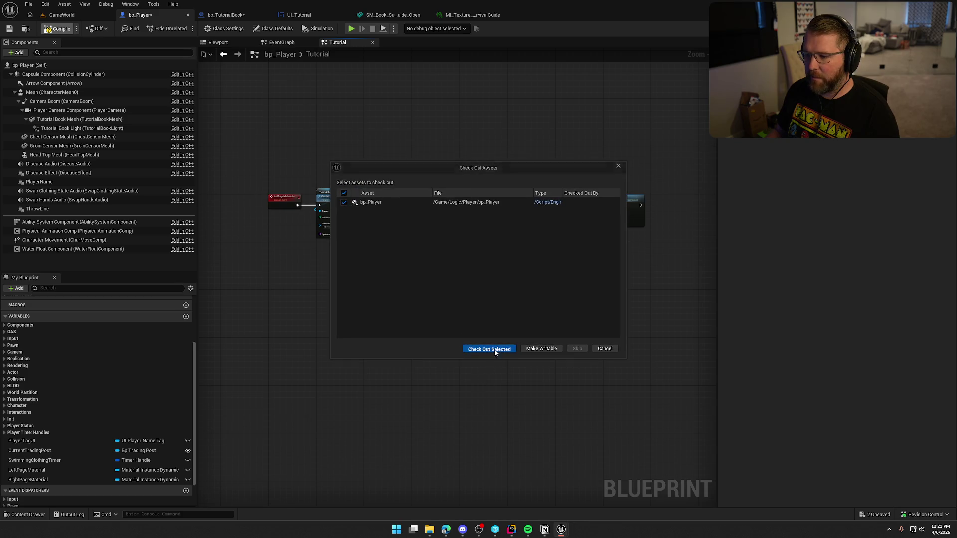
Step: Check out bp_Player and jump to Event BeginPlay in the EventGraph
{"action": "left_click", "coordinate": [498, 348]}
{"action": "left_click", "coordinate": [281, 42]}
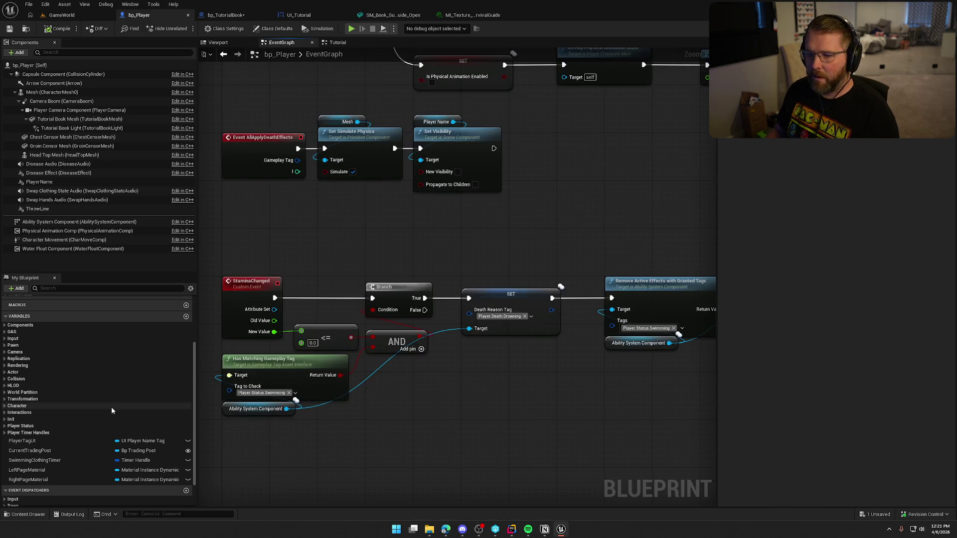
{"action": "scroll", "coordinate": [101, 357], "scroll_direction": "up", "scroll_amount": 4}
{"action": "left_click", "coordinate": [6, 311]}
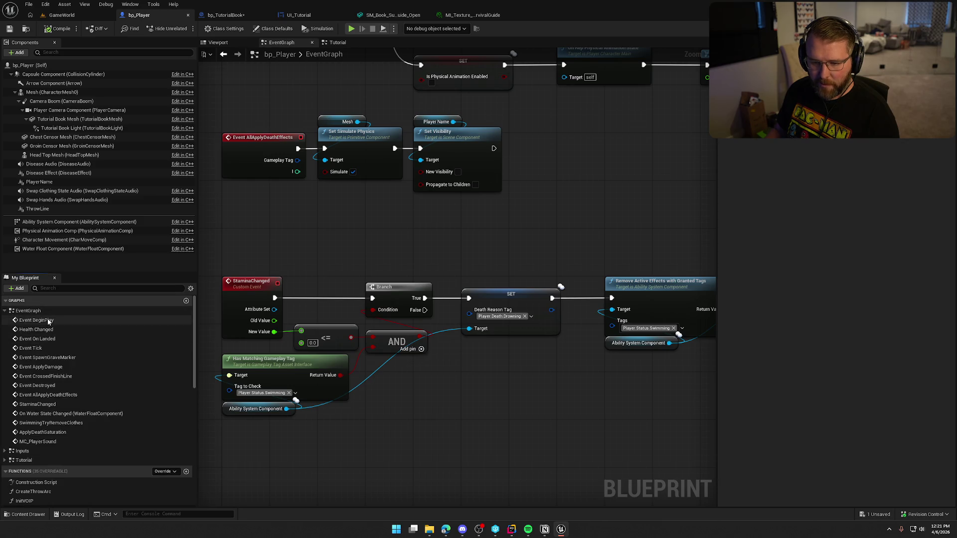
{"action": "double_click", "coordinate": [37, 320]}
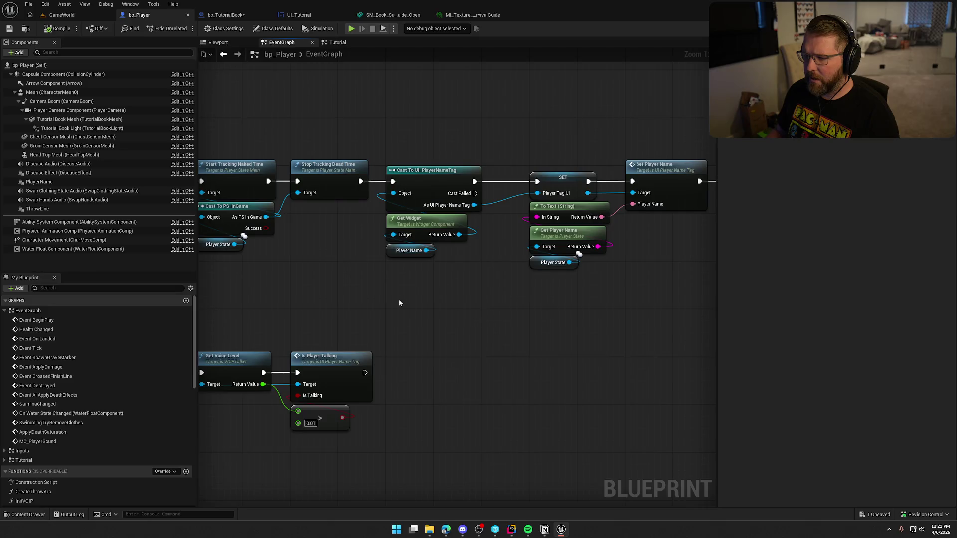
{"action": "scroll", "coordinate": [525, 300], "scroll_direction": "down", "scroll_amount": 4}
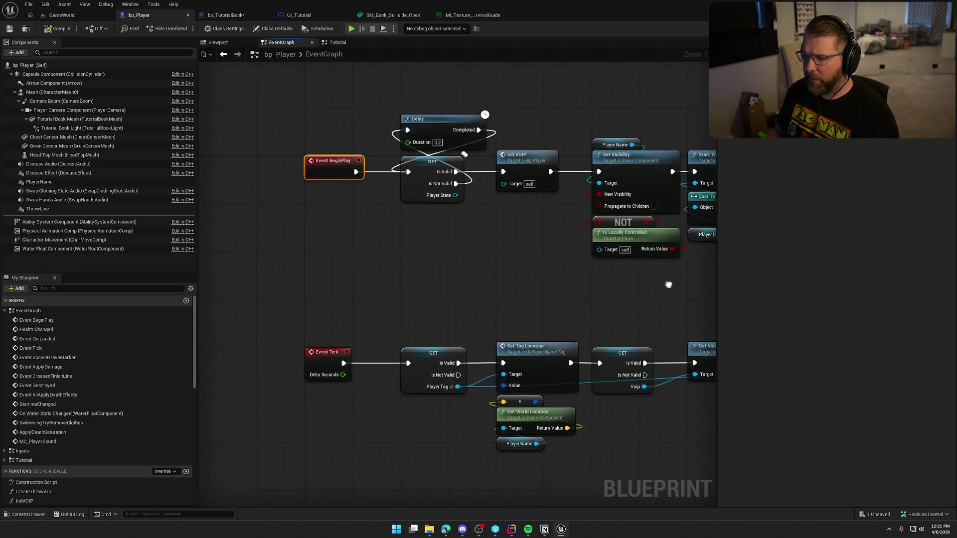
Step: Shift the BeginPlay chain right and insert an Init Page Materials call directly after BeginPlay
{"action": "mouse_move", "coordinate": [310, 135]}
{"action": "left_mouse_down"}
{"action": "mouse_move", "coordinate": [319, 148]}
{"action": "mouse_move", "coordinate": [685, 274]}
{"action": "left_mouse_up"}
{"action": "scroll", "coordinate": [327, 263], "scroll_direction": "up", "scroll_amount": 4}
{"action": "left_click_drag", "start_coordinate": [458, 168], "coordinate": [600, 170]}
{"action": "left_click", "coordinate": [378, 229]}
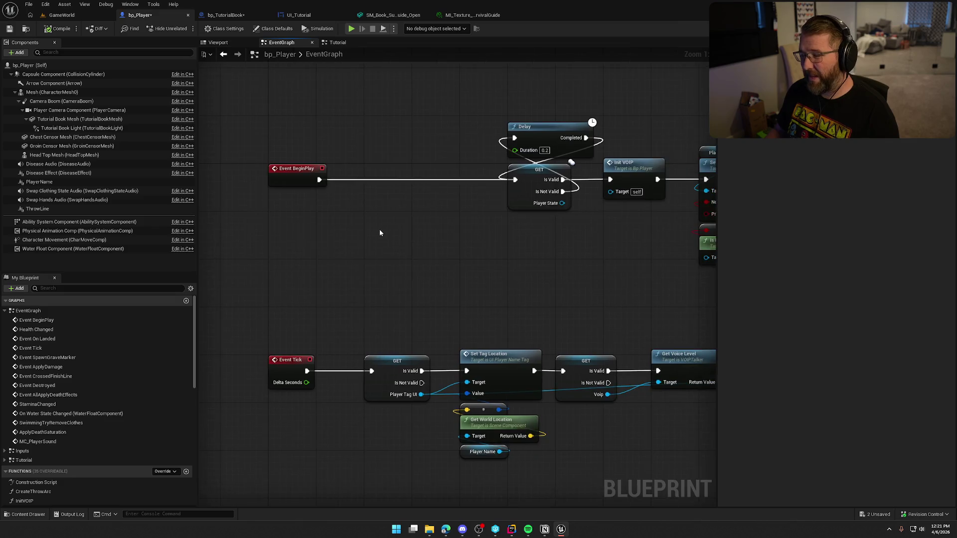
{"action": "left_click_drag", "start_coordinate": [320, 180], "coordinate": [351, 190]}
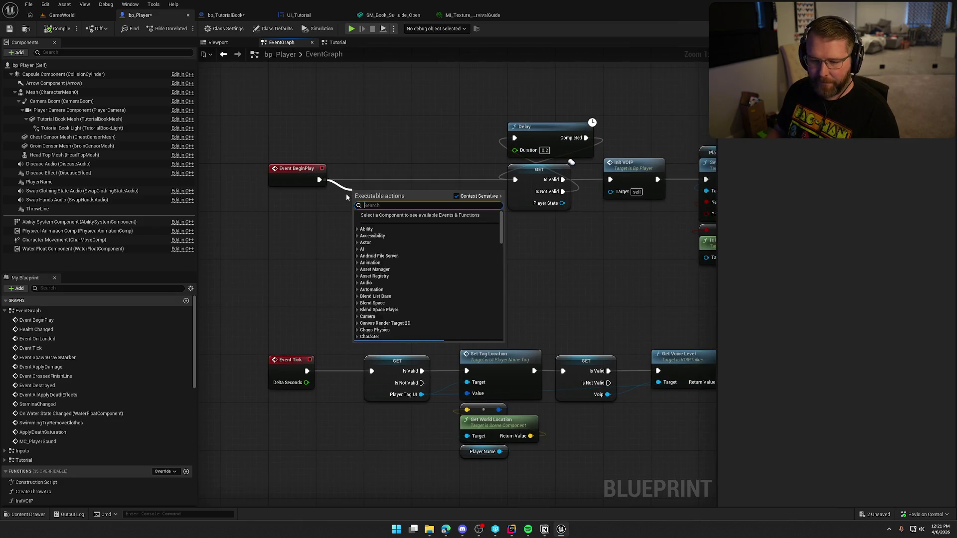
{"action": "left_click", "coordinate": [10, 463]}
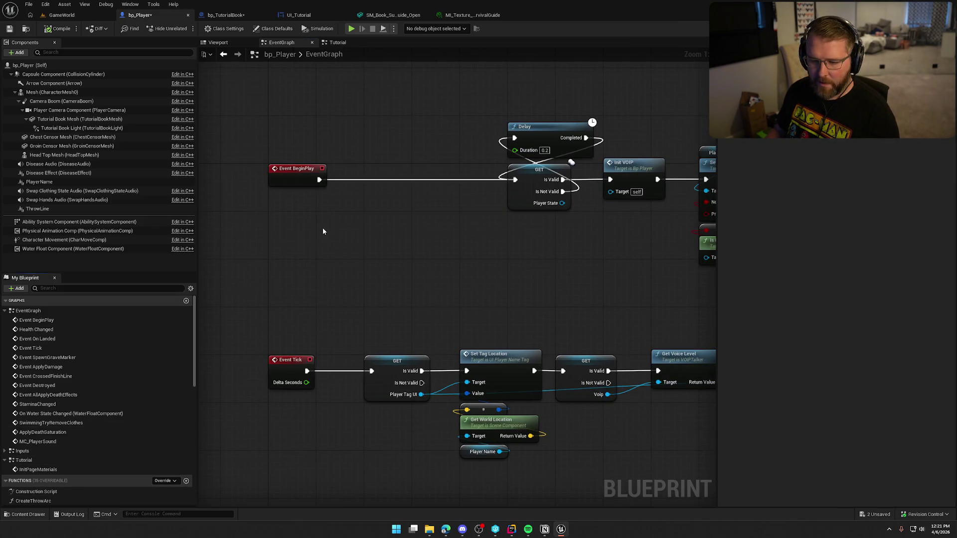
{"action": "mouse_move", "coordinate": [319, 181]}
{"action": "left_mouse_down"}
{"action": "mouse_move", "coordinate": [356, 192]}
{"action": "mouse_move", "coordinate": [367, 164]}
{"action": "left_mouse_up"}
{"action": "type", "text": "init page"}
{"action": "key", "text": "Return"}
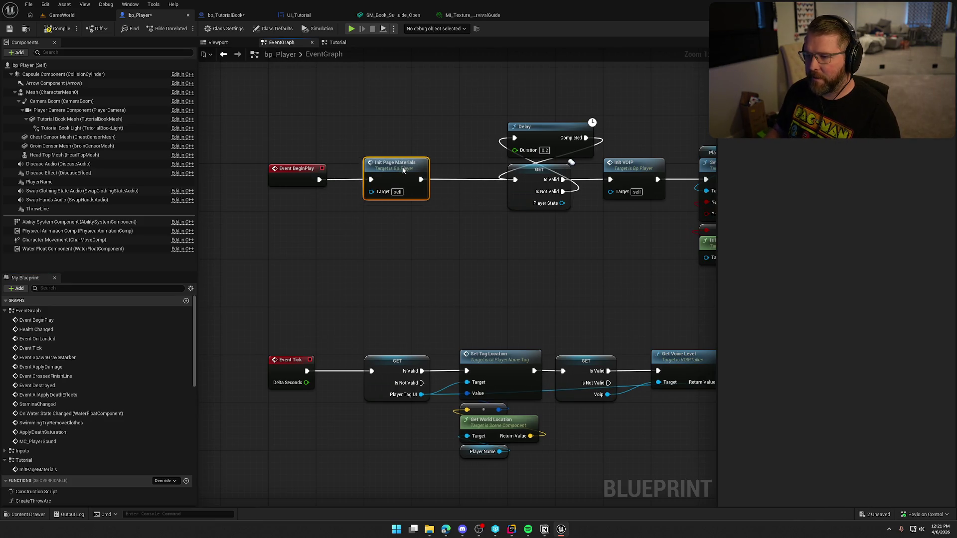
Step: Frame the BeginPlay chain, pull Delay, GET and Init VOIP left, and compile
{"action": "scroll", "coordinate": [486, 275], "scroll_direction": "down", "scroll_amount": 3}
{"action": "left_click_drag", "start_coordinate": [273, 148], "coordinate": [740, 258]}
{"action": "key", "text": "f"}
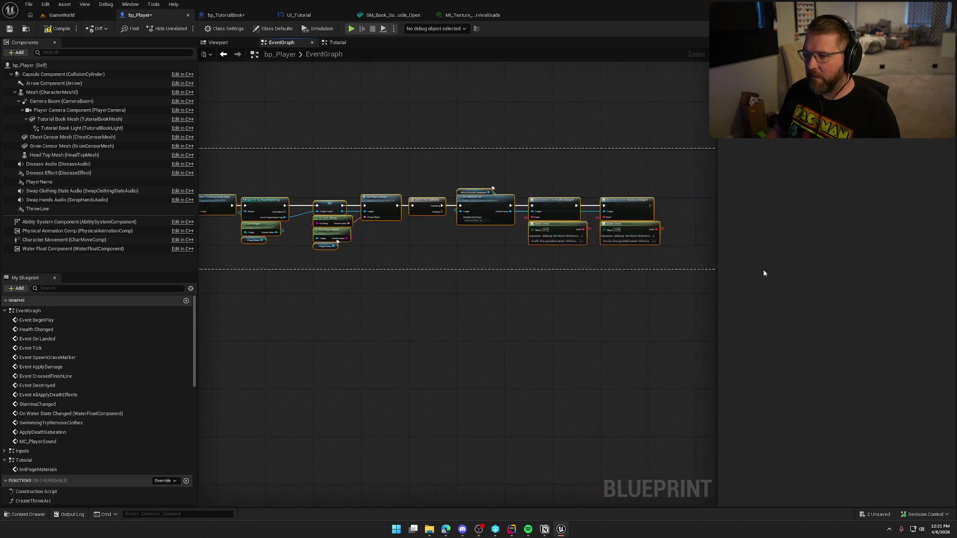
{"action": "scroll", "coordinate": [553, 232], "scroll_direction": "up", "scroll_amount": 5}
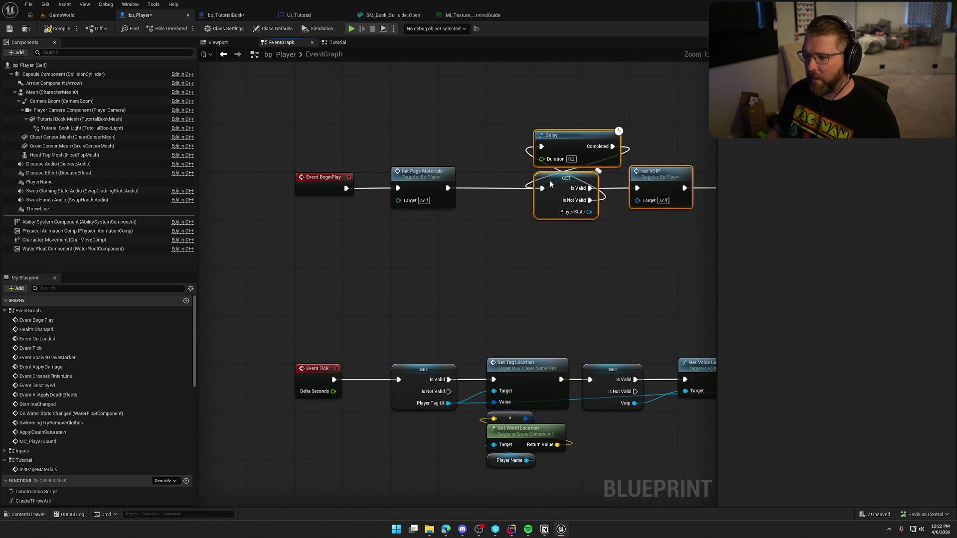
{"action": "left_click_drag", "start_coordinate": [556, 185], "coordinate": [511, 186]}
{"action": "left_click", "coordinate": [479, 161]}
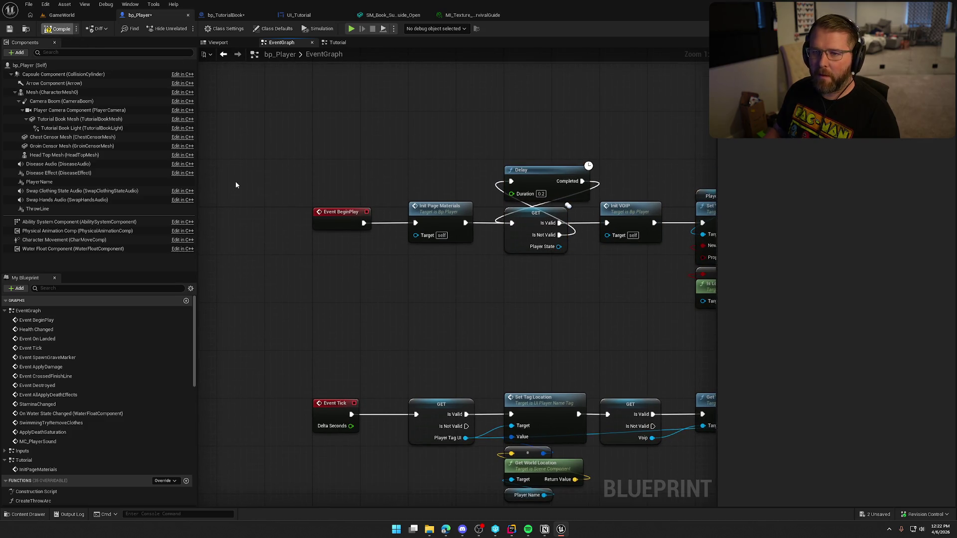
{"action": "left_click", "coordinate": [338, 43]}
Step: Add a Custom Event node in empty space below the InitPageMaterials chain
{"action": "scroll", "coordinate": [398, 282], "scroll_direction": "down", "scroll_amount": 1}
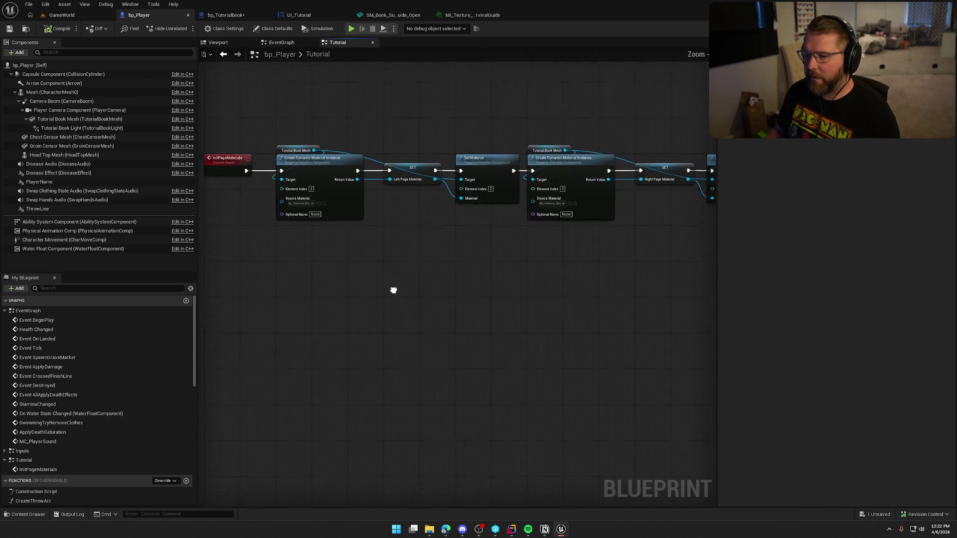
{"action": "scroll", "coordinate": [398, 283], "scroll_direction": "down", "scroll_amount": 1}
{"action": "left_click_drag", "start_coordinate": [240, 229], "coordinate": [633, 343]}
{"action": "scroll", "coordinate": [425, 293], "scroll_direction": "up", "scroll_amount": 2}
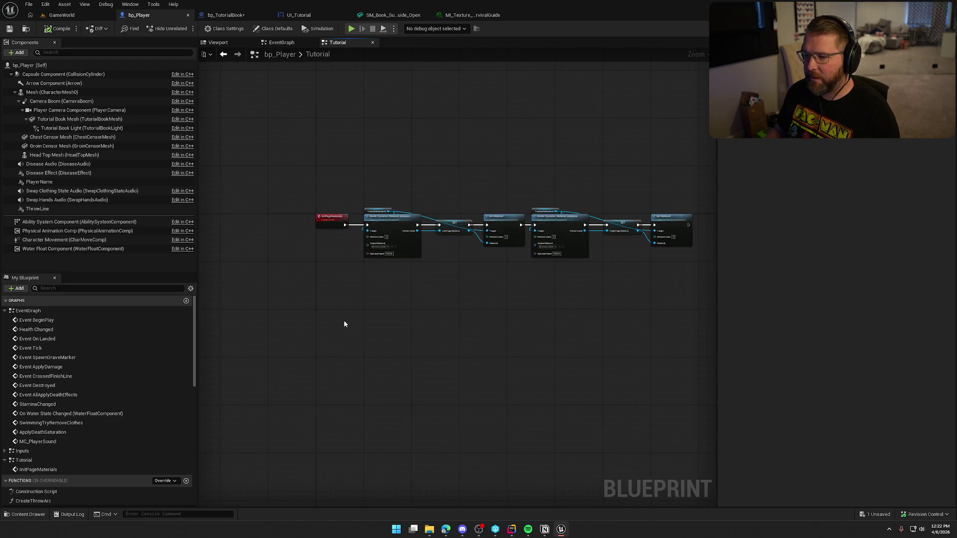
{"action": "scroll", "coordinate": [330, 288], "scroll_direction": "up", "scroll_amount": 2}
{"action": "scroll", "coordinate": [325, 279], "scroll_direction": "up", "scroll_amount": 1}
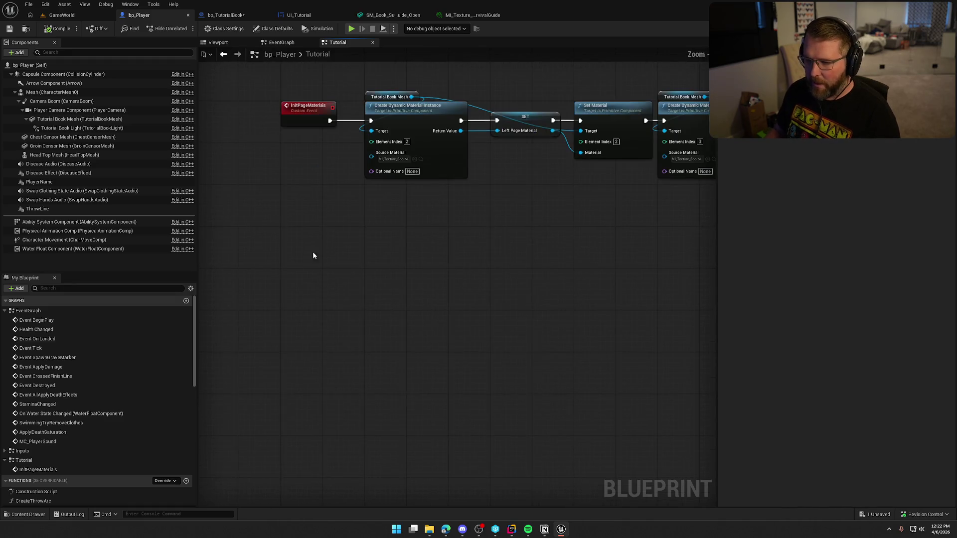
{"action": "right_click", "coordinate": [282, 235]}
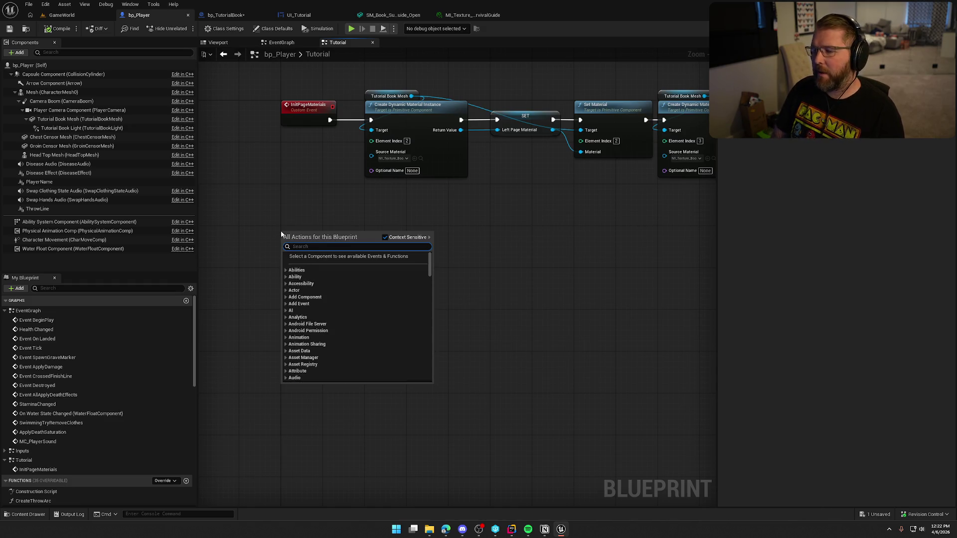
{"action": "type", "text": "custom event"}
{"action": "key", "text": "Return"}
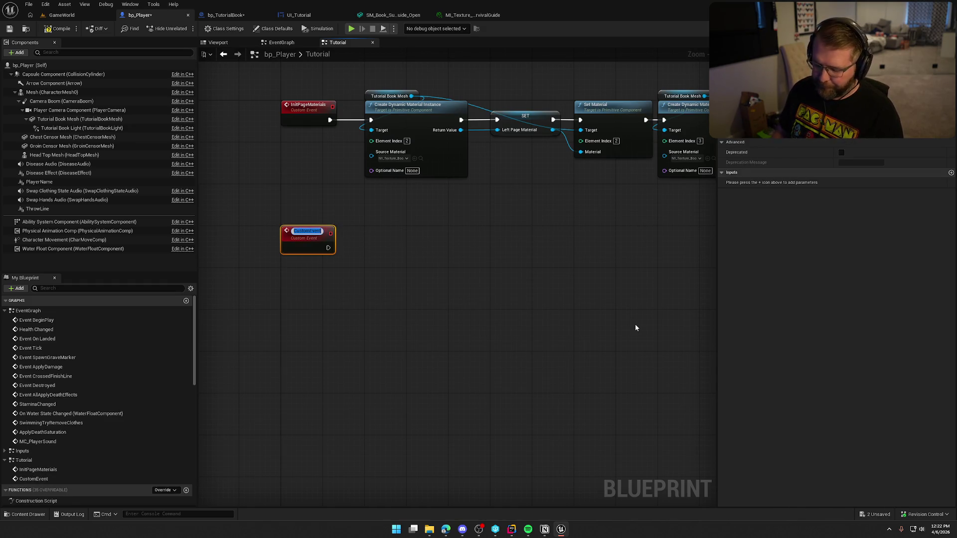
Step: Name the new custom event UpdatePageContent
{"action": "type", "text": "UpdatePageM"}
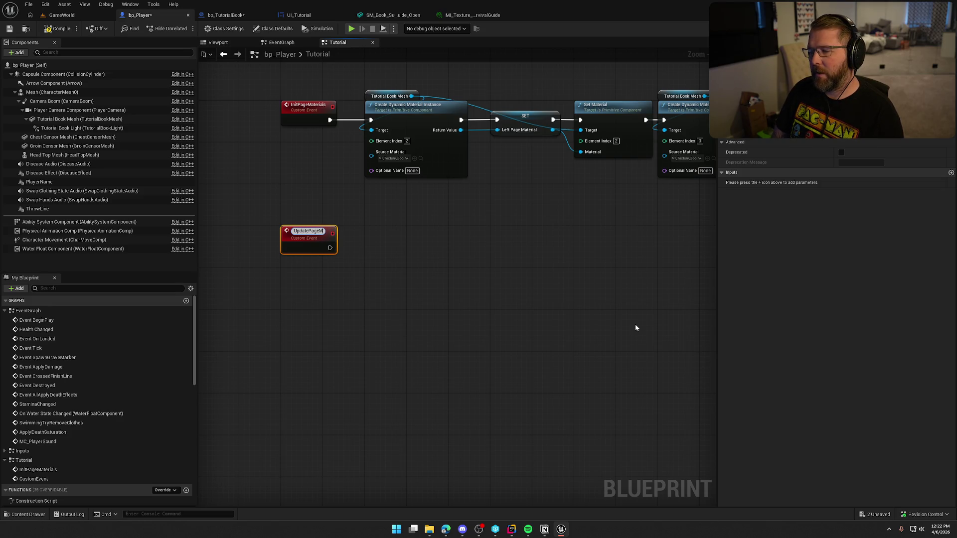
{"action": "key", "text": "BackSpace"}
{"action": "type", "text": "Content"}
{"action": "key", "text": "Return"}
{"action": "scroll", "coordinate": [507, 318], "scroll_direction": "up", "scroll_amount": 1}
{"action": "mouse_move", "coordinate": [387, 283]}
{"action": "left_mouse_down"}
{"action": "mouse_move", "coordinate": [428, 342]}
{"action": "mouse_move", "coordinate": [381, 335]}
{"action": "left_mouse_up"}
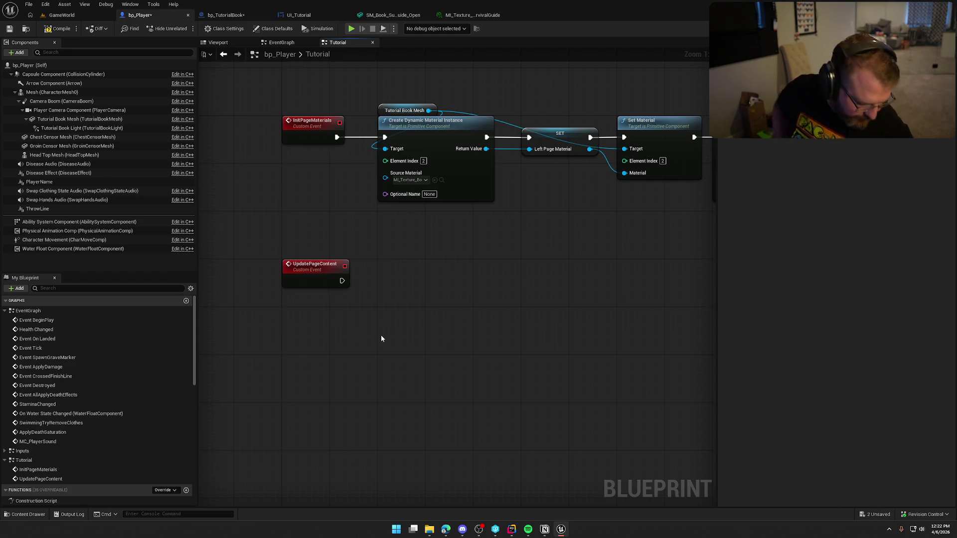
{"action": "left_click_drag", "start_coordinate": [381, 336], "coordinate": [374, 310]}
{"action": "scroll", "coordinate": [143, 396], "scroll_direction": "down", "scroll_amount": 10}
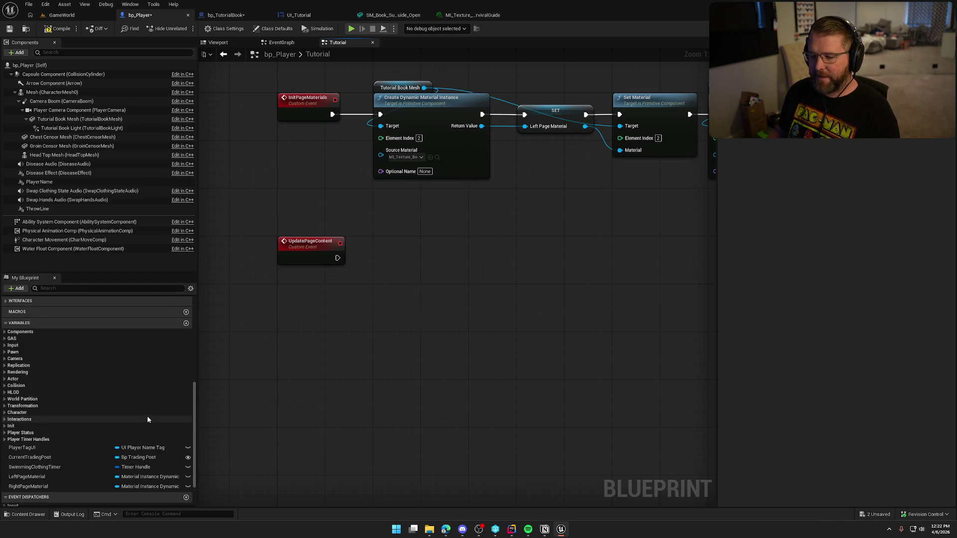
Step: Create a LeftPageContent variable of type Texture 2D object reference
{"action": "left_click", "coordinate": [186, 323]}
{"action": "type", "text": "LeftPageCont"}
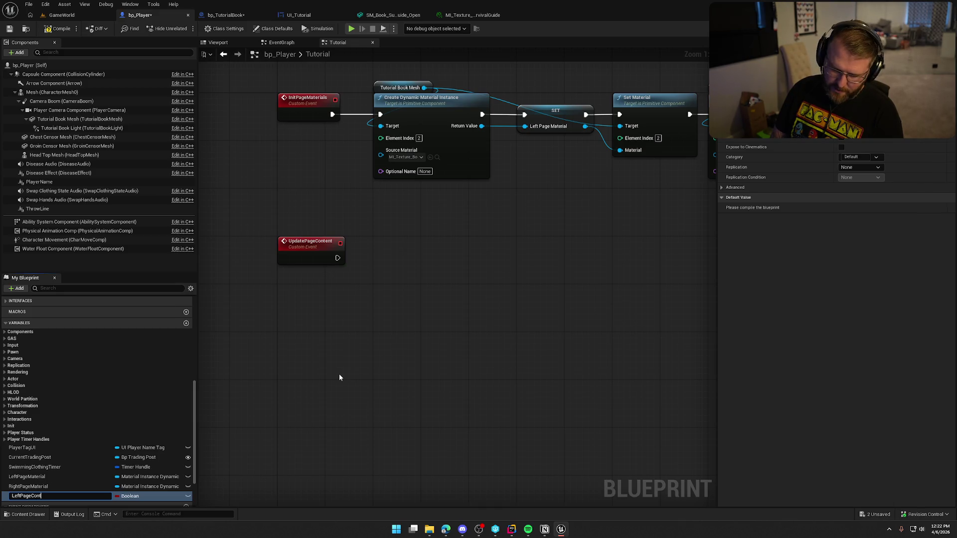
{"action": "type", "text": "ent"}
{"action": "key", "text": "Return"}
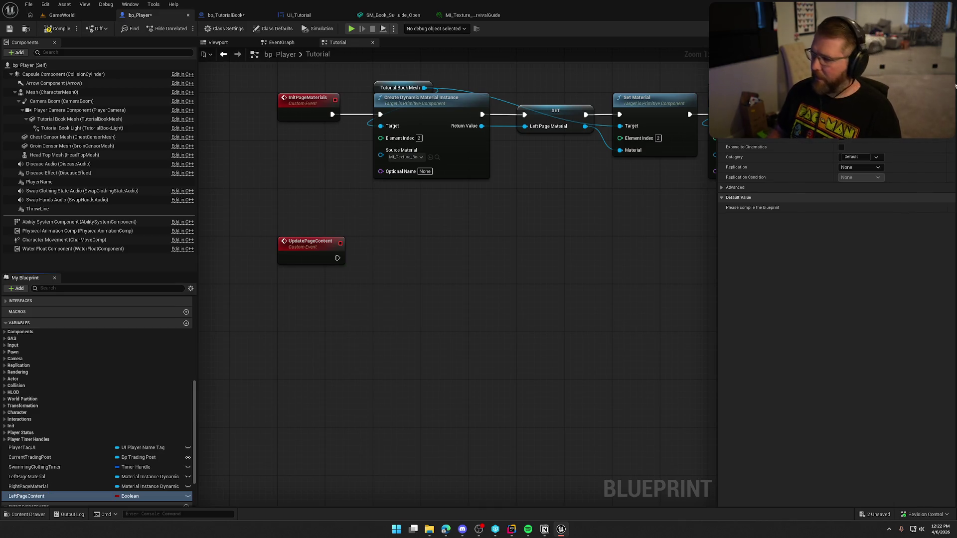
{"action": "left_click", "coordinate": [858, 87]}
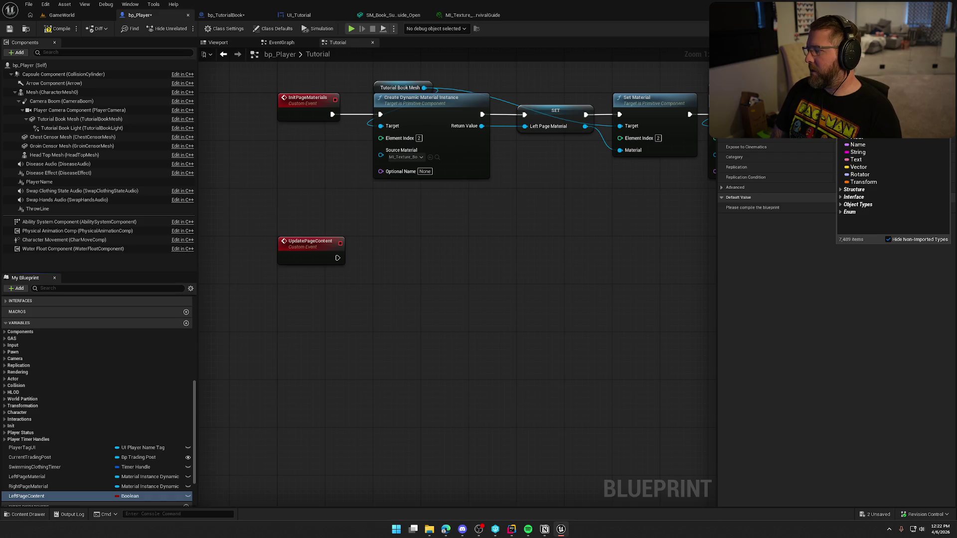
{"action": "type", "text": "texture 2d"}
{"action": "mouse_move", "coordinate": [867, 175]}
{"action": "left_click", "coordinate": [812, 175]}
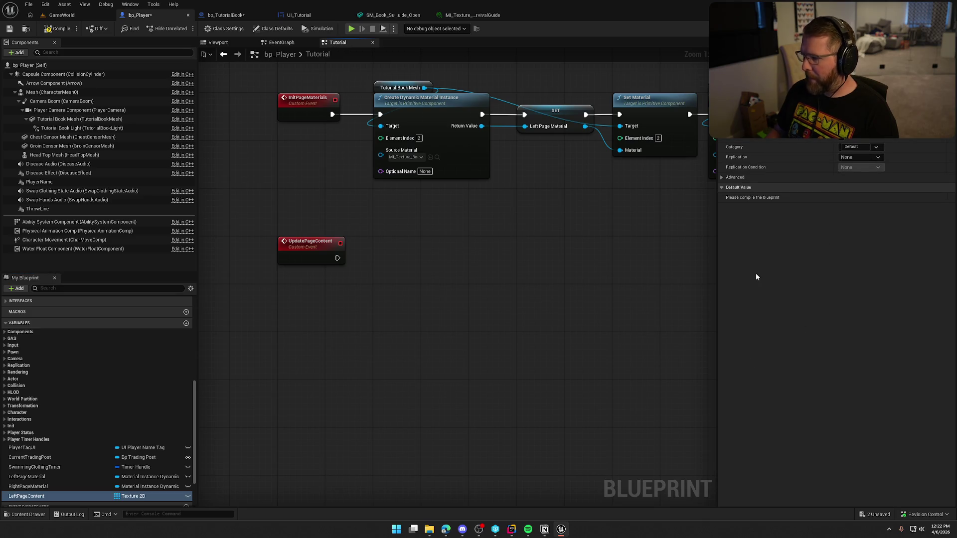
Step: Duplicate it as a RightPageContent Texture 2D variable and compile
{"action": "mouse_move", "coordinate": [340, 370]}
{"action": "left_mouse_down"}
{"action": "mouse_move", "coordinate": [362, 342]}
{"action": "mouse_move", "coordinate": [306, 376]}
{"action": "left_mouse_up"}
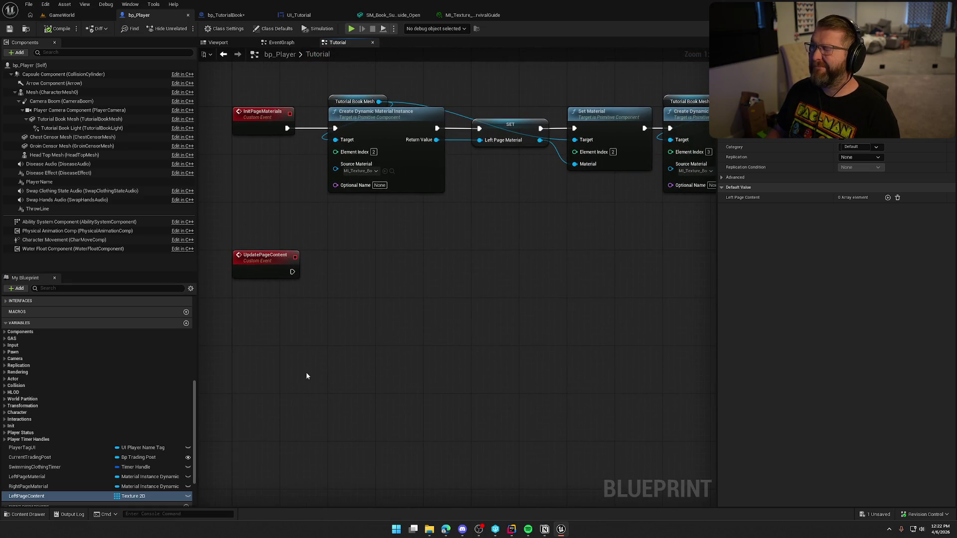
{"action": "scroll", "coordinate": [67, 476], "scroll_direction": "down", "scroll_amount": 2}
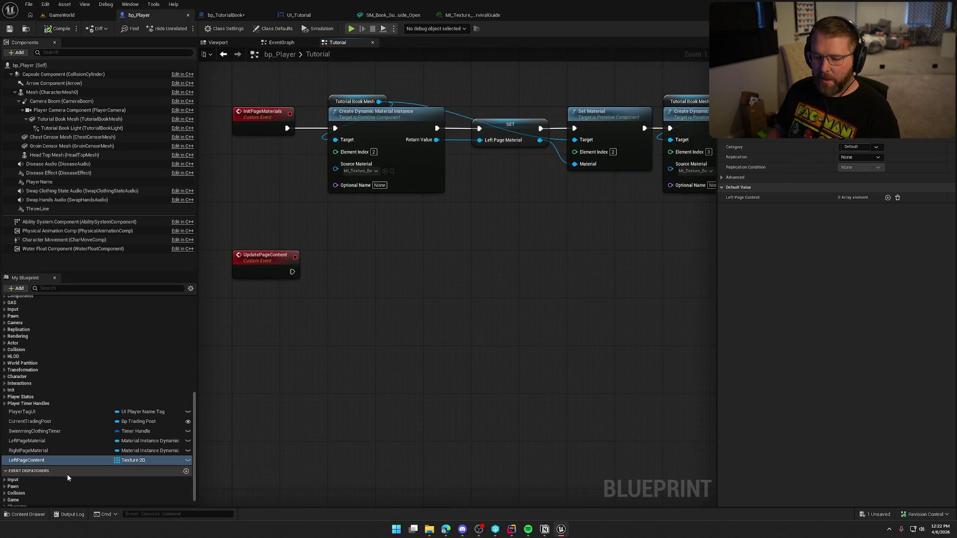
{"action": "key", "text": "ctrl+d"}
{"action": "type", "text": "Rigfh"}
{"action": "key", "text": "BackSpace"}
{"action": "key", "text": "BackSpace"}
{"action": "type", "text": "htPageContent"}
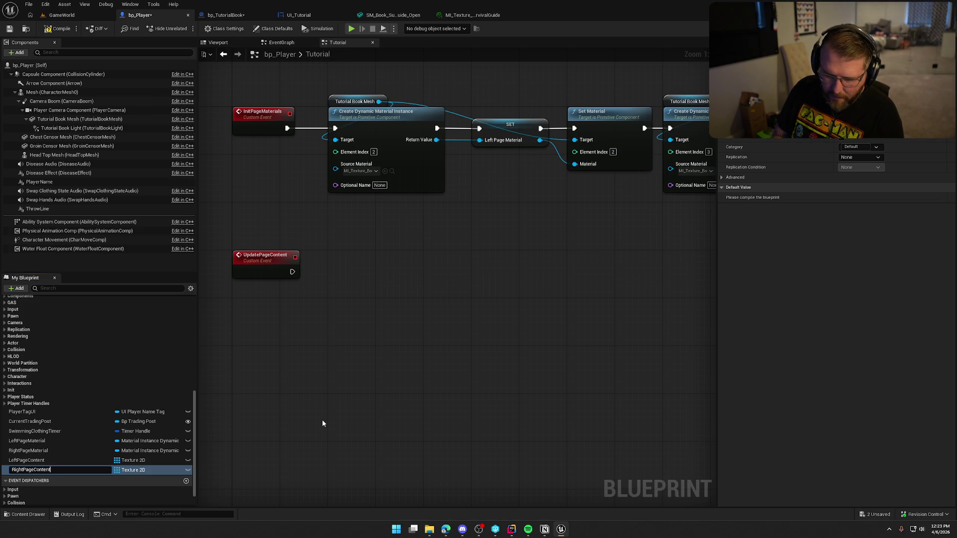
{"action": "key", "text": "Return"}
{"action": "left_click", "coordinate": [58, 29]}
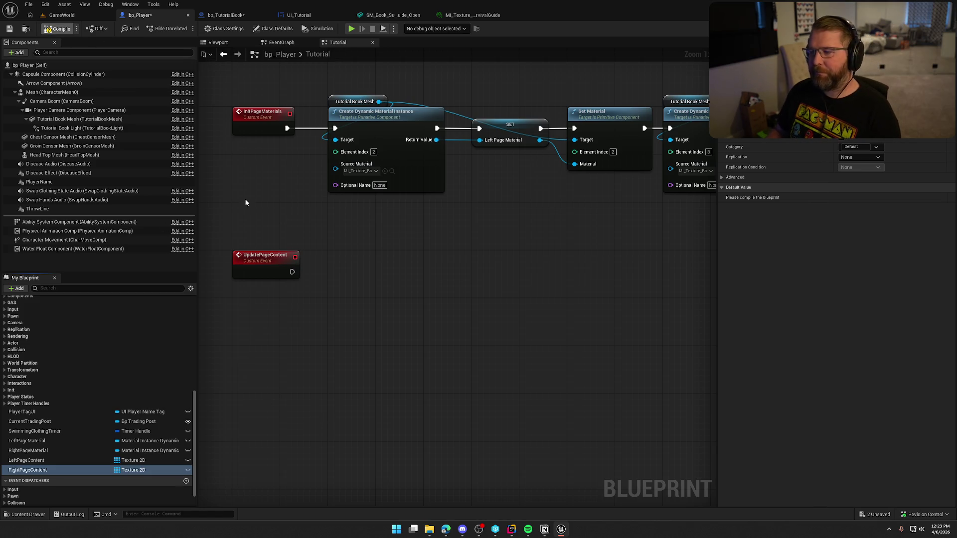
Step: Give UpdatePageContent an Integer input parameter named Page
{"action": "left_click", "coordinate": [315, 252]}
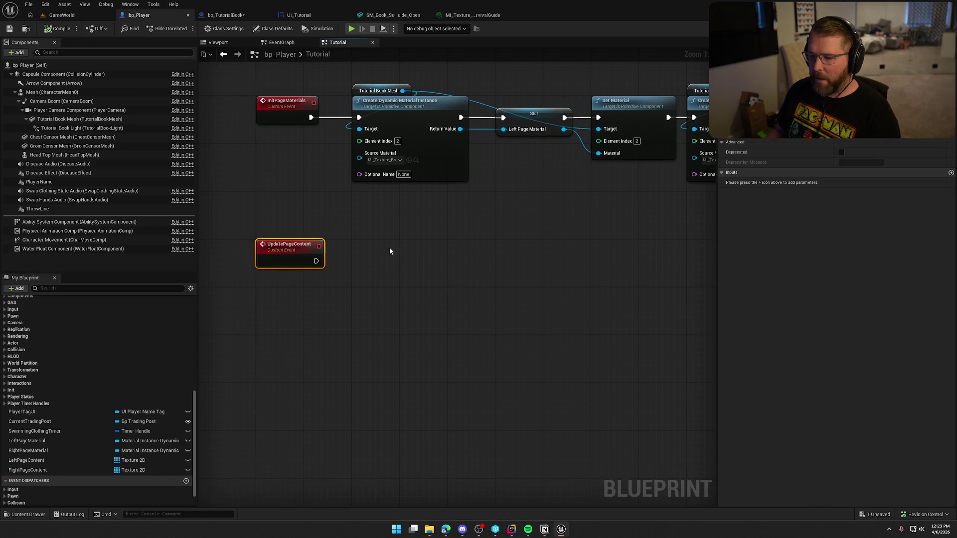
{"action": "left_click", "coordinate": [951, 173]}
{"action": "left_click", "coordinate": [853, 183]}
{"action": "left_click", "coordinate": [864, 222]}
{"action": "left_click", "coordinate": [750, 182]}
{"action": "type", "text": "Page"}
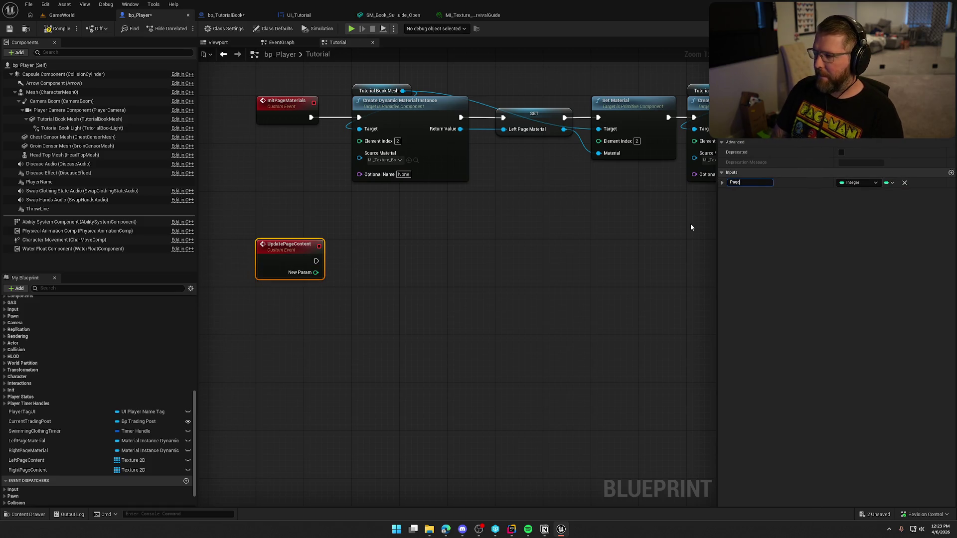
{"action": "left_click", "coordinate": [342, 295]}
Step: Place Left and Right Page Content getter nodes below the UpdatePageContent event
{"action": "mouse_move", "coordinate": [26, 460]}
{"action": "left_mouse_down"}
{"action": "mouse_move", "coordinate": [185, 426]}
{"action": "mouse_move", "coordinate": [293, 256]}
{"action": "mouse_move", "coordinate": [45, 471]}
{"action": "mouse_move", "coordinate": [306, 288]}
{"action": "left_mouse_up"}
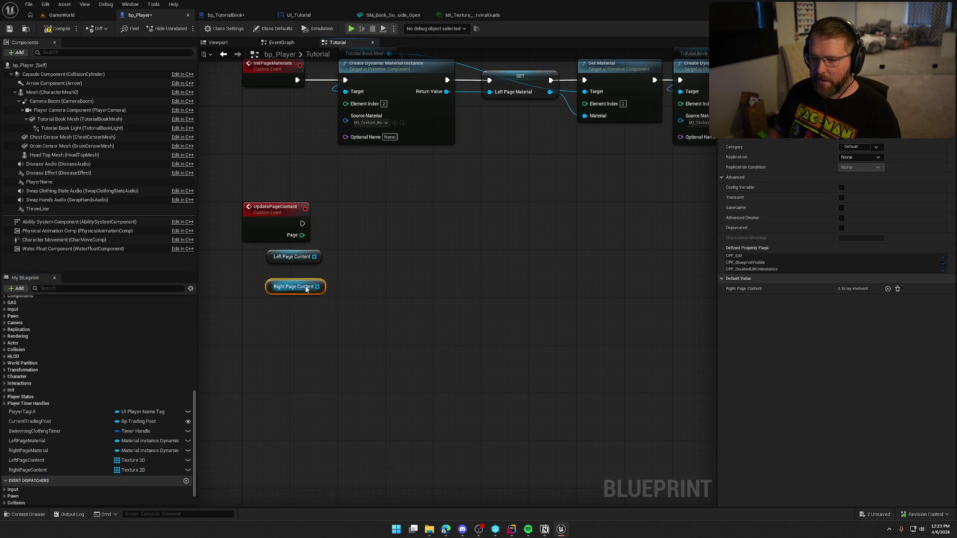
{"action": "left_click_drag", "start_coordinate": [289, 325], "coordinate": [349, 391]}
{"action": "left_click_drag", "start_coordinate": [325, 304], "coordinate": [401, 373]}
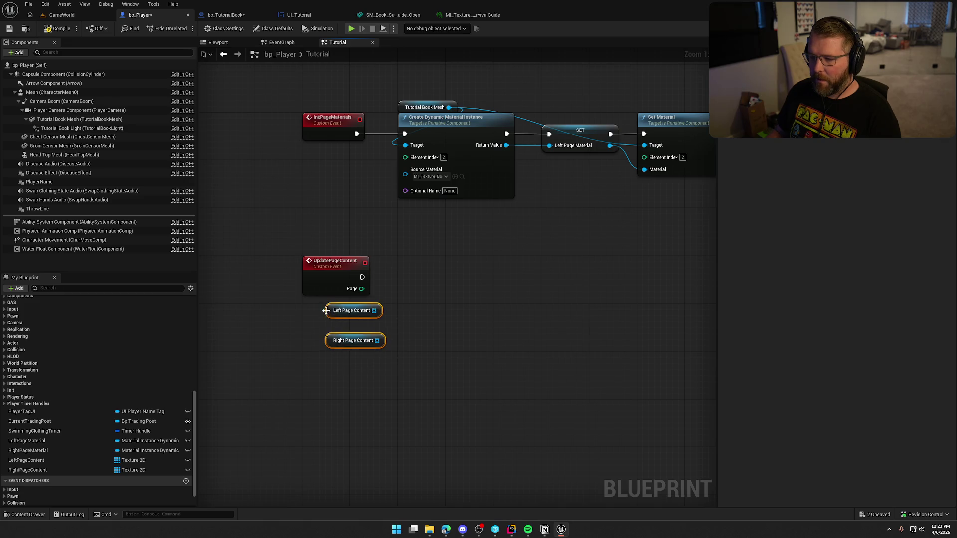
{"action": "left_click_drag", "start_coordinate": [327, 311], "coordinate": [324, 334]}
{"action": "left_click", "coordinate": [391, 315]}
{"action": "left_click_drag", "start_coordinate": [391, 315], "coordinate": [349, 312]}
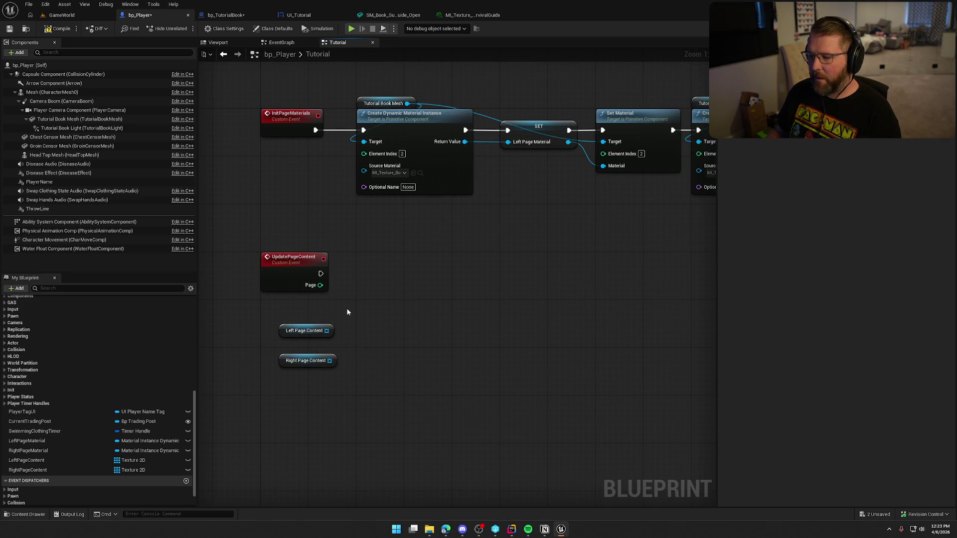
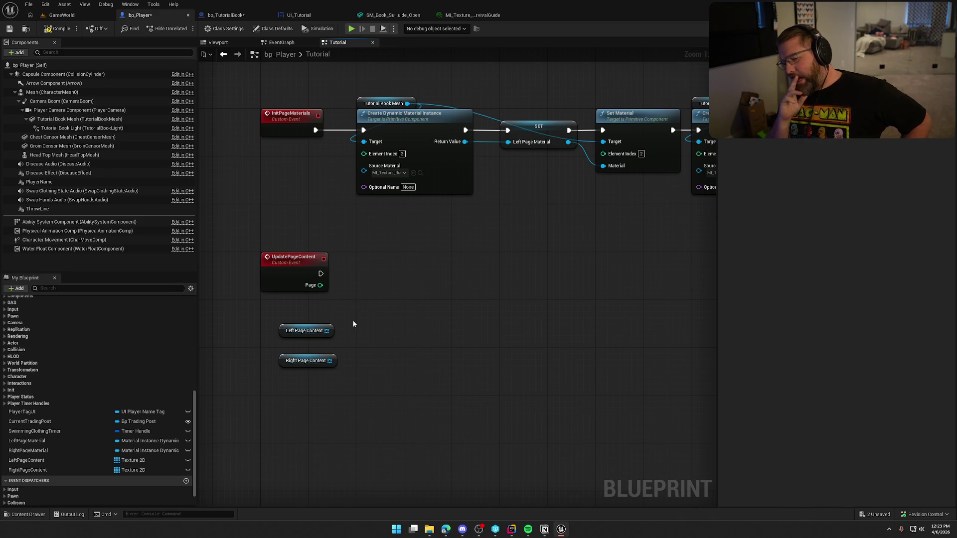
Step: Add an Integer variable named CurrentPageIndex to bp_Player
{"action": "scroll", "coordinate": [172, 364], "scroll_direction": "up", "scroll_amount": 3}
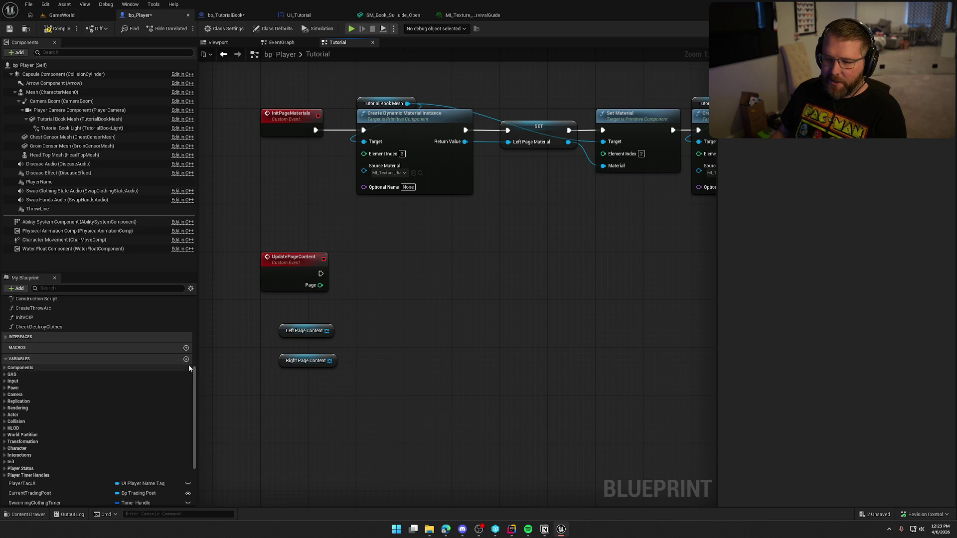
{"action": "left_click", "coordinate": [186, 359]}
{"action": "type", "text": "CurrentPageIndex"}
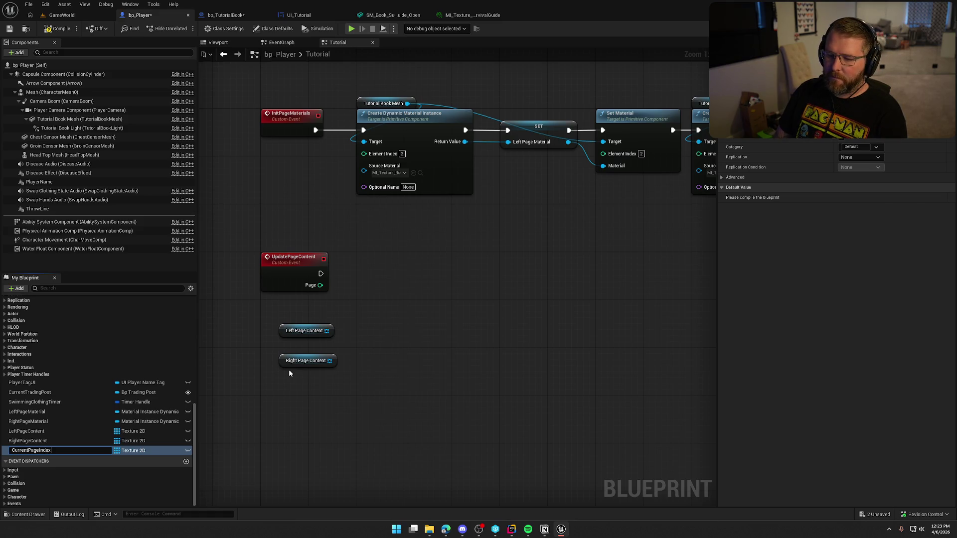
{"action": "key", "text": "Return"}
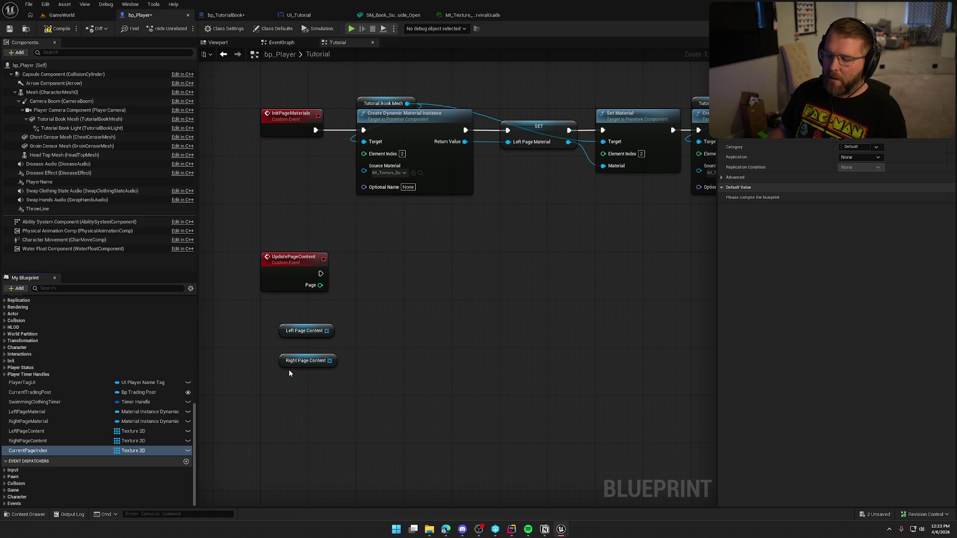
{"action": "left_click", "coordinate": [860, 77]}
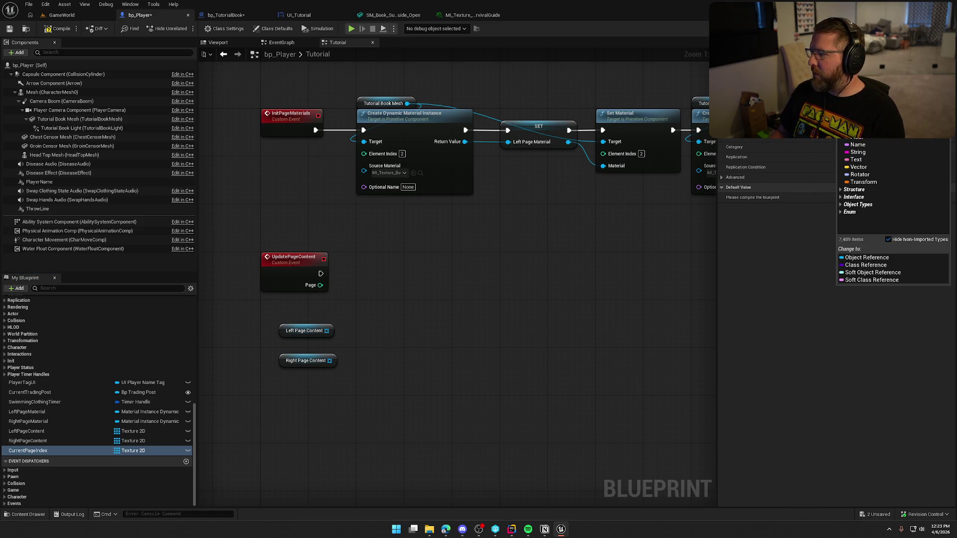
{"action": "left_click", "coordinate": [858, 123]}
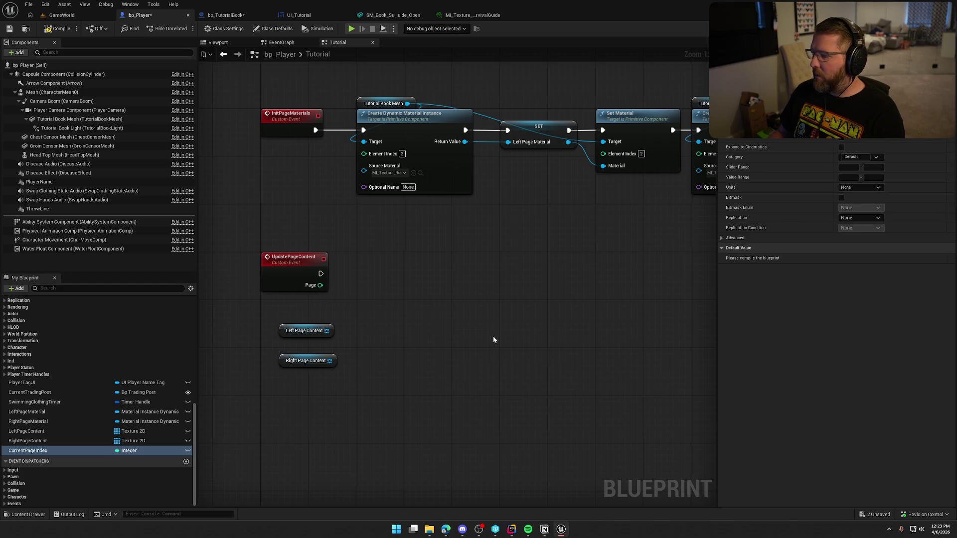
Step: Rename the UpdatePageContent event's Page input to Turn Page Direction
{"action": "left_click", "coordinate": [299, 252]}
{"action": "double_click", "coordinate": [748, 183]}
{"action": "type", "text": "Turn Page Direction"}
{"action": "key", "text": "Return"}
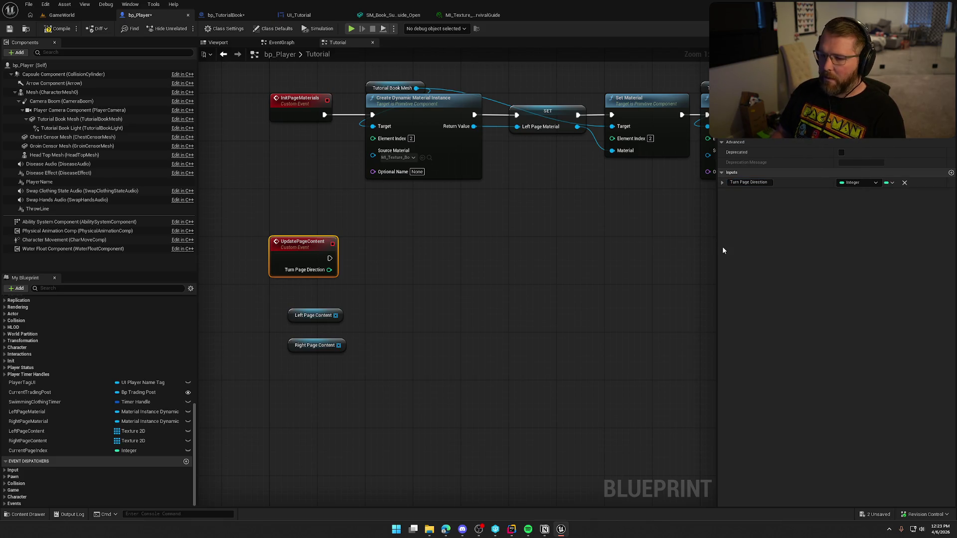
Step: Drag CurrentPageIndex into the graph as a SET Current Page Index node
{"action": "left_click", "coordinate": [391, 363]}
{"action": "left_click_drag", "start_coordinate": [37, 450], "coordinate": [315, 205]}
{"action": "left_click", "coordinate": [347, 228]}
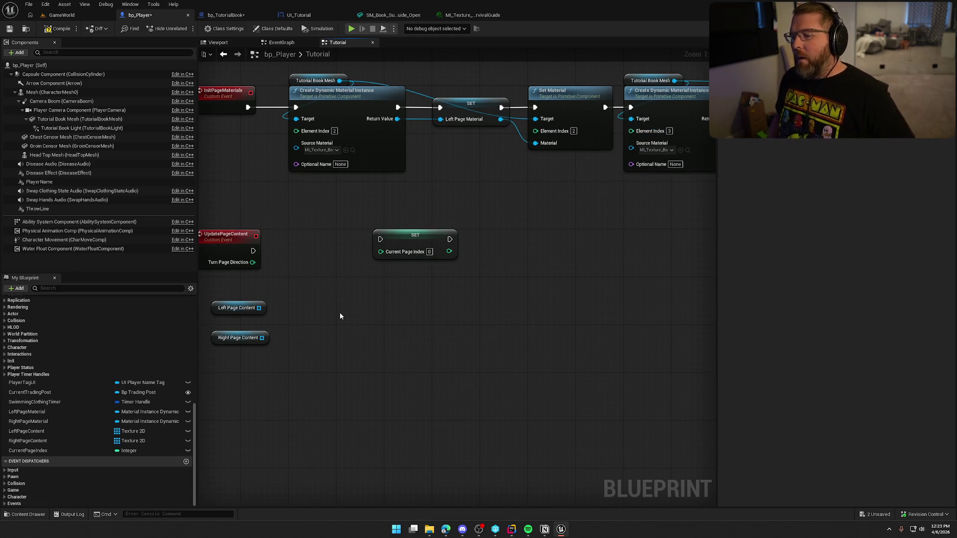
{"action": "left_click_drag", "start_coordinate": [339, 312], "coordinate": [423, 278]}
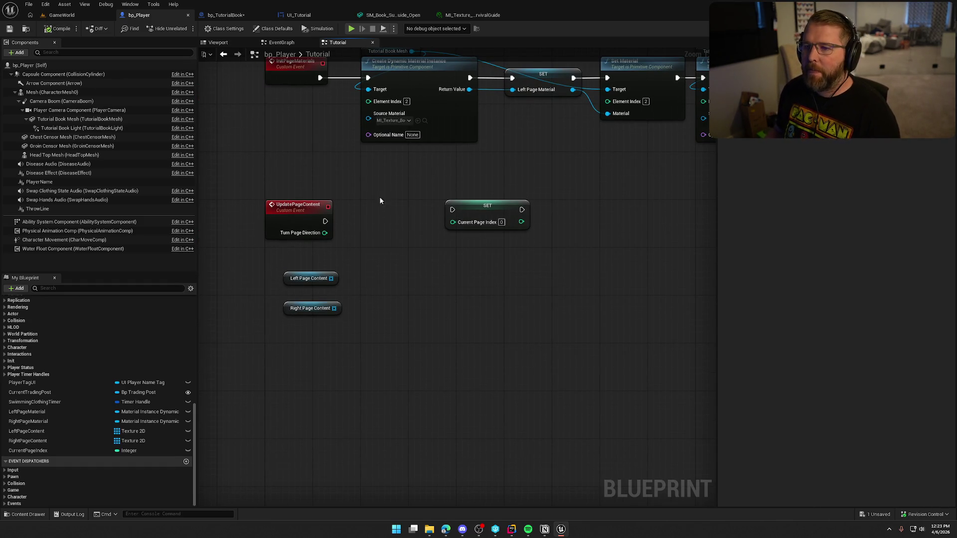
Step: Add an On Clicked event for PageLeftBtn in the UI_Tutorial Designer
{"action": "left_click", "coordinate": [225, 15]}
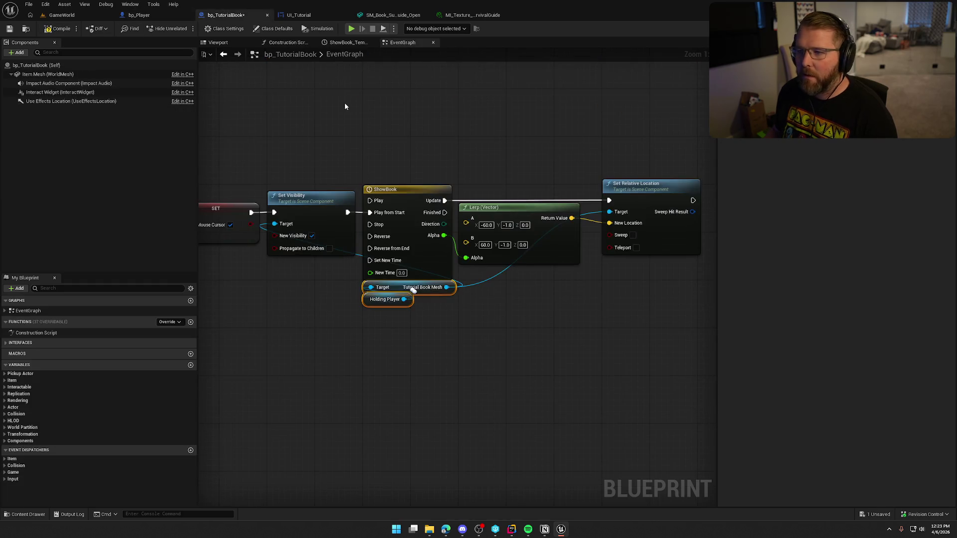
{"action": "left_click", "coordinate": [381, 16]}
{"action": "left_click", "coordinate": [312, 15]}
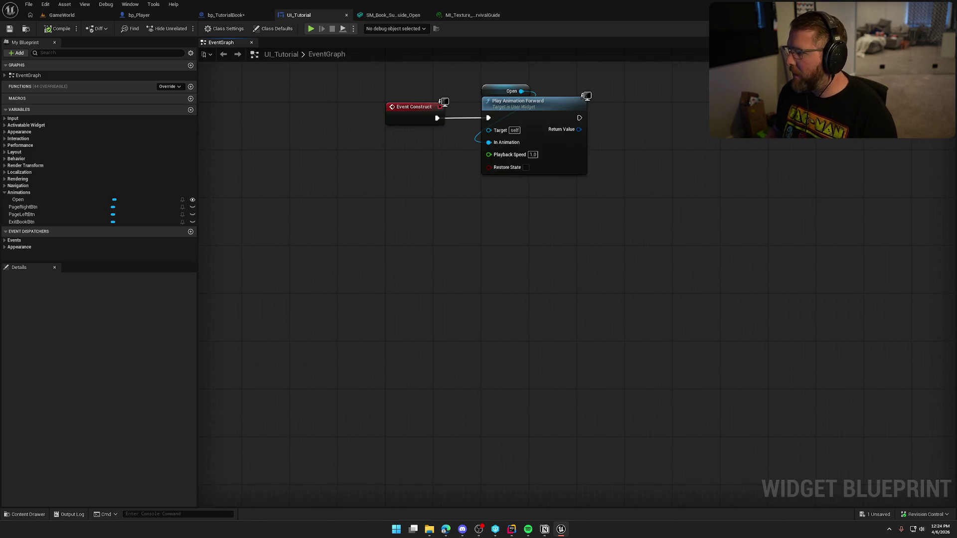
{"action": "left_click", "coordinate": [216, 193]}
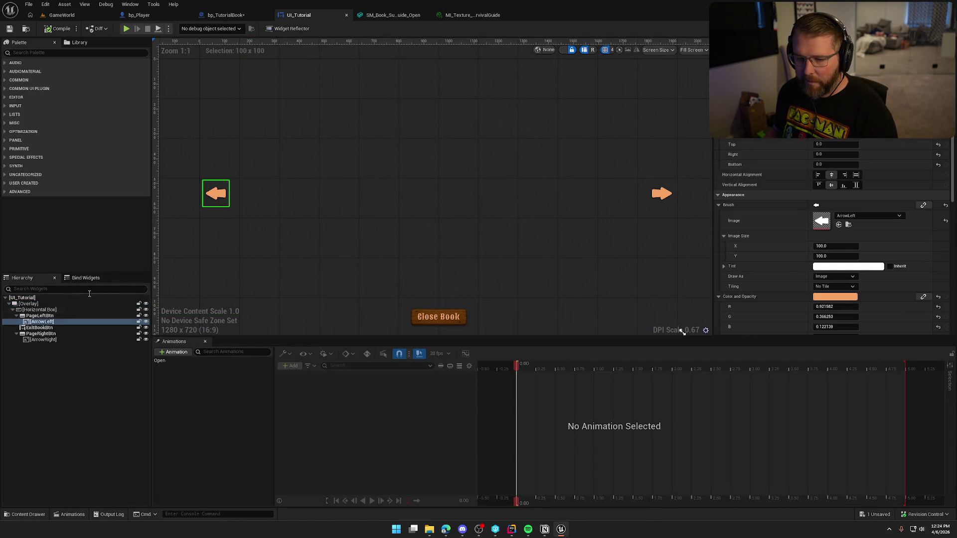
{"action": "left_click", "coordinate": [45, 316]}
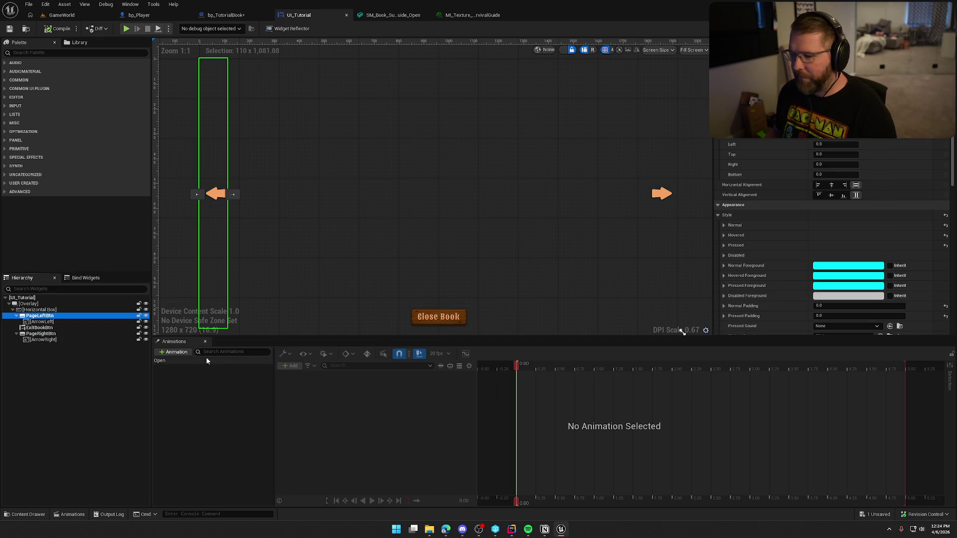
{"action": "left_click", "coordinate": [205, 343]}
{"action": "scroll", "coordinate": [851, 382], "scroll_direction": "down", "scroll_amount": 15}
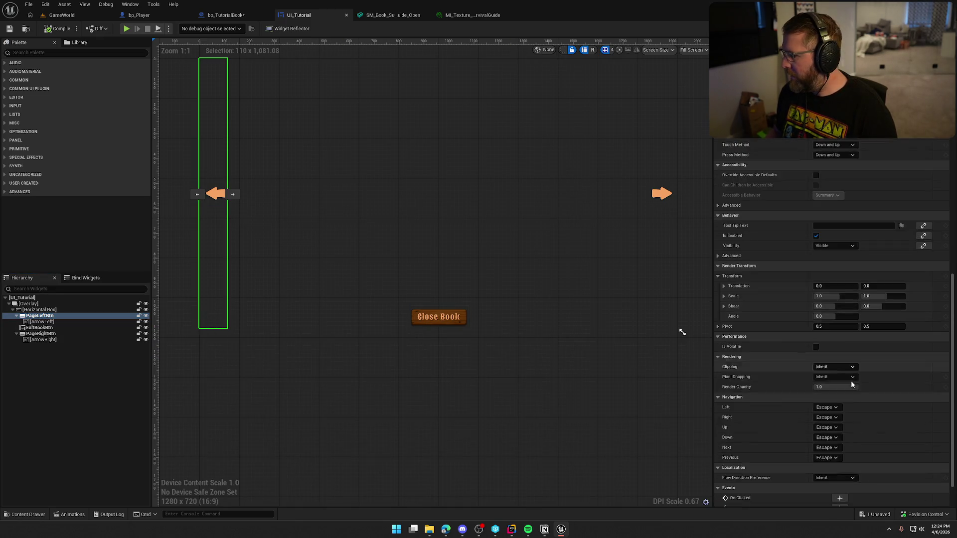
{"action": "left_click", "coordinate": [840, 462]}
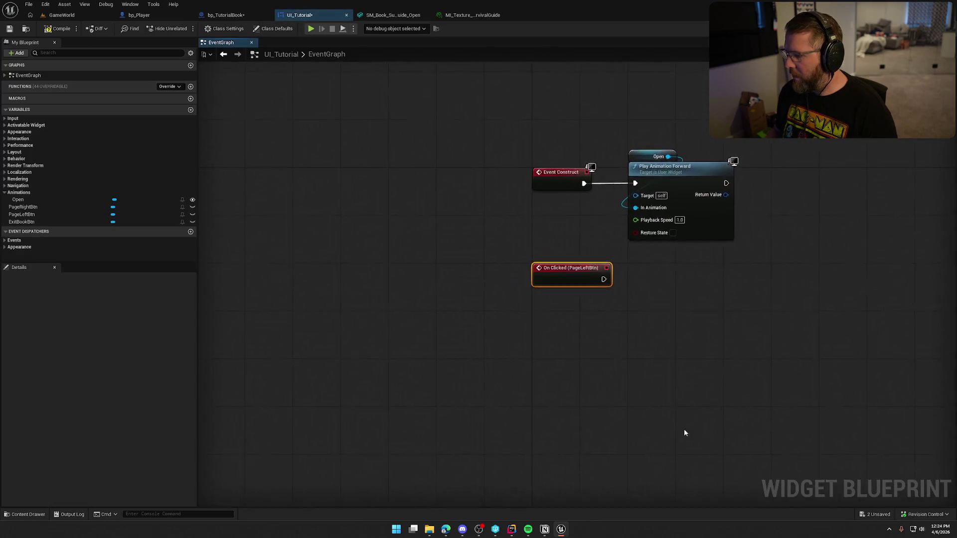
Step: Add an On Clicked event for PageRightBtn and save UI_Tutorial
{"action": "left_click", "coordinate": [22, 207]}
{"action": "left_click", "coordinate": [188, 392]}
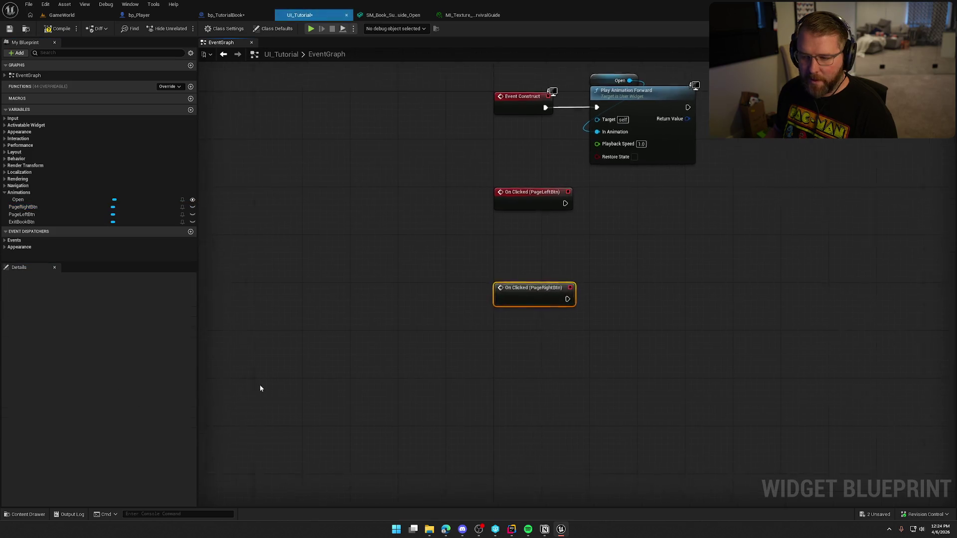
{"action": "mouse_move", "coordinate": [493, 225]}
{"action": "left_mouse_down"}
{"action": "mouse_move", "coordinate": [503, 260]}
{"action": "mouse_move", "coordinate": [486, 292]}
{"action": "mouse_move", "coordinate": [457, 316]}
{"action": "mouse_move", "coordinate": [452, 292]}
{"action": "left_mouse_up"}
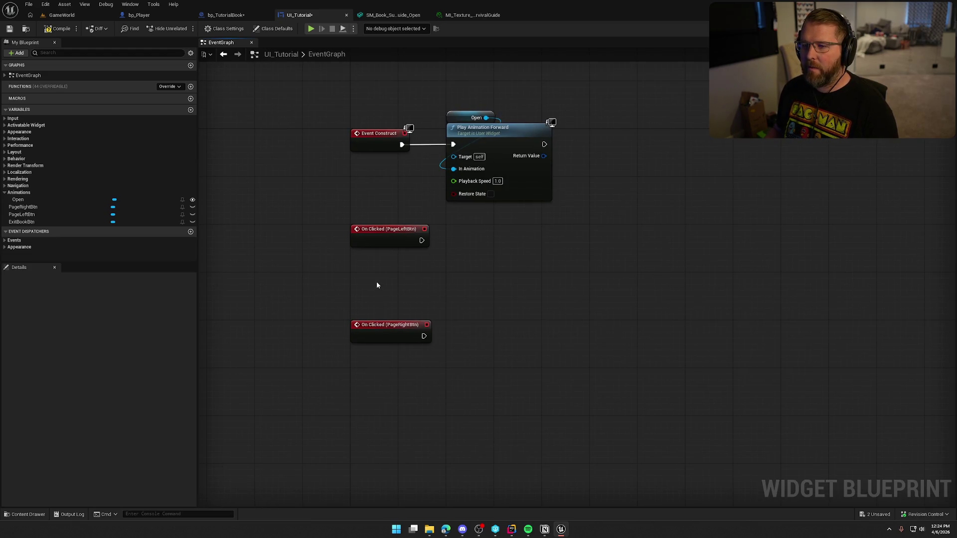
{"action": "key", "text": "ctrl+s"}
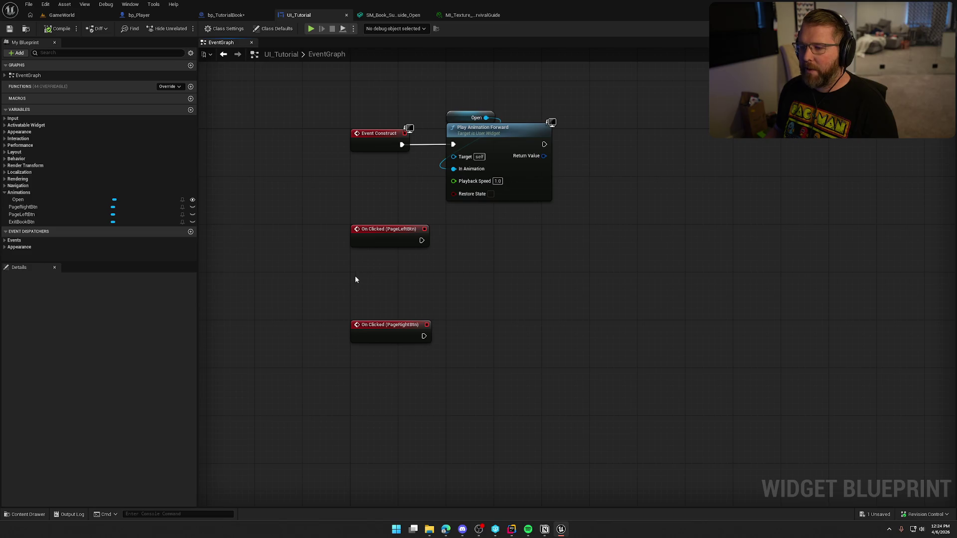
{"action": "left_click", "coordinate": [226, 15]}
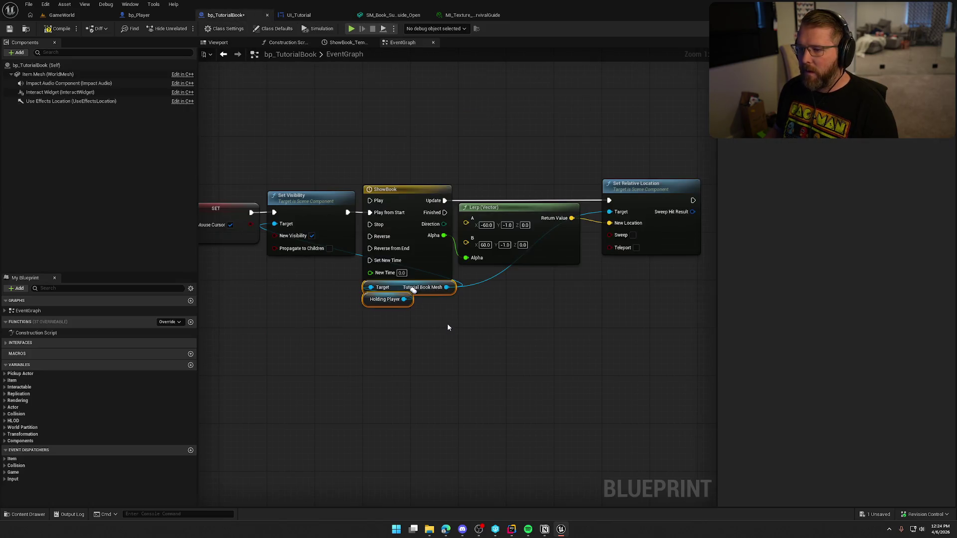
Step: Pan across the bp_TutorialBook EventGraph to review the Client_UseTutorial and ShowBook nodes
{"action": "left_click", "coordinate": [396, 325]}
{"action": "mouse_move", "coordinate": [405, 331]}
{"action": "left_mouse_down"}
{"action": "mouse_move", "coordinate": [624, 303]}
{"action": "mouse_move", "coordinate": [887, 325]}
{"action": "left_mouse_up"}
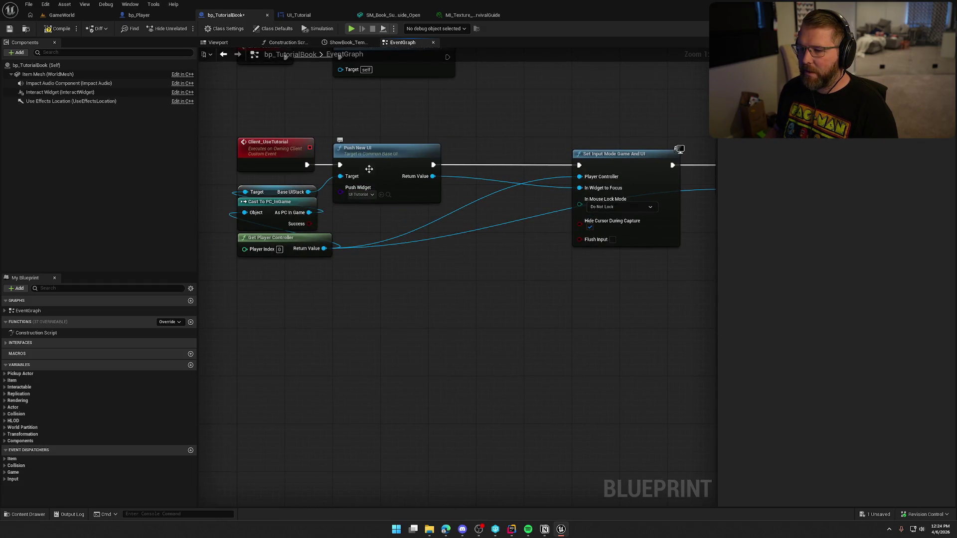
{"action": "left_click_drag", "start_coordinate": [433, 176], "coordinate": [483, 235]}
{"action": "key", "text": "Escape"}
{"action": "mouse_move", "coordinate": [453, 309]}
{"action": "left_mouse_down"}
{"action": "mouse_move", "coordinate": [398, 322]}
{"action": "mouse_move", "coordinate": [370, 313]}
{"action": "left_mouse_up"}
{"action": "left_click_drag", "start_coordinate": [430, 301], "coordinate": [366, 310]}
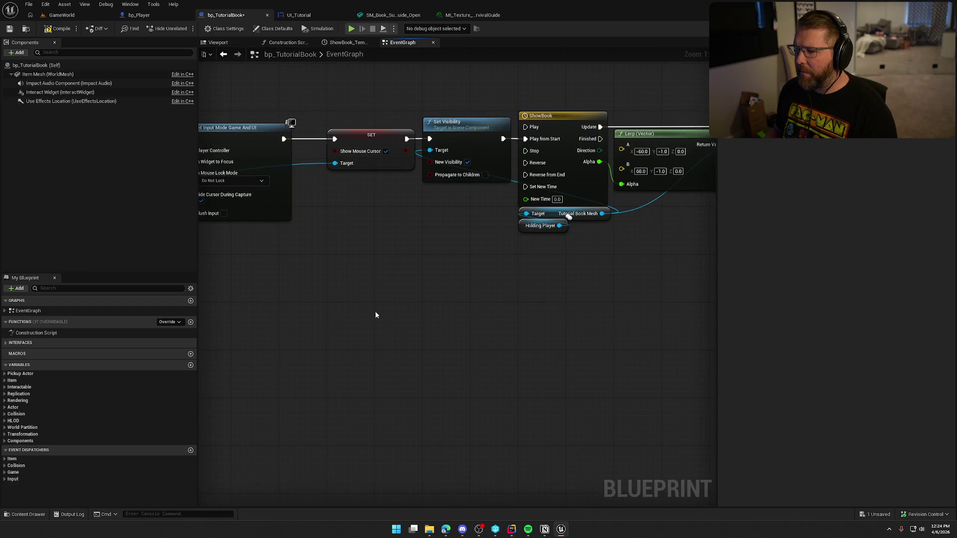
{"action": "left_click_drag", "start_coordinate": [454, 313], "coordinate": [346, 314]}
{"action": "mouse_move", "coordinate": [422, 351]}
{"action": "left_mouse_down"}
{"action": "mouse_move", "coordinate": [320, 361]}
{"action": "mouse_move", "coordinate": [712, 302]}
{"action": "left_mouse_up"}
{"action": "left_click_drag", "start_coordinate": [491, 251], "coordinate": [522, 292]}
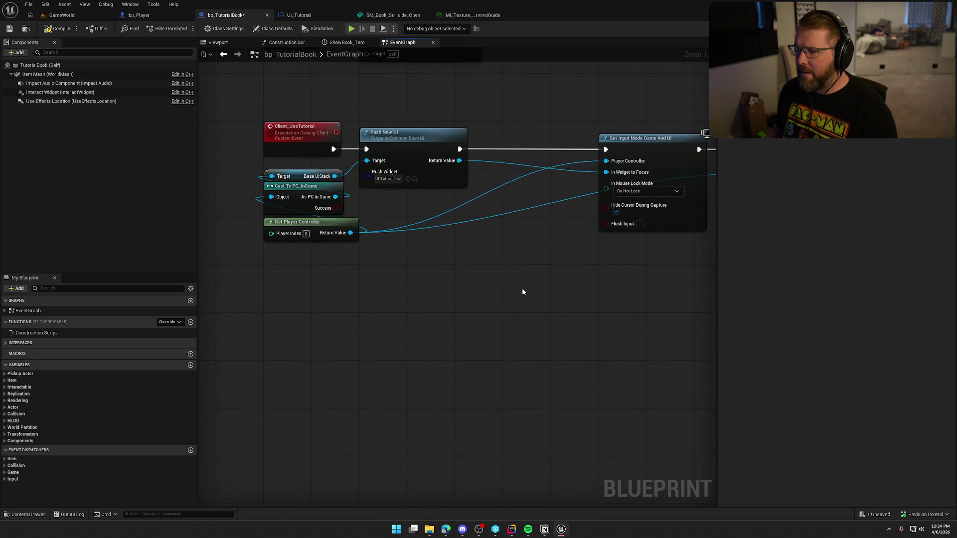
Step: Compile and save bp_TutorialBook
{"action": "left_click", "coordinate": [50, 30]}
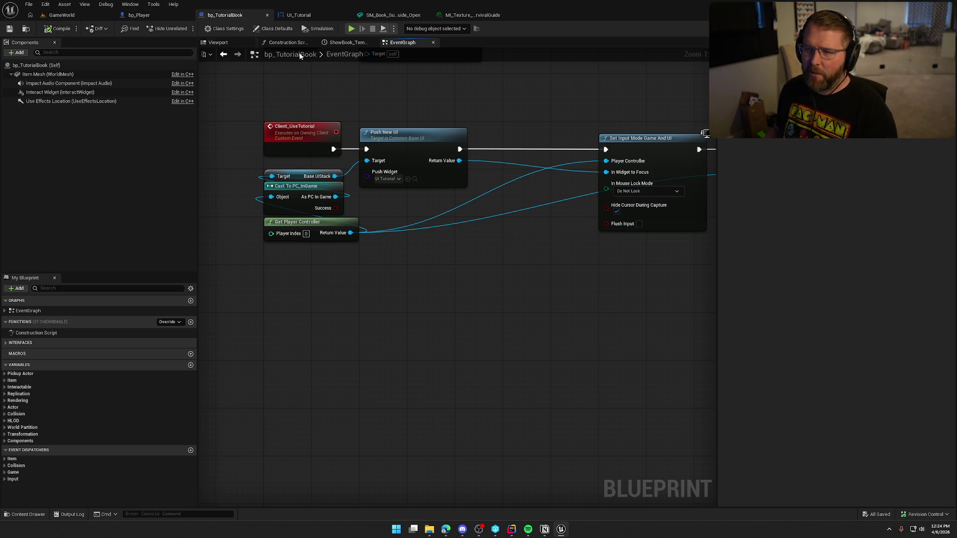
{"action": "left_click", "coordinate": [407, 137]}
{"action": "double_click", "coordinate": [408, 137]}
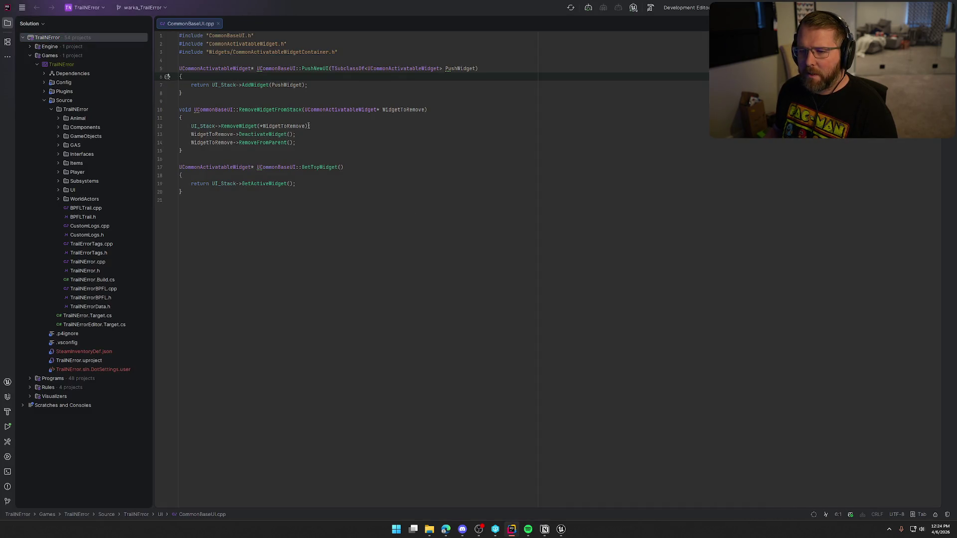
Step: Inspect the AddWidget call in CommonBaseUI.cpp, checking its context actions
{"action": "left_click", "coordinate": [257, 85]}
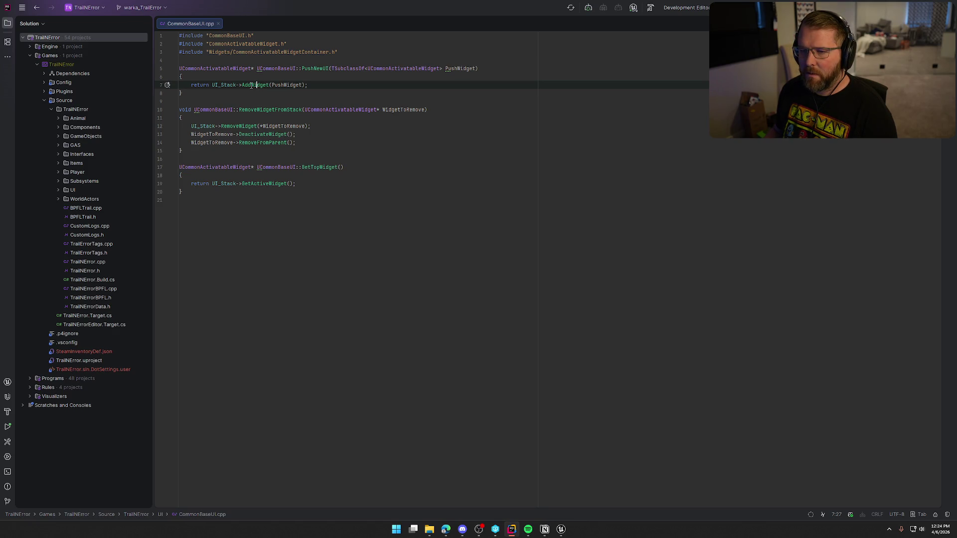
{"action": "left_click", "coordinate": [257, 109]}
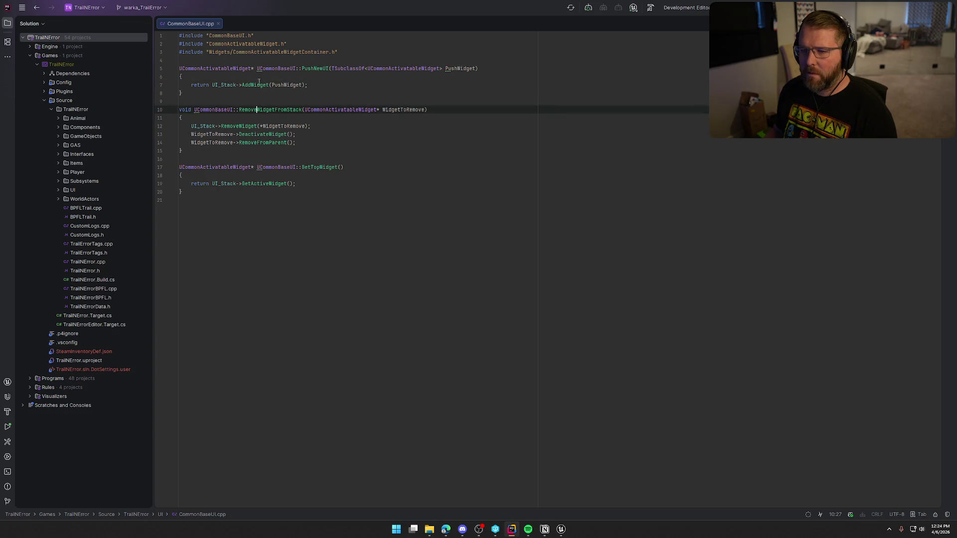
{"action": "key", "text": "alt+1"}
{"action": "key", "text": "Up"}
{"action": "key", "text": "Up"}
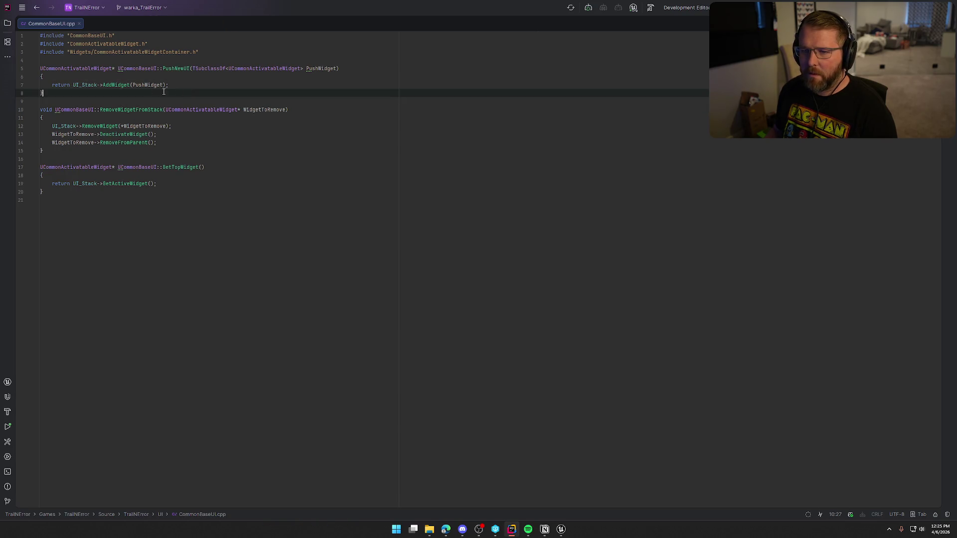
{"action": "left_click", "coordinate": [113, 85]}
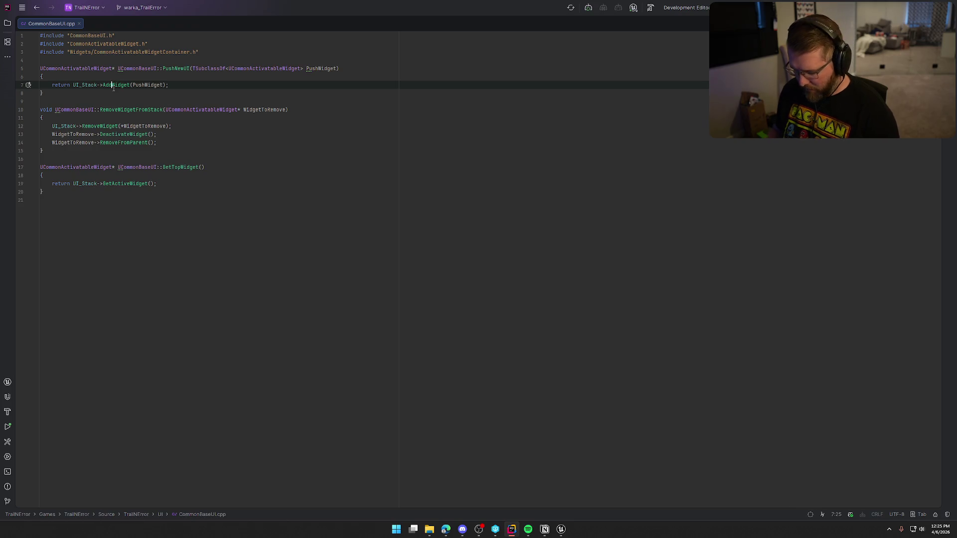
{"action": "key", "text": "alt+Return"}
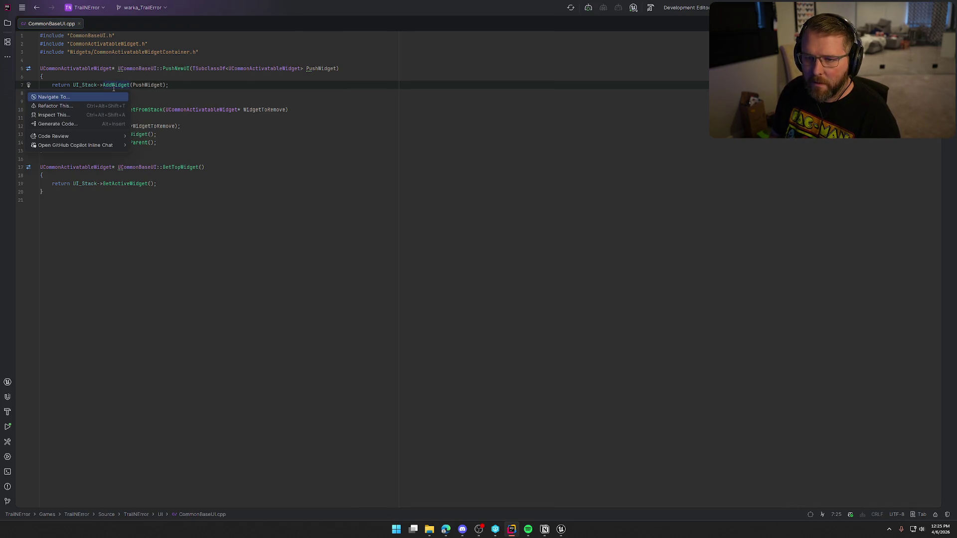
{"action": "key", "text": "Escape"}
{"action": "key", "text": "Down"}
{"action": "key", "text": "Down"}
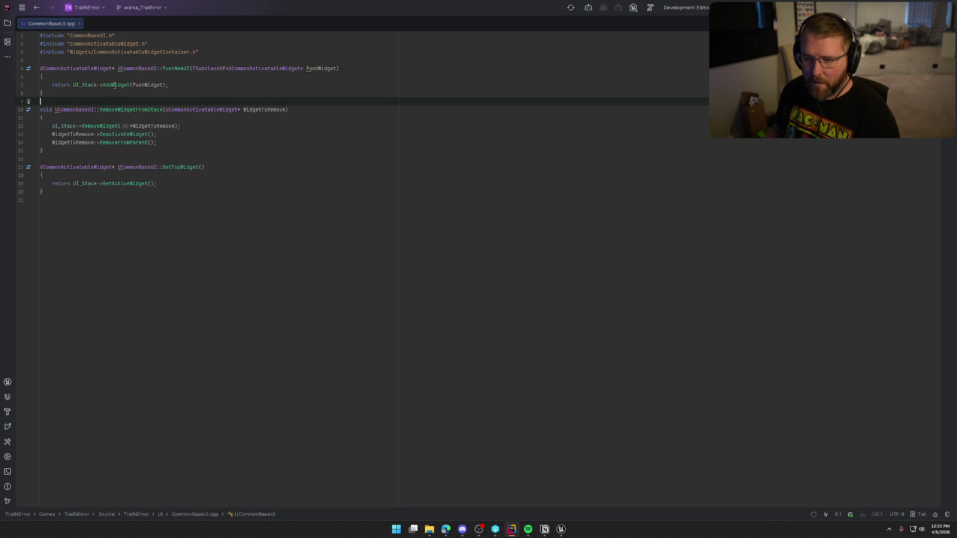
{"action": "mouse_move", "coordinate": [115, 85]}
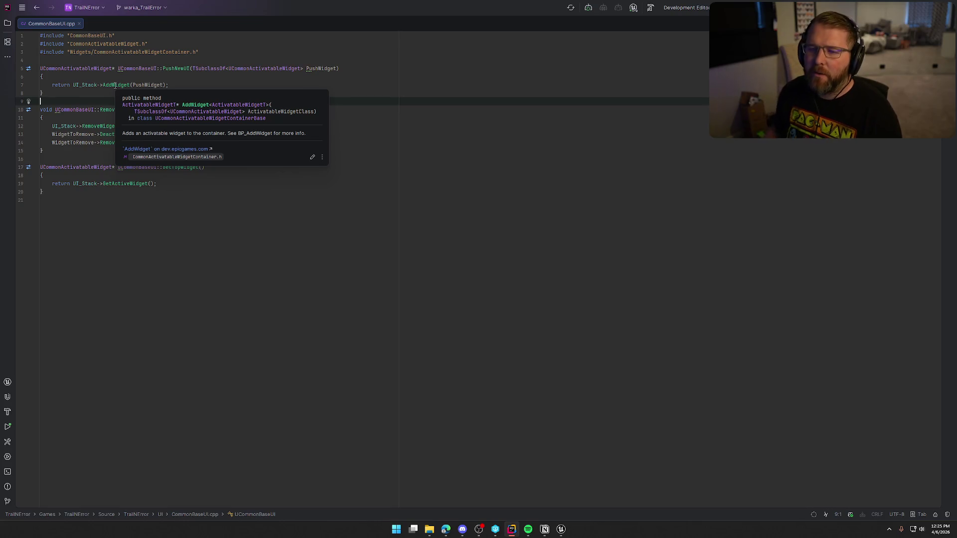
{"action": "left_click", "coordinate": [116, 86]}
Step: Jump to AddWidget's declaration, then to AddWidgetInternal's declaration and its usages
{"action": "key", "text": "F12"}
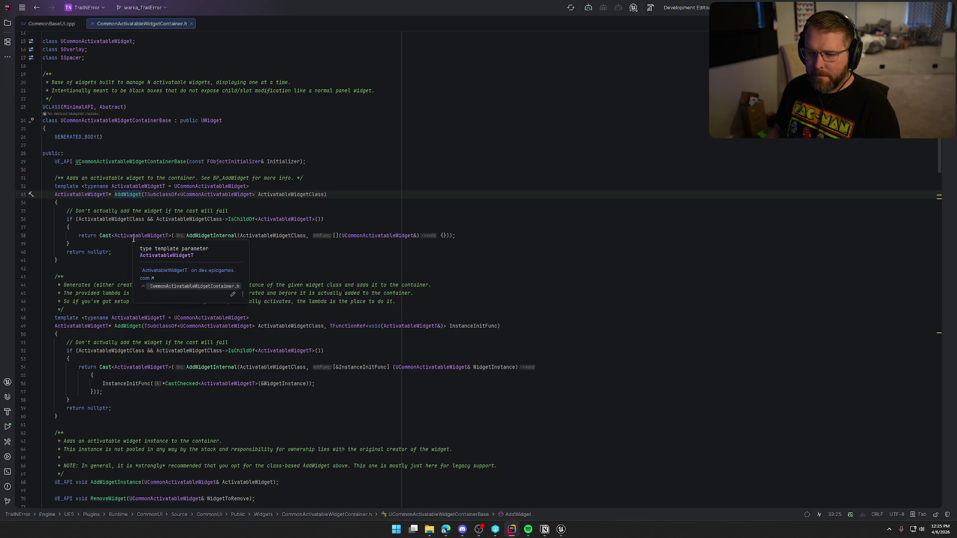
{"action": "left_click", "coordinate": [213, 235]}
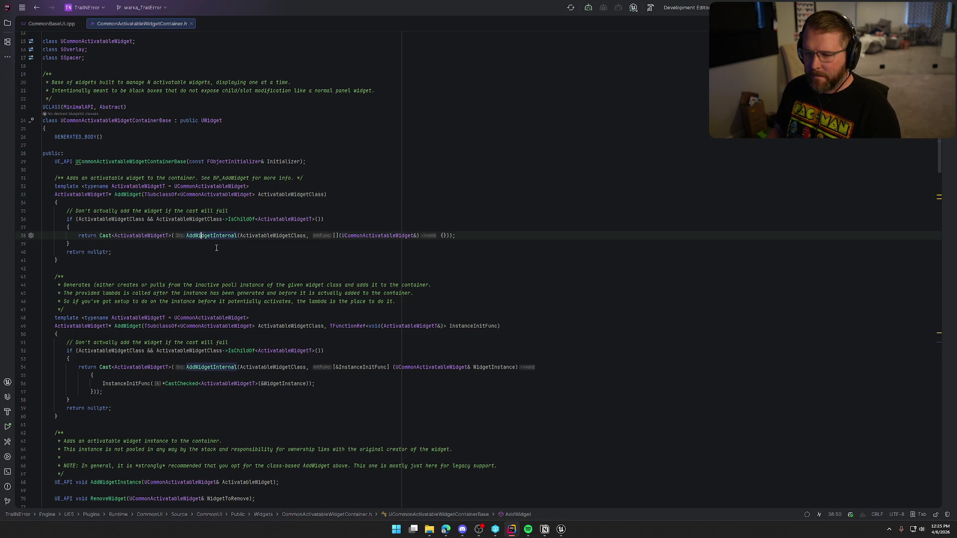
{"action": "key", "text": "ctrl+b"}
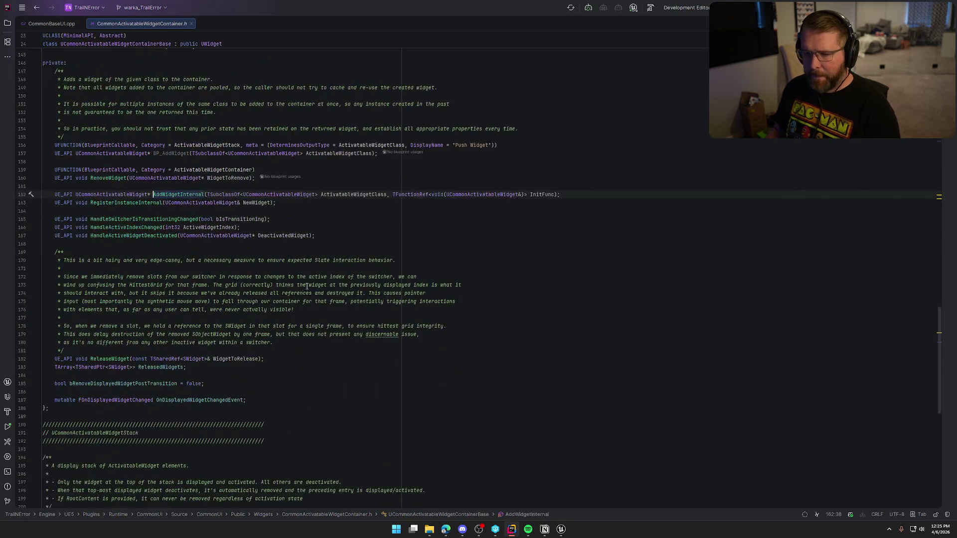
{"action": "key", "text": "ctrl+b"}
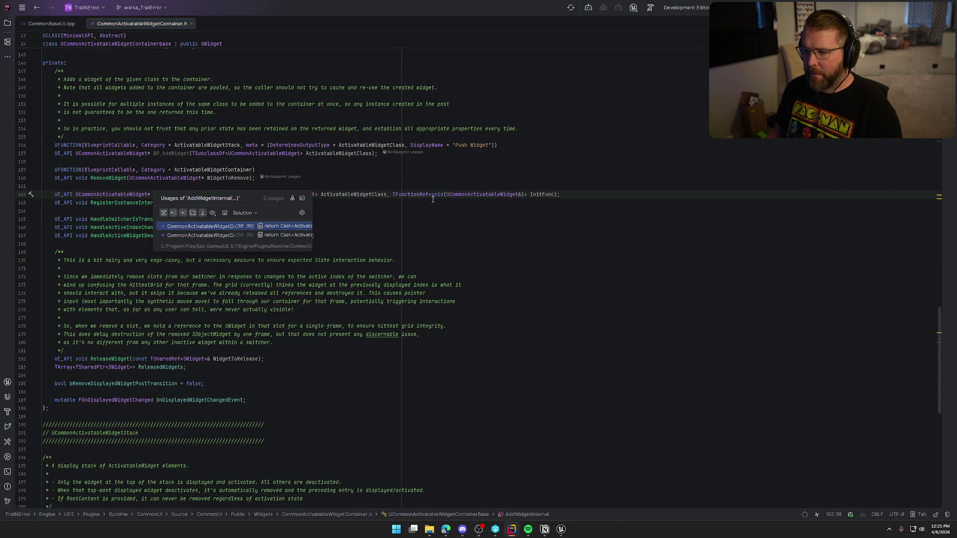
{"action": "left_click", "coordinate": [573, 195]}
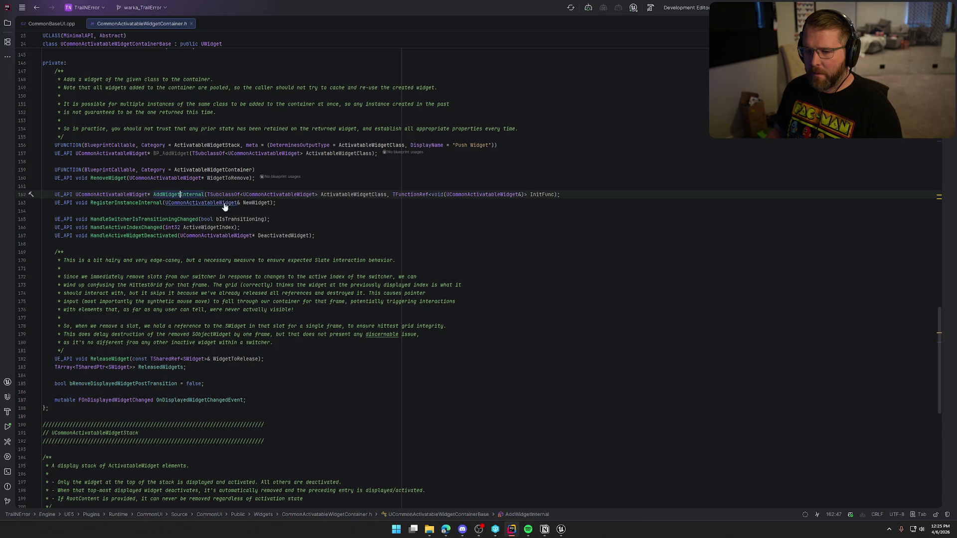
Step: Close CommonActivatableWidgetContainer.h and CommonBaseUI.cpp
{"action": "left_click", "coordinate": [188, 195], "text": "ctrl"}
{"action": "left_click", "coordinate": [70, 244]}
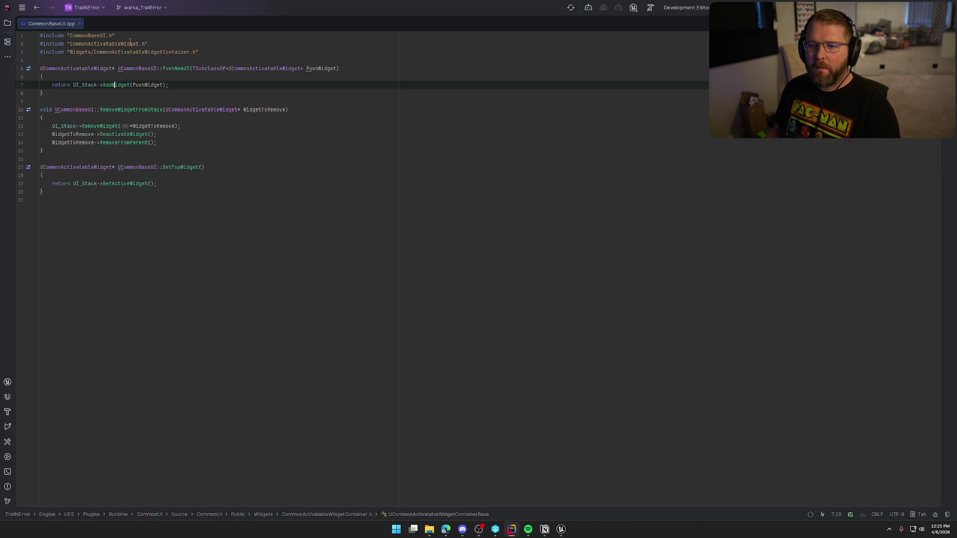
{"action": "left_click", "coordinate": [191, 23]}
{"action": "middle_click", "coordinate": [45, 23]}
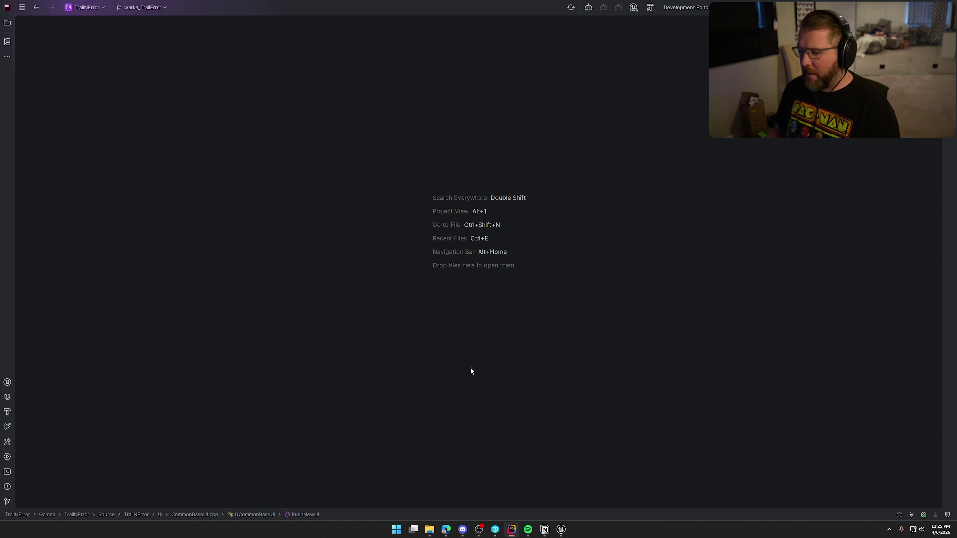
{"action": "key", "text": "alt+Tab"}
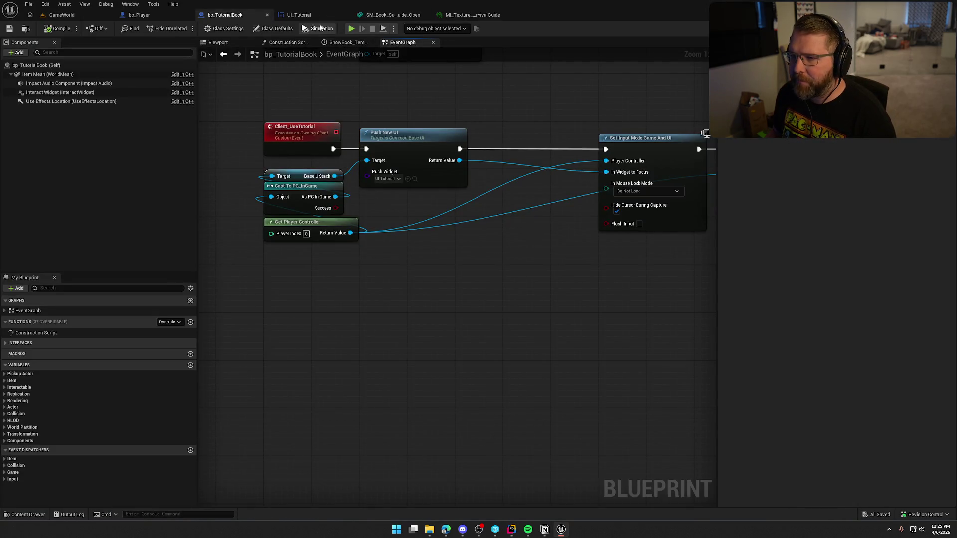
Step: Add a Get Owning Player Pawn node to the UI_Tutorial graph
{"action": "left_click", "coordinate": [299, 15]}
{"action": "right_click", "coordinate": [359, 237]}
{"action": "type", "text": "get owning player"}
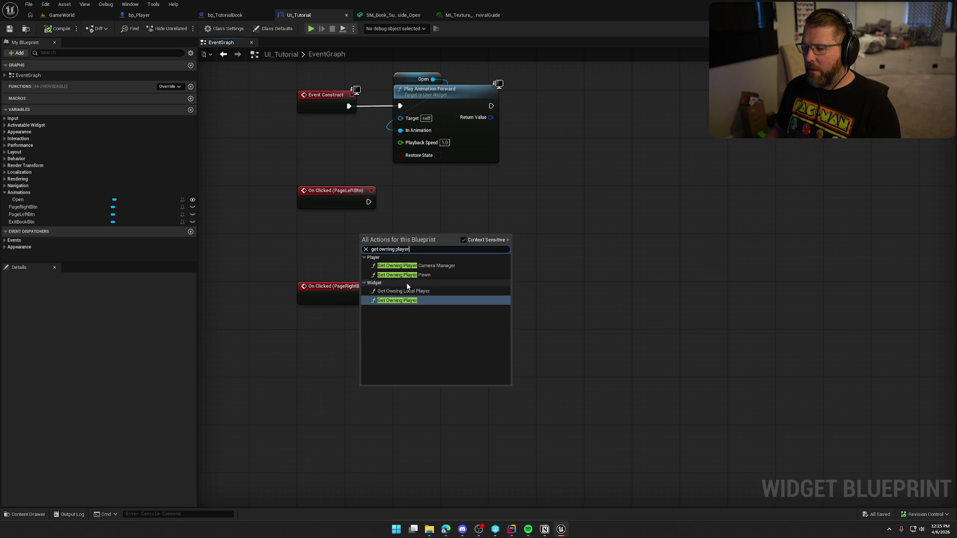
{"action": "left_click", "coordinate": [409, 275]}
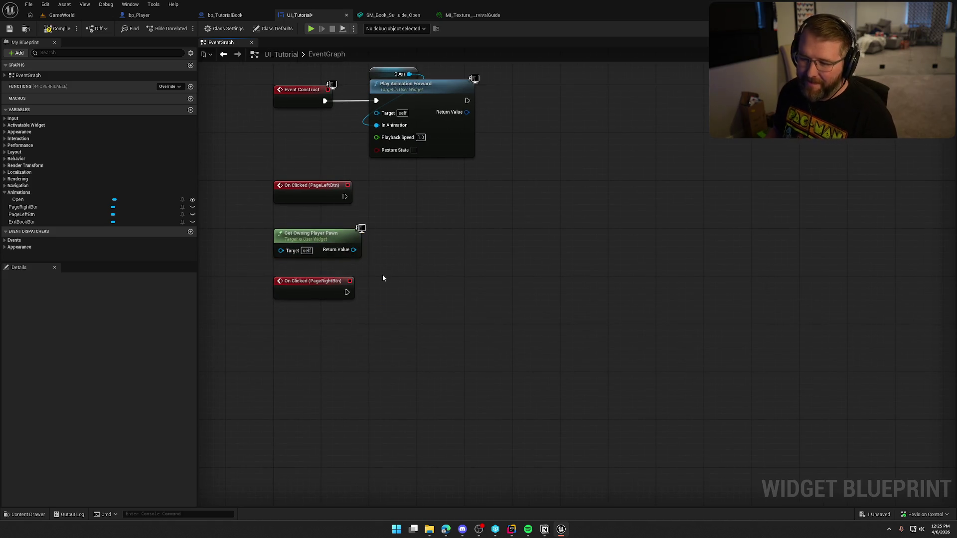
Step: Cast the owning pawn to bp_Player and wire the PageLeftBtn click into the cast
{"action": "left_click_drag", "start_coordinate": [354, 249], "coordinate": [417, 243]}
{"action": "scroll", "coordinate": [494, 330], "scroll_direction": "up", "scroll_amount": 5}
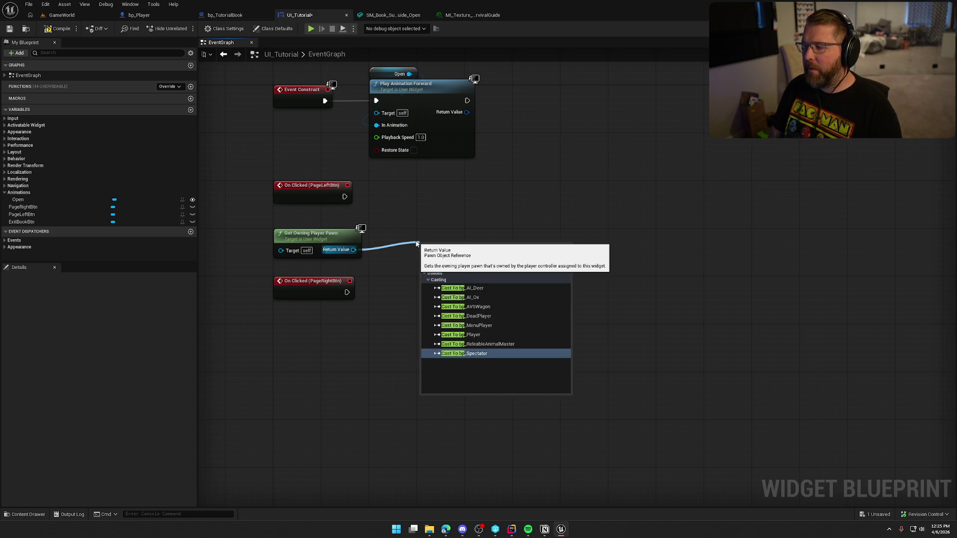
{"action": "left_click", "coordinate": [497, 335]}
{"action": "mouse_move", "coordinate": [345, 197]}
{"action": "left_mouse_down"}
{"action": "mouse_move", "coordinate": [425, 256]}
{"action": "mouse_move", "coordinate": [392, 188]}
{"action": "left_mouse_up"}
{"action": "left_click_drag", "start_coordinate": [508, 225], "coordinate": [504, 224]}
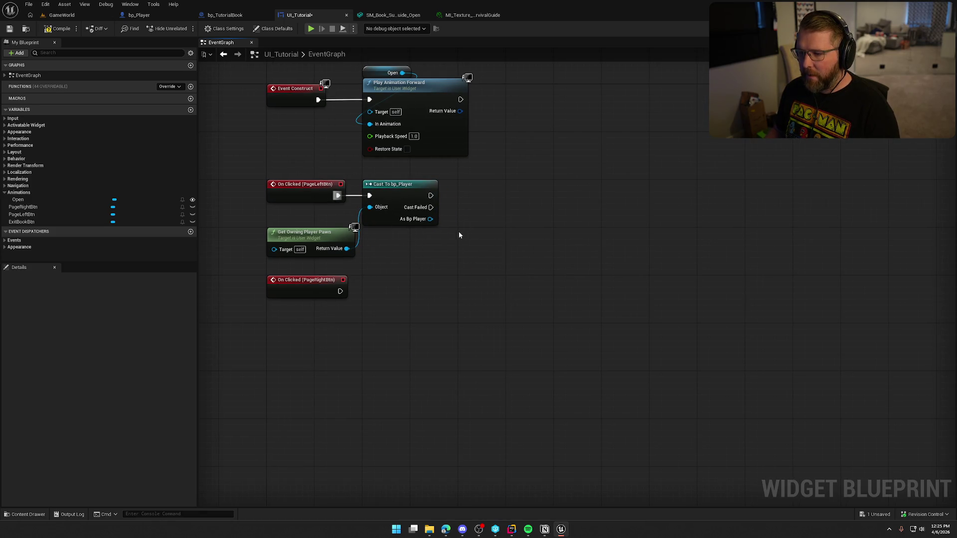
{"action": "left_click_drag", "start_coordinate": [429, 224], "coordinate": [482, 227]}
{"action": "type", "text": "turn"}
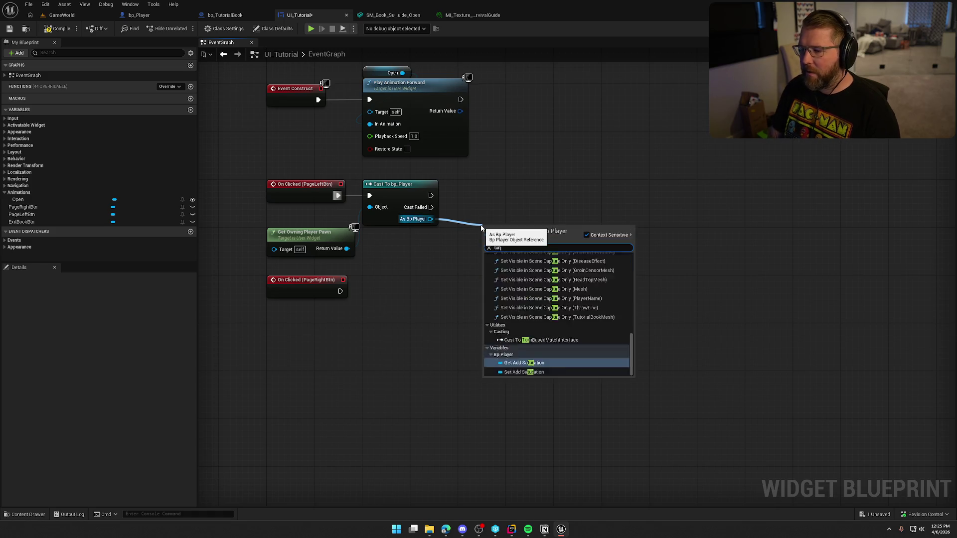
{"action": "left_click", "coordinate": [522, 165]}
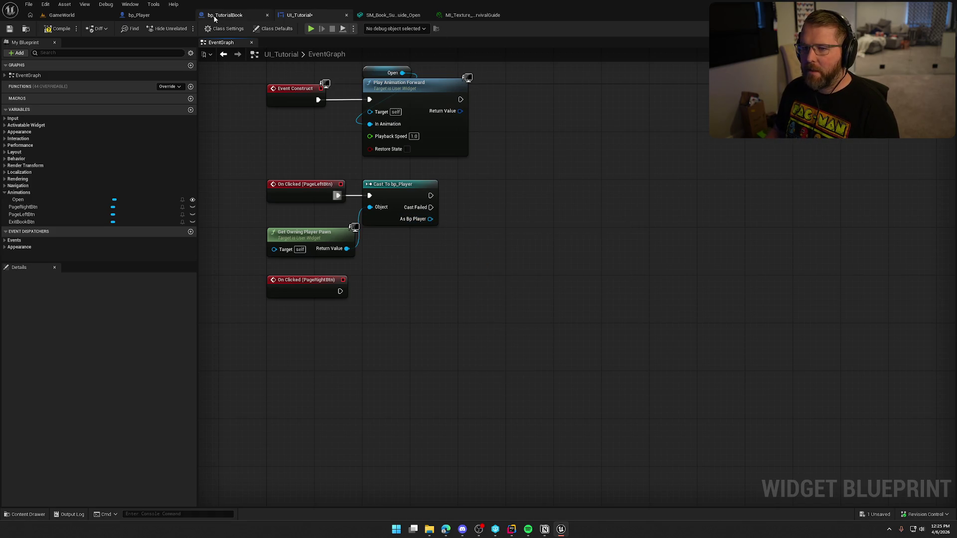
Step: Rename bp_Player's custom event to TurnTutorialPage
{"action": "left_click", "coordinate": [139, 15]}
{"action": "left_click", "coordinate": [299, 15]}
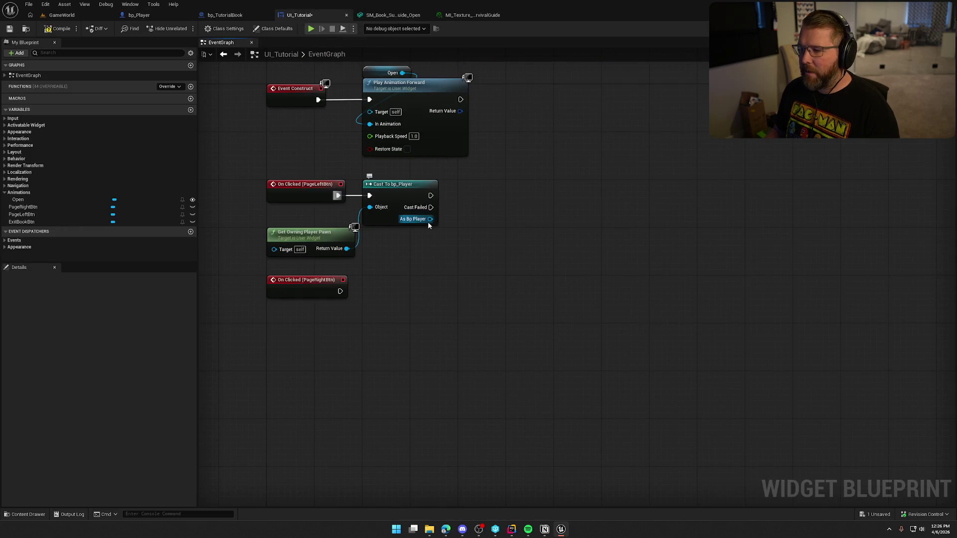
{"action": "left_click", "coordinate": [139, 15]}
{"action": "left_click", "coordinate": [297, 205]}
{"action": "key", "text": "F2"}
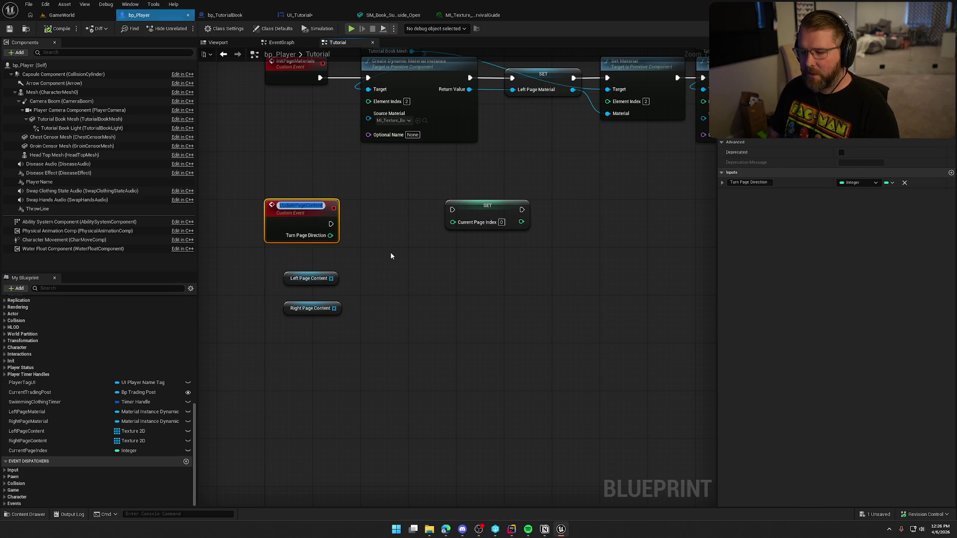
{"action": "type", "text": "TurnTG"}
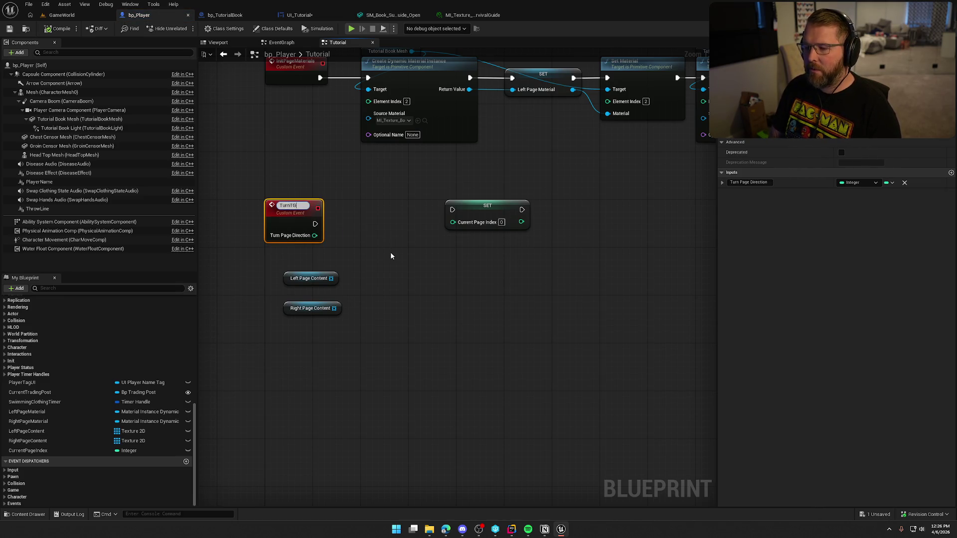
{"action": "key", "text": "BackSpace"}
{"action": "type", "text": "utorialPa"}
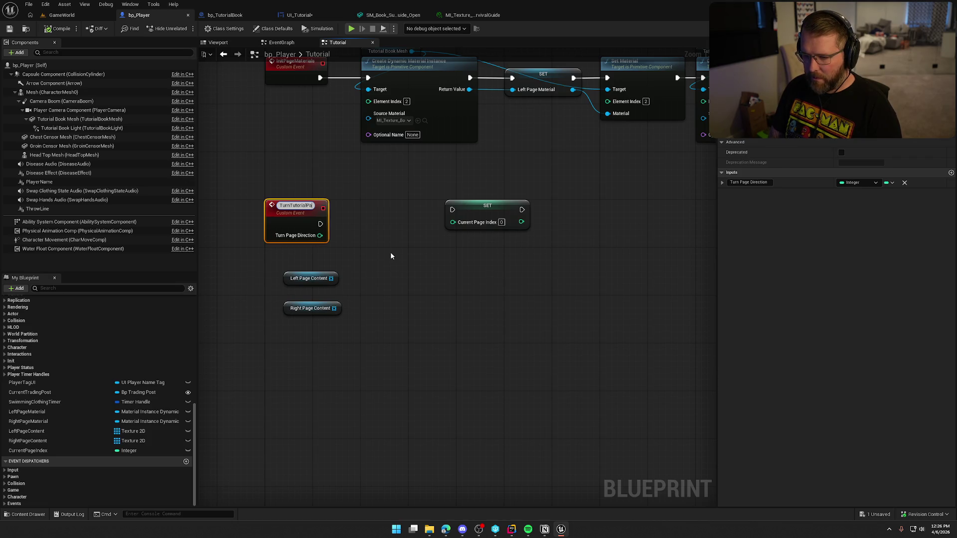
{"action": "type", "text": "ge"}
{"action": "key", "text": "Return"}
{"action": "left_click", "coordinate": [303, 15]}
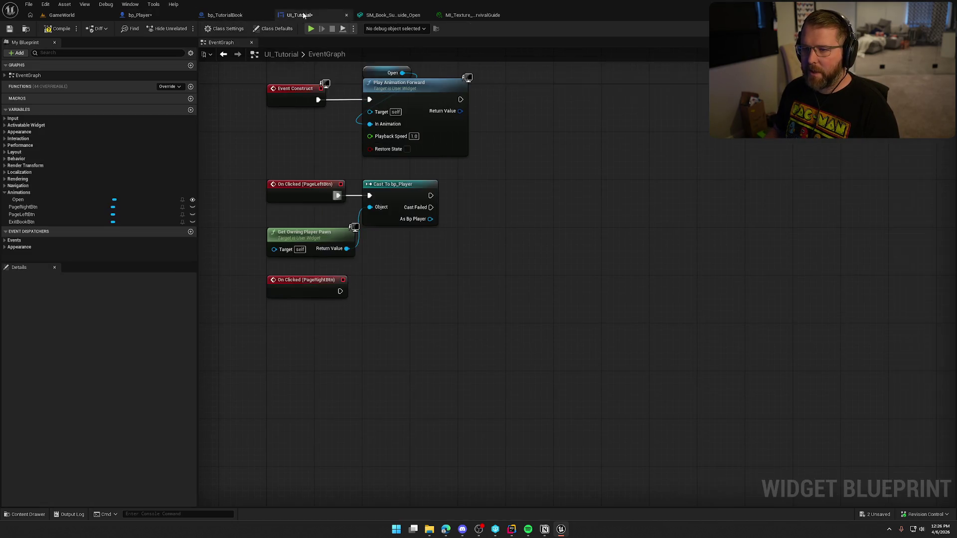
Step: Call Turn Tutorial Page from As Bp Player with direction -1
{"action": "mouse_move", "coordinate": [430, 219]}
{"action": "left_mouse_down"}
{"action": "mouse_move", "coordinate": [526, 225]}
{"action": "mouse_move", "coordinate": [512, 186]}
{"action": "left_mouse_up"}
{"action": "type", "text": "turn"}
{"action": "key", "text": "Return"}
{"action": "left_click", "coordinate": [516, 219]}
{"action": "type", "text": "-1"}
Step: Duplicate the cast and Turn Tutorial Page nodes for PageRightBtn, wiring in the pawn
{"action": "mouse_move", "coordinate": [553, 172]}
{"action": "left_mouse_down"}
{"action": "mouse_move", "coordinate": [399, 267]}
{"action": "mouse_move", "coordinate": [414, 270]}
{"action": "left_mouse_up"}
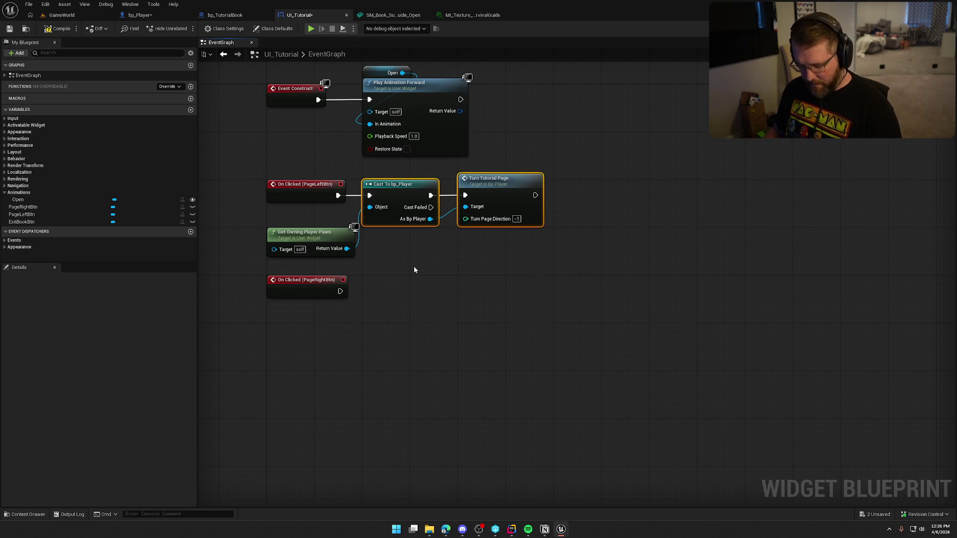
{"action": "key", "text": "ctrl+c"}
{"action": "key", "text": "ctrl+v"}
{"action": "mouse_move", "coordinate": [355, 312]}
{"action": "left_mouse_down"}
{"action": "mouse_move", "coordinate": [382, 314]}
{"action": "mouse_move", "coordinate": [346, 248]}
{"action": "left_mouse_up"}
{"action": "mouse_move", "coordinate": [416, 300]}
{"action": "left_mouse_down"}
{"action": "mouse_move", "coordinate": [398, 288]}
{"action": "mouse_move", "coordinate": [404, 295]}
{"action": "left_mouse_up"}
{"action": "left_click", "coordinate": [450, 262]}
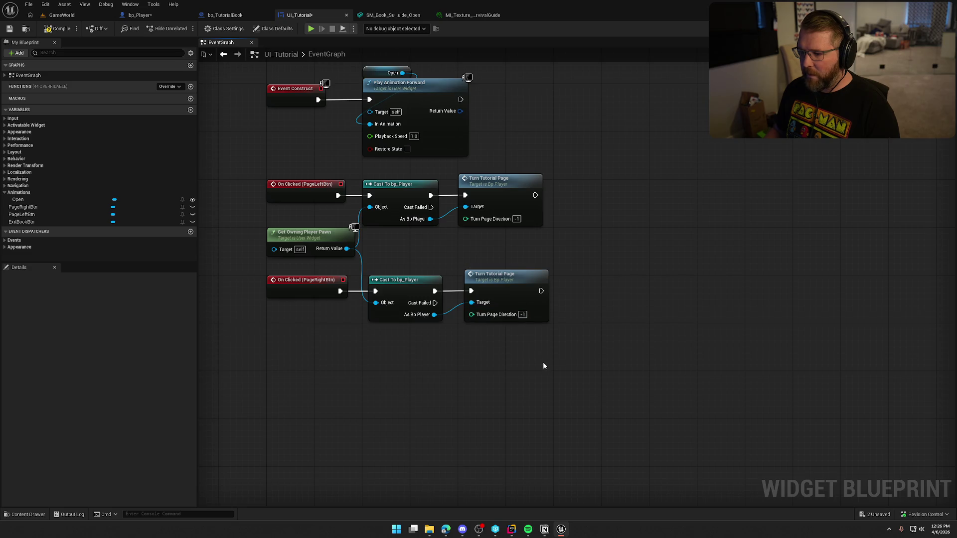
Step: Set the copied call's direction to 1, then compile and save UI_Tutorial
{"action": "left_click", "coordinate": [523, 316]}
{"action": "type", "text": "1"}
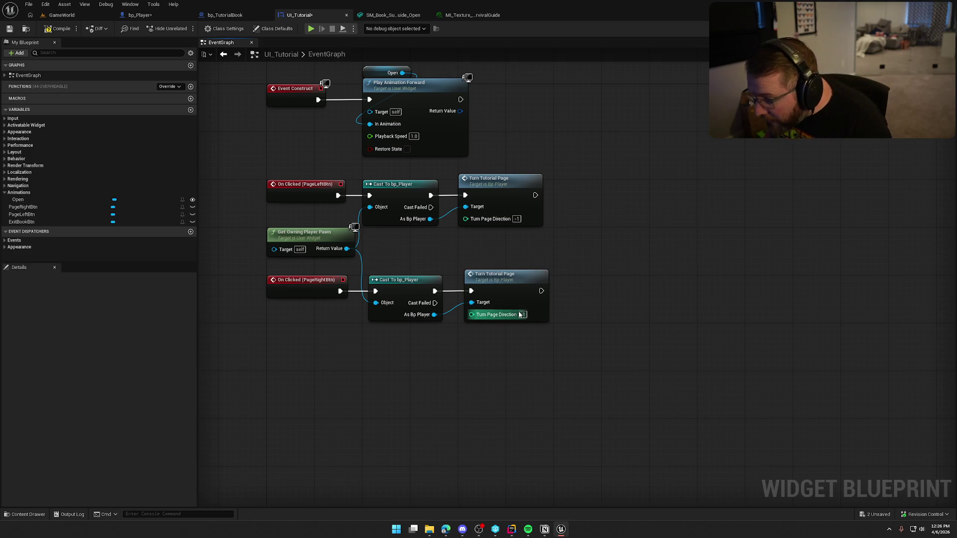
{"action": "key", "text": "Return"}
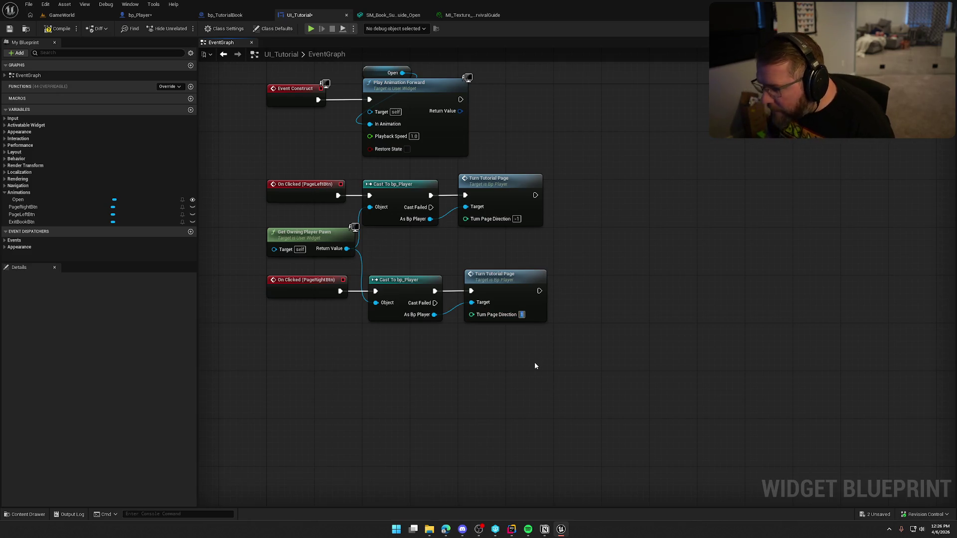
{"action": "left_click_drag", "start_coordinate": [522, 289], "coordinate": [515, 291]}
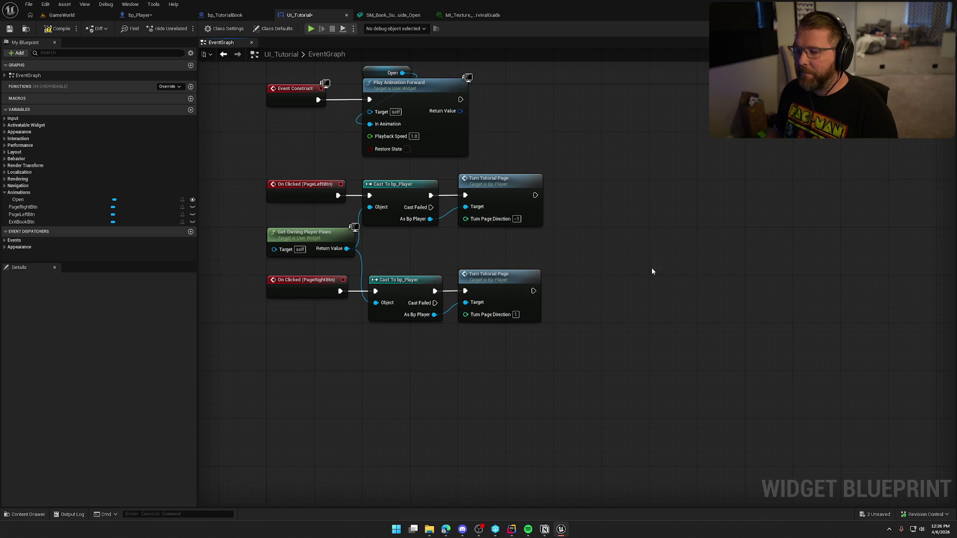
{"action": "left_click_drag", "start_coordinate": [411, 293], "coordinate": [405, 293]}
{"action": "left_click", "coordinate": [517, 271]}
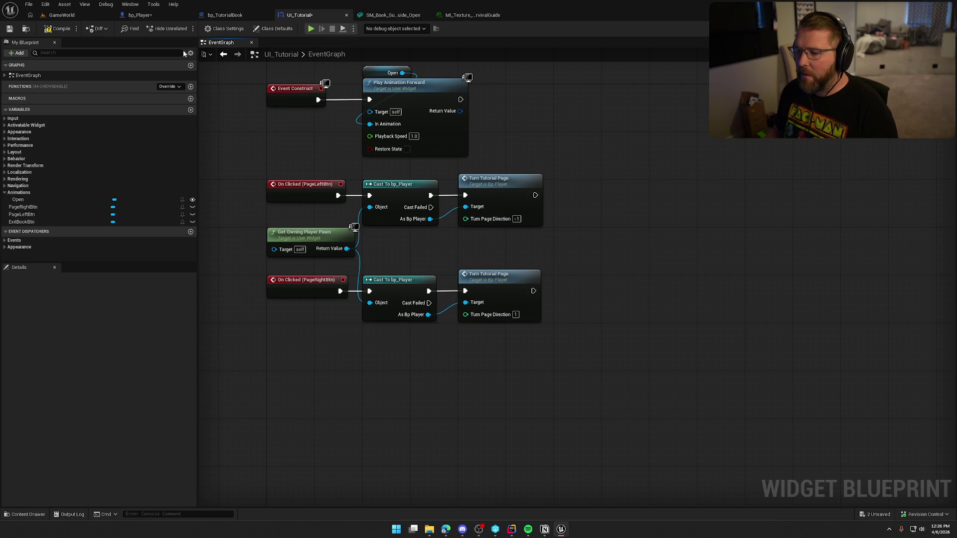
{"action": "left_click", "coordinate": [58, 29]}
{"action": "left_click", "coordinate": [508, 290]}
Step: Open TurnTutorialPage in bp_Player and arrange the SET and Left/Right Page Content nodes beside it
{"action": "double_click", "coordinate": [508, 290]}
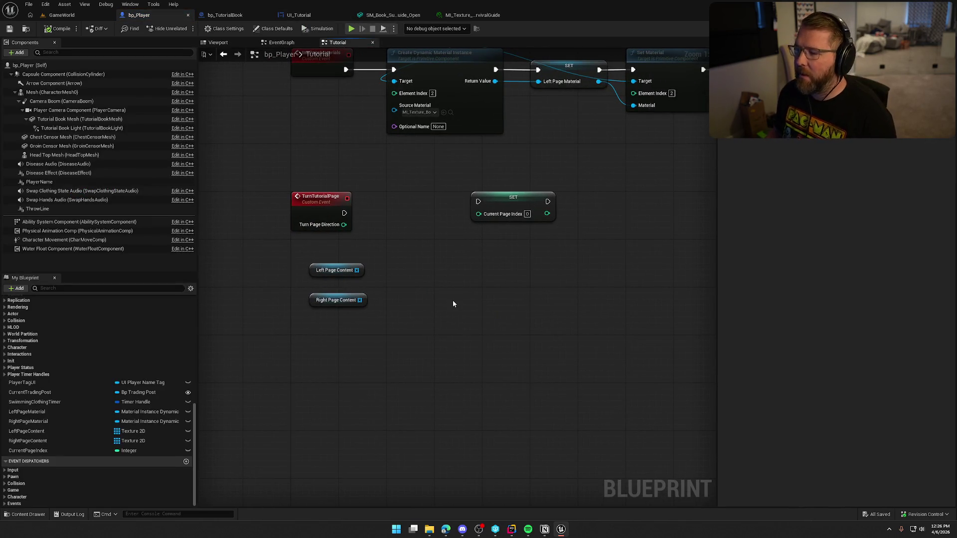
{"action": "left_click_drag", "start_coordinate": [448, 306], "coordinate": [458, 299]}
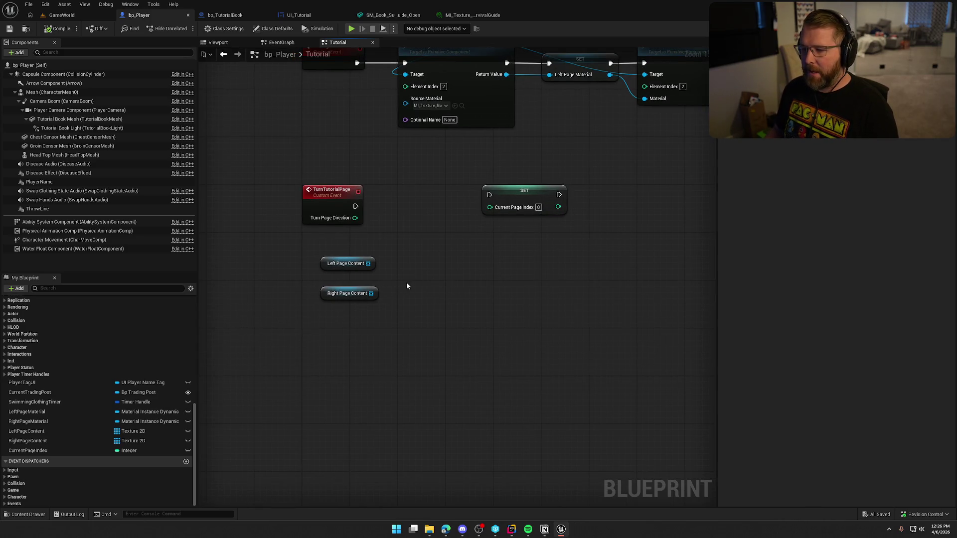
{"action": "mouse_move", "coordinate": [312, 250]}
{"action": "left_mouse_down"}
{"action": "mouse_move", "coordinate": [382, 303]}
{"action": "mouse_move", "coordinate": [344, 335]}
{"action": "left_mouse_up"}
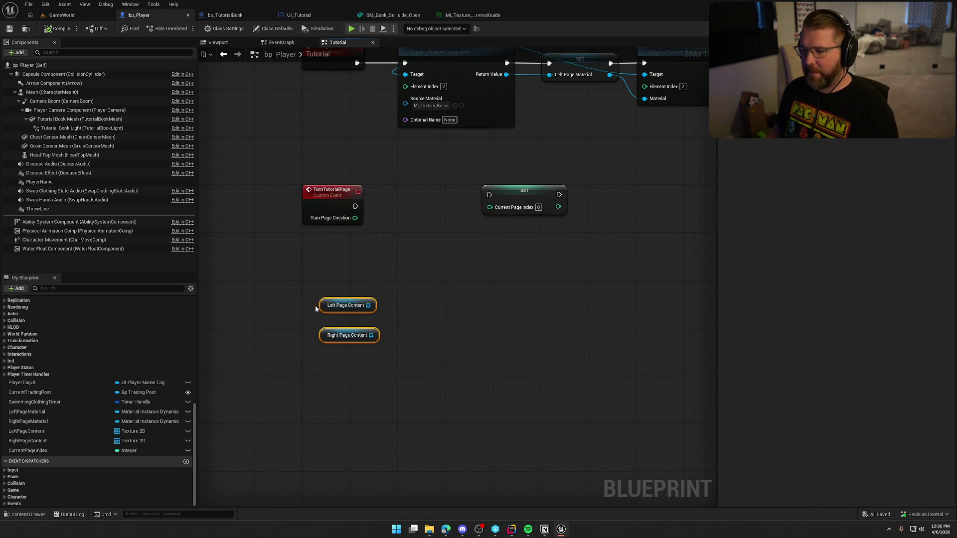
{"action": "left_click_drag", "start_coordinate": [506, 196], "coordinate": [464, 201]}
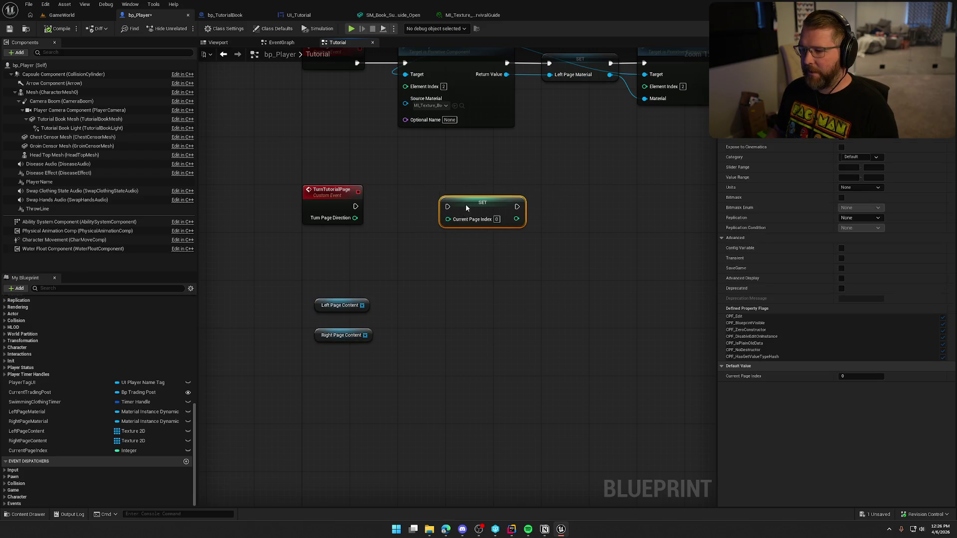
{"action": "left_click", "coordinate": [470, 276]}
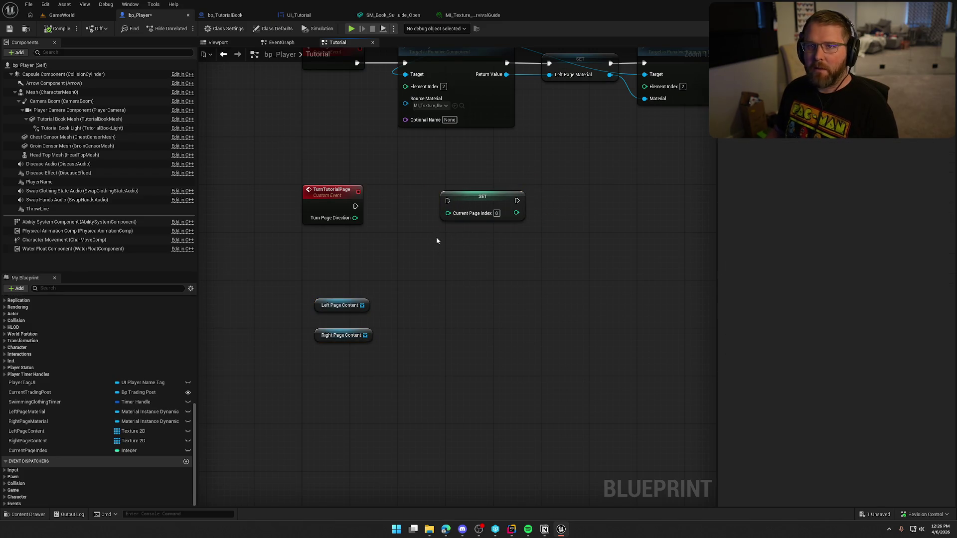
{"action": "left_click_drag", "start_coordinate": [437, 241], "coordinate": [433, 231]}
{"action": "mouse_move", "coordinate": [327, 298]}
{"action": "left_mouse_down"}
{"action": "mouse_move", "coordinate": [335, 317]}
{"action": "mouse_move", "coordinate": [397, 360]}
{"action": "left_mouse_up"}
{"action": "left_click_drag", "start_coordinate": [349, 323], "coordinate": [337, 285]}
{"action": "left_click", "coordinate": [339, 252]}
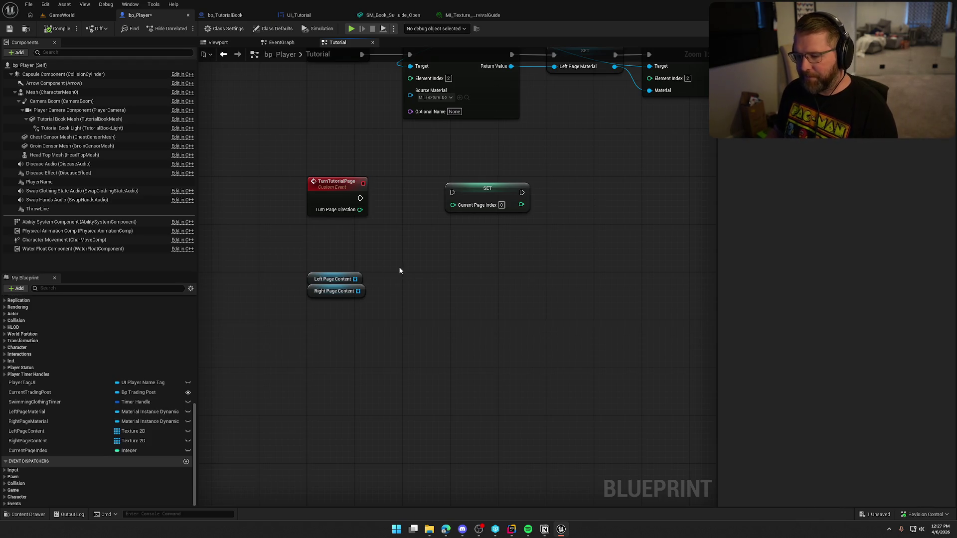
{"action": "left_click_drag", "start_coordinate": [306, 253], "coordinate": [387, 325]}
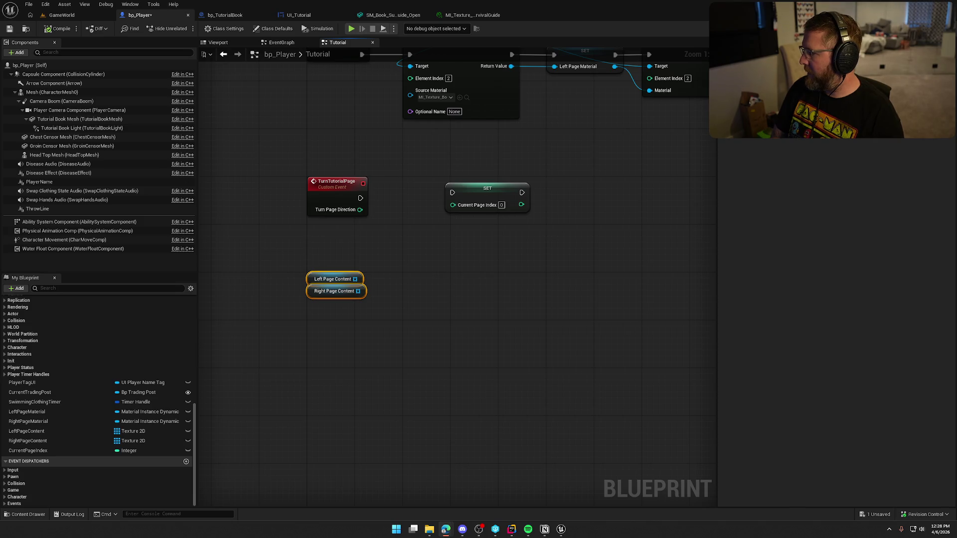
{"action": "left_click", "coordinate": [478, 324]}
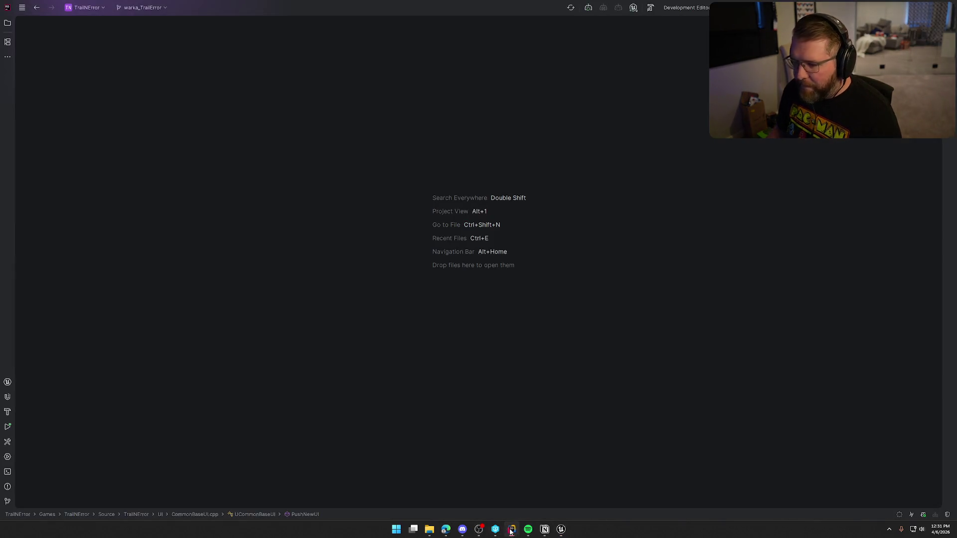
Step: Open BPFLTrail.h and BPFLTrail.cpp from the Solution tree
{"action": "left_click", "coordinate": [512, 529]}
{"action": "left_click", "coordinate": [8, 23]}
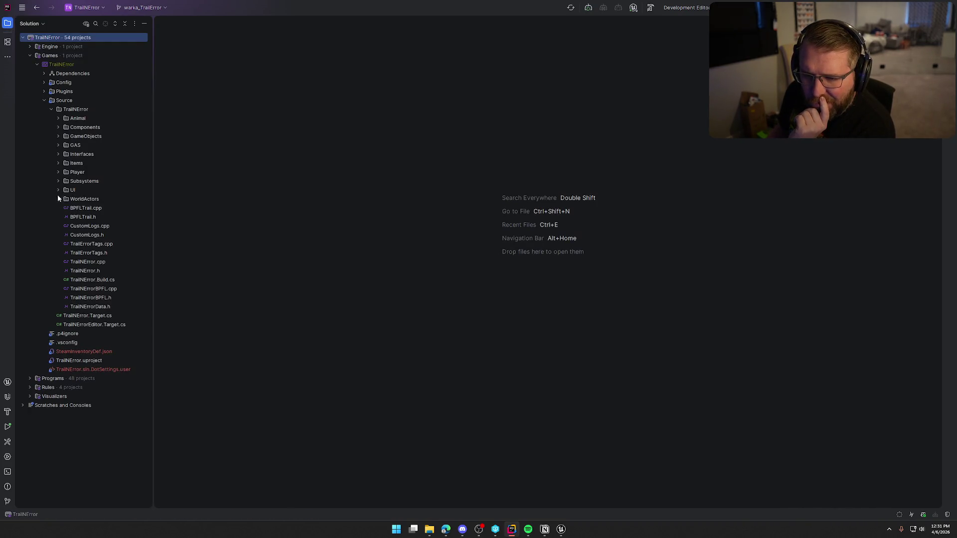
{"action": "left_click", "coordinate": [59, 136]}
{"action": "left_click", "coordinate": [59, 136]}
{"action": "double_click", "coordinate": [83, 217]}
{"action": "double_click", "coordinate": [85, 208]}
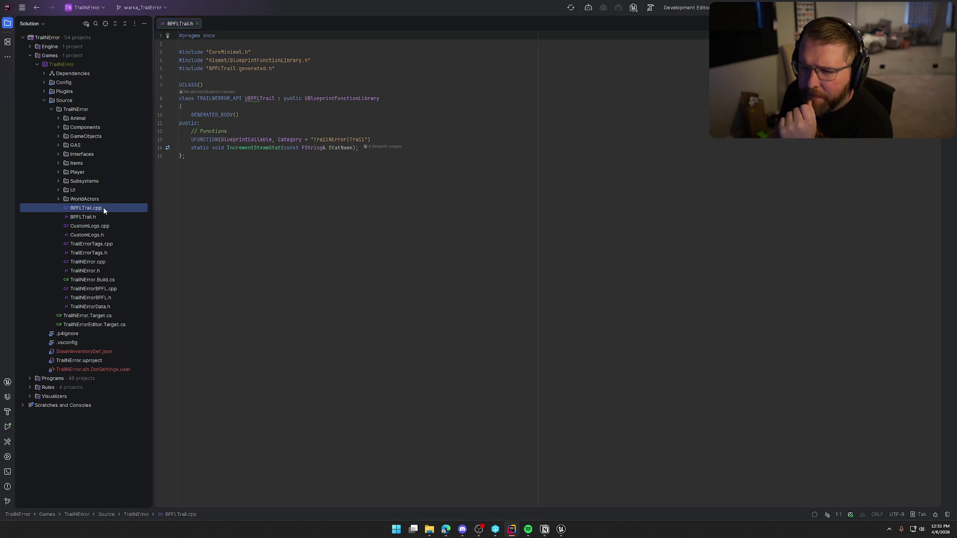
Step: Split the editor with BPFLTrail.cpp on the right and add a line after IncrementSteamStat
{"action": "key", "text": "alt+1"}
{"action": "mouse_move", "coordinate": [86, 22]}
{"action": "left_mouse_down"}
{"action": "mouse_move", "coordinate": [793, 141]}
{"action": "mouse_move", "coordinate": [651, 264]}
{"action": "left_mouse_up"}
{"action": "left_click", "coordinate": [660, 246]}
{"action": "left_click", "coordinate": [271, 235]}
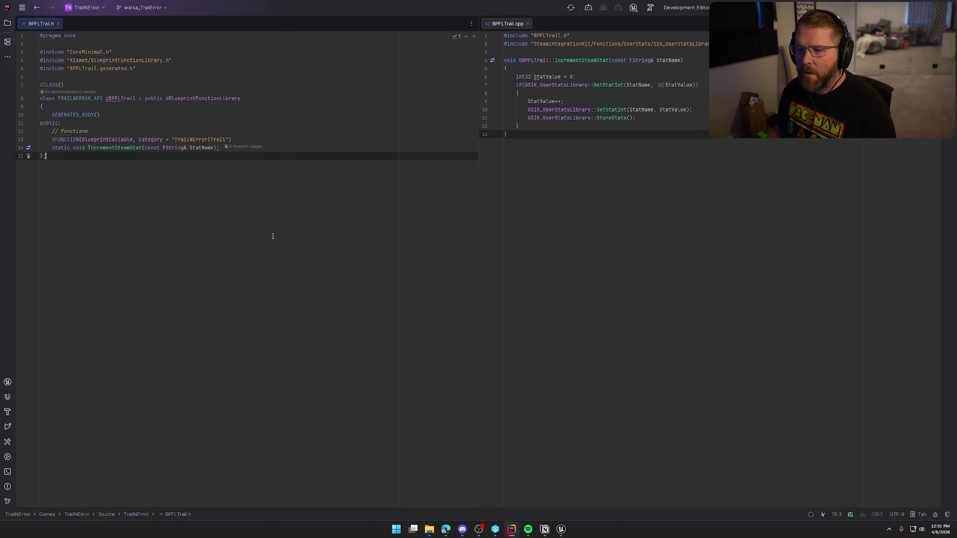
{"action": "left_click", "coordinate": [222, 148]}
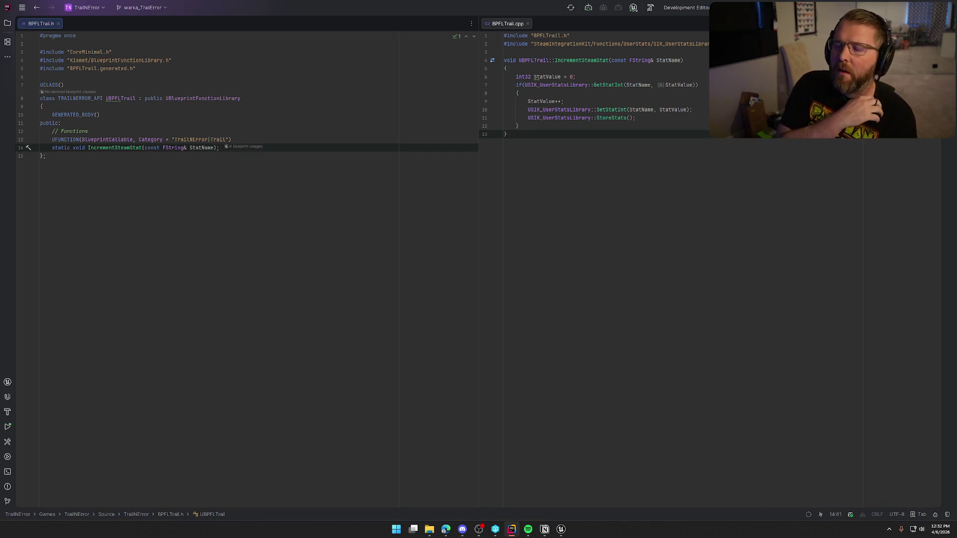
{"action": "key", "text": "Return"}
{"action": "key", "text": "Return"}
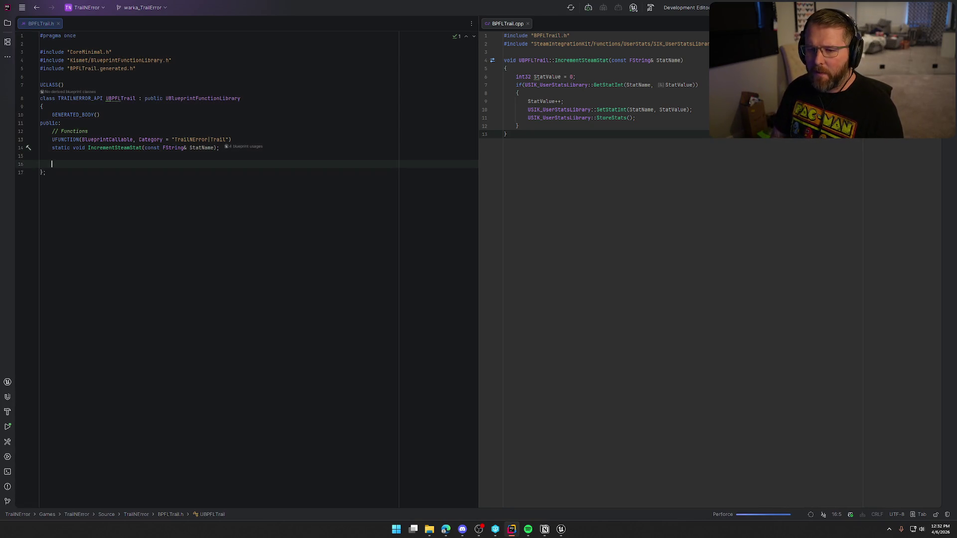
Step: Add a UFUNCTION specifier and begin the CycleArrayIndex(int32& CurrentIndex, declaration
{"action": "type", "text": "UFUN"}
{"action": "key", "text": "Return"}
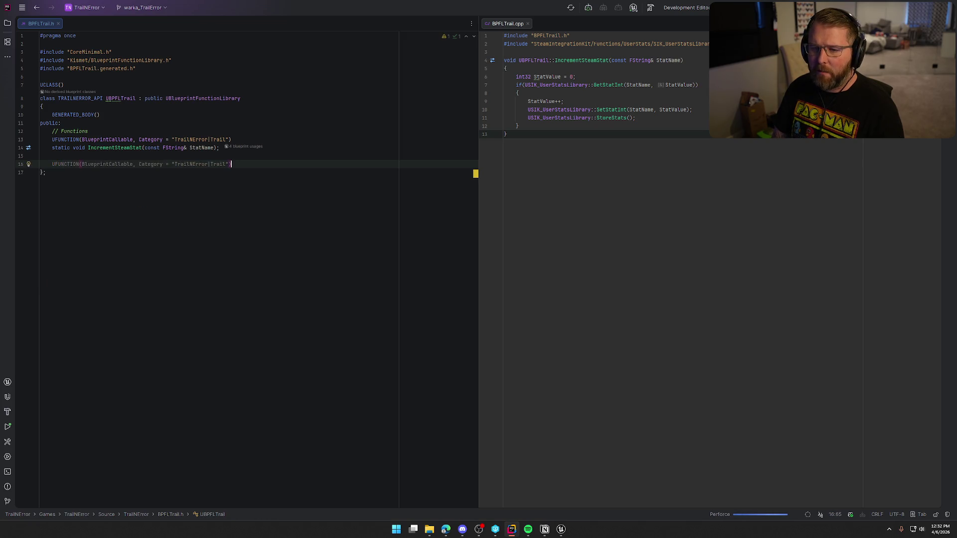
{"action": "key", "text": "Return"}
{"action": "type", "text": "static "}
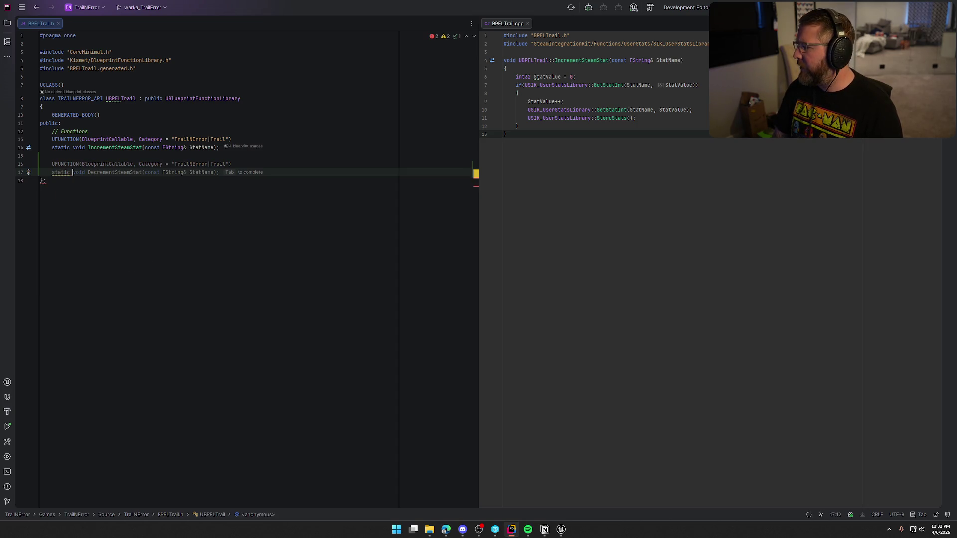
{"action": "type", "text": "int32"}
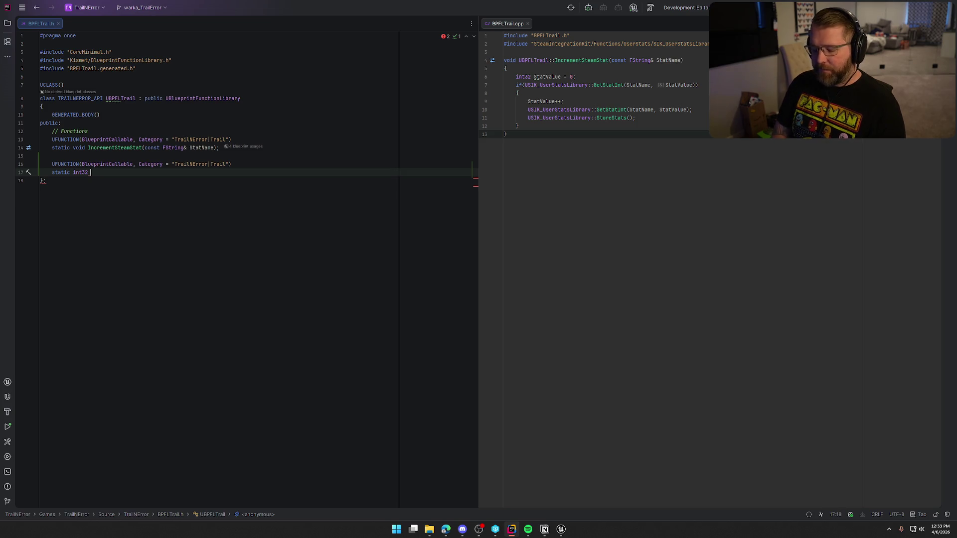
{"action": "type", "text": "CycleArrayInd"}
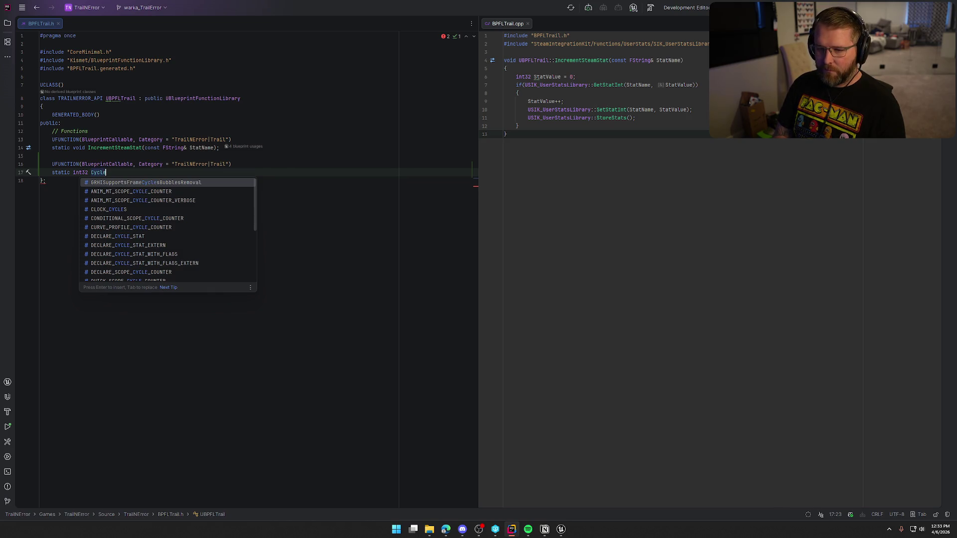
{"action": "type", "text": "ex("}
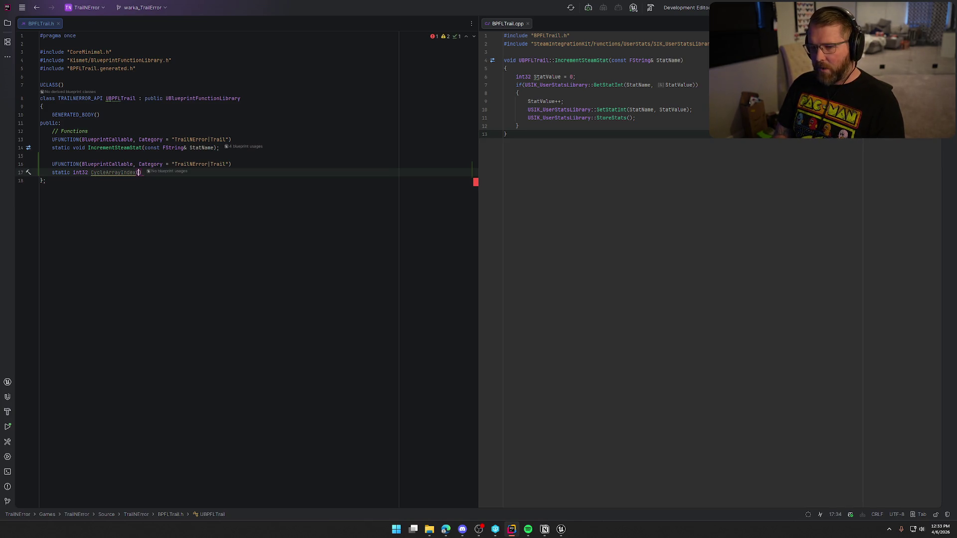
{"action": "type", "text": "int32&"}
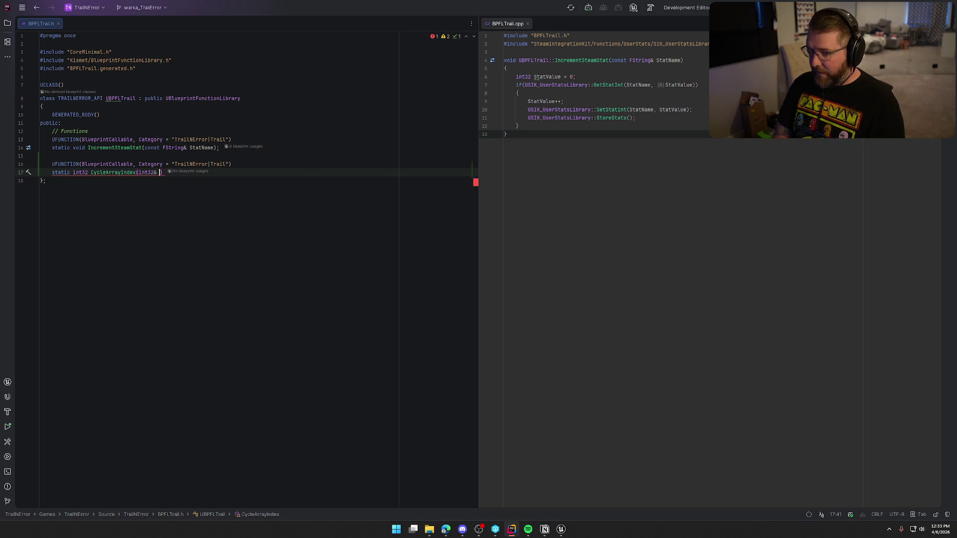
{"action": "type", "text": " CurrentIN"}
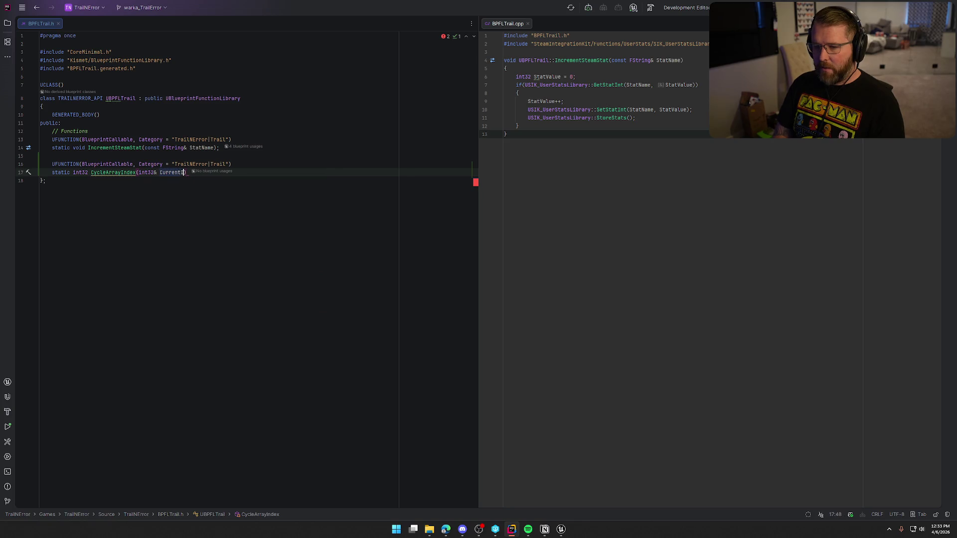
{"action": "key", "text": "Return"}
{"action": "type", "text": ","}
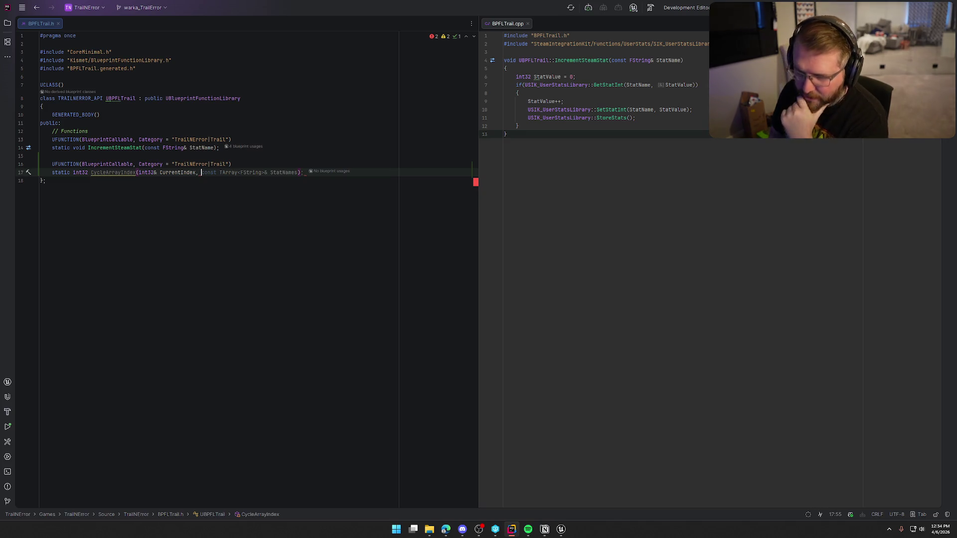
Step: Make the return type void and add int32 Direction, int32 ArrayLength parameters
{"action": "double_click", "coordinate": [80, 173]}
{"action": "type", "text": "void"}
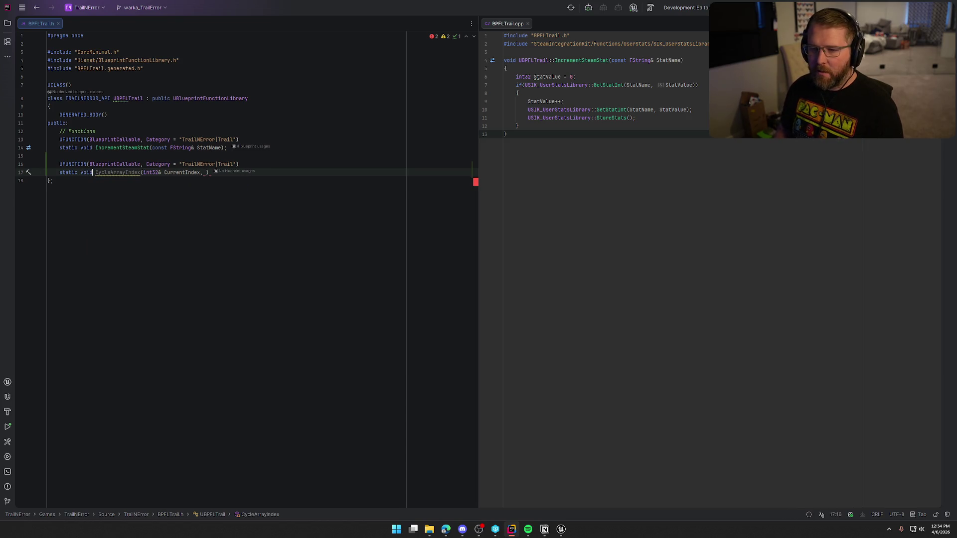
{"action": "left_click", "coordinate": [209, 173]}
{"action": "type", "text": ";"}
{"action": "key", "text": "Left"}
{"action": "key", "text": "Left"}
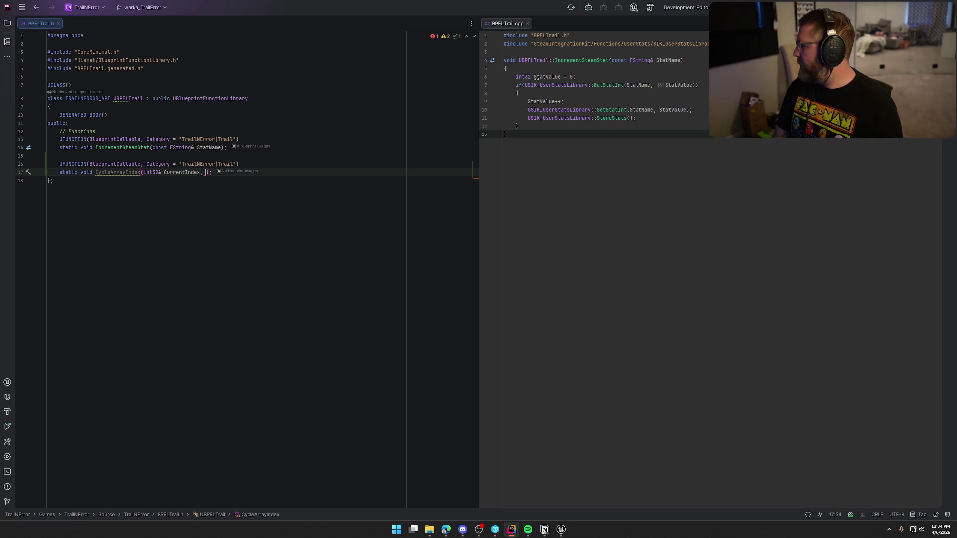
{"action": "type", "text": "int32"}
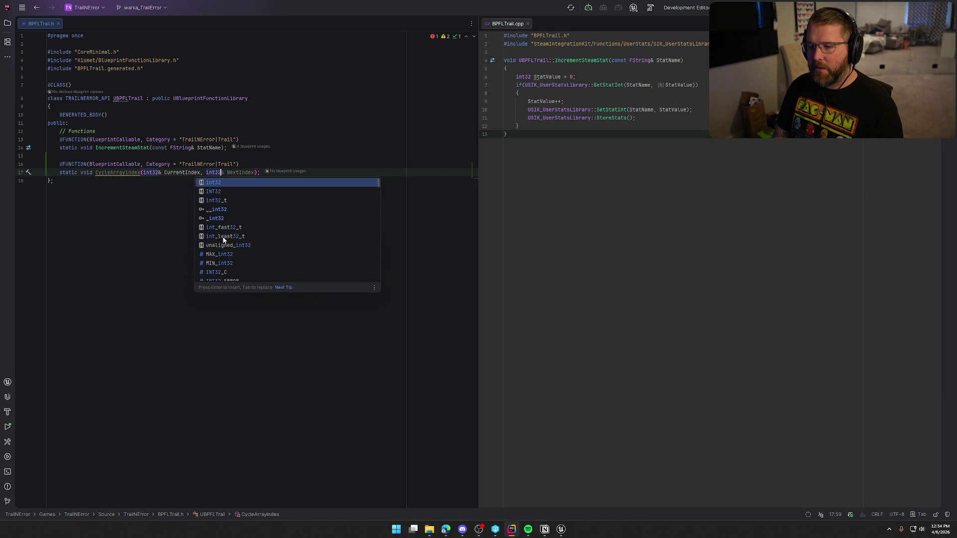
{"action": "type", "text": " Direction, int32 "}
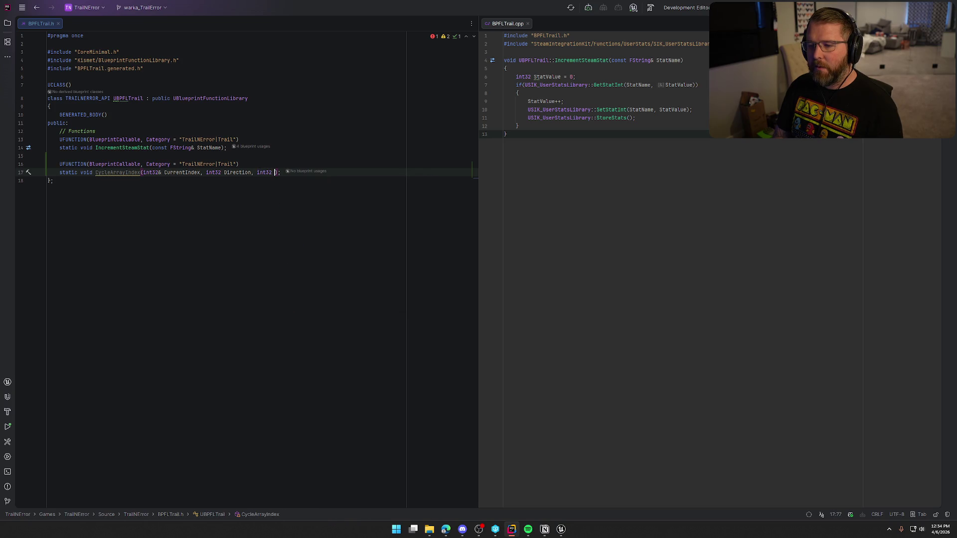
{"action": "type", "text": "ArrayLength"}
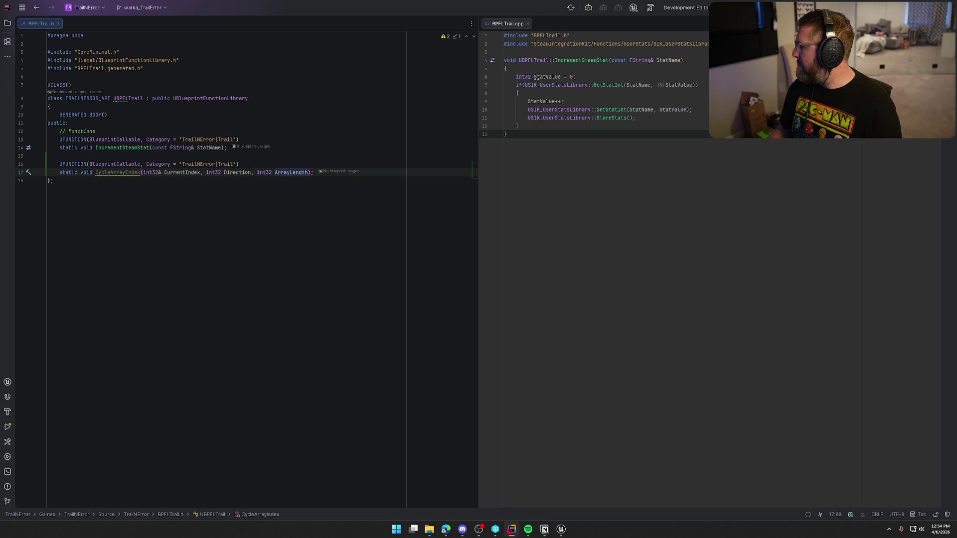
{"action": "left_click", "coordinate": [113, 172]}
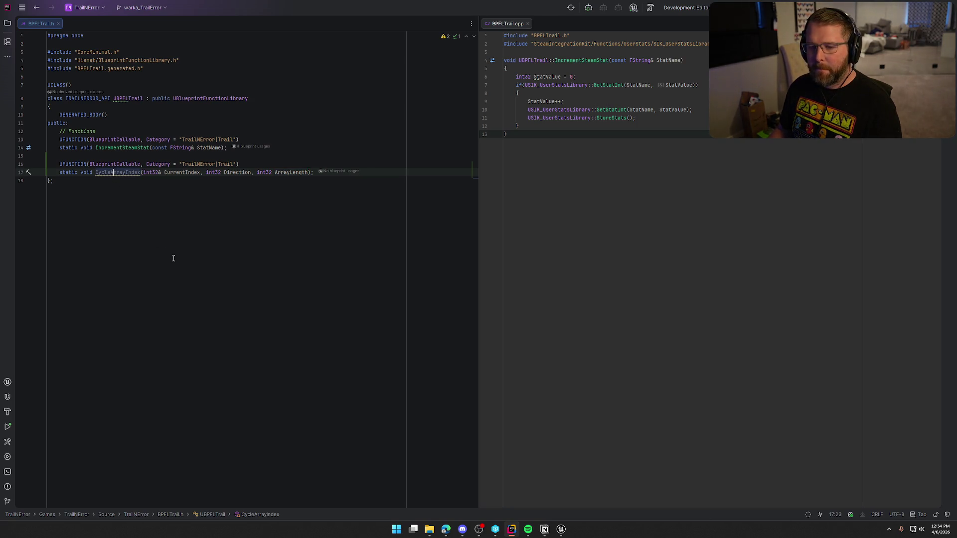
Step: Generate the empty CycleArrayIndex definition in BPFLTrail.cpp and start a CurrentIndex assignment
{"action": "key", "text": "alt+Return"}
{"action": "key", "text": "Return"}
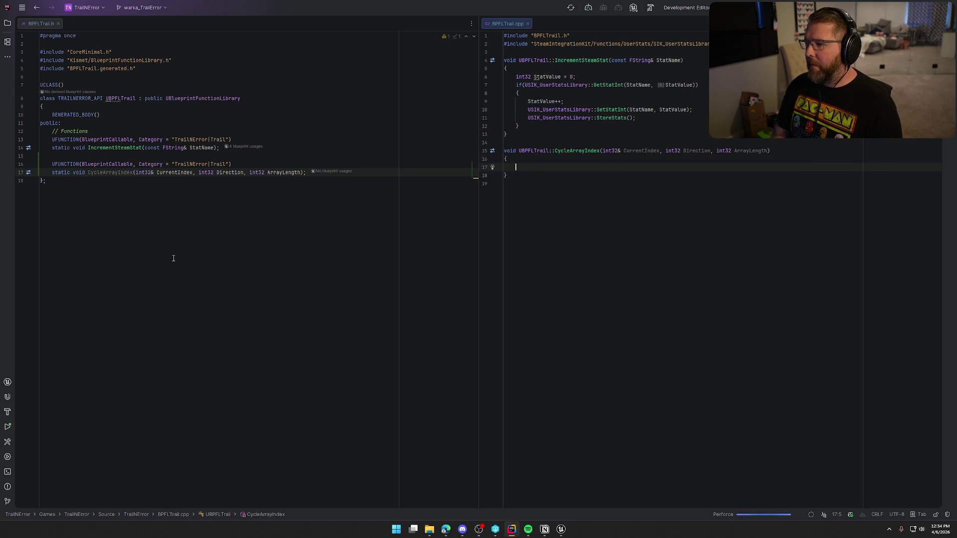
{"action": "type", "text": "CurrentIndex = ArrayLength;"}
{"action": "key", "text": "BackSpace"}
{"action": "key", "text": "BackSpace"}
{"action": "key", "text": "BackSpace"}
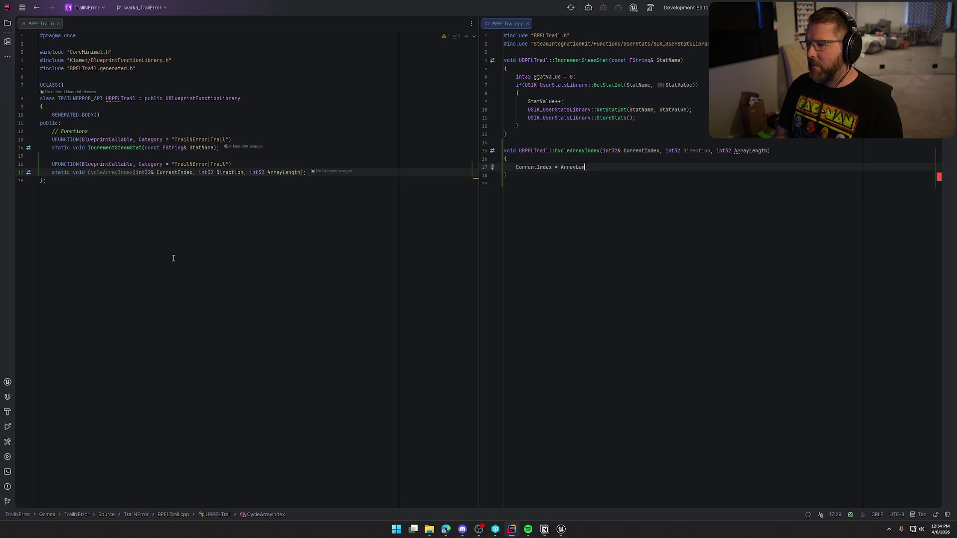
{"action": "key", "text": "BackSpace"}
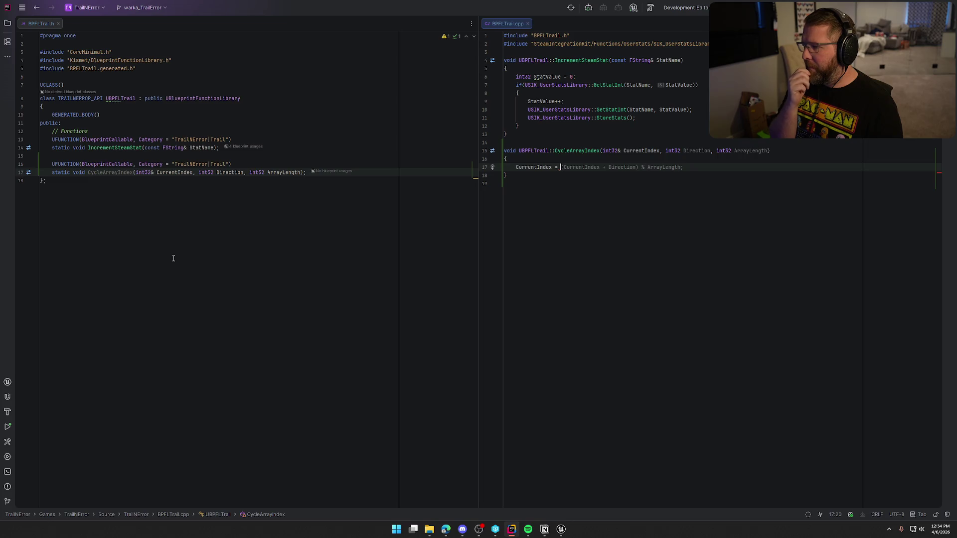
{"action": "key", "text": "Home"}
{"action": "key", "text": "Return"}
{"action": "key", "text": "Up"}
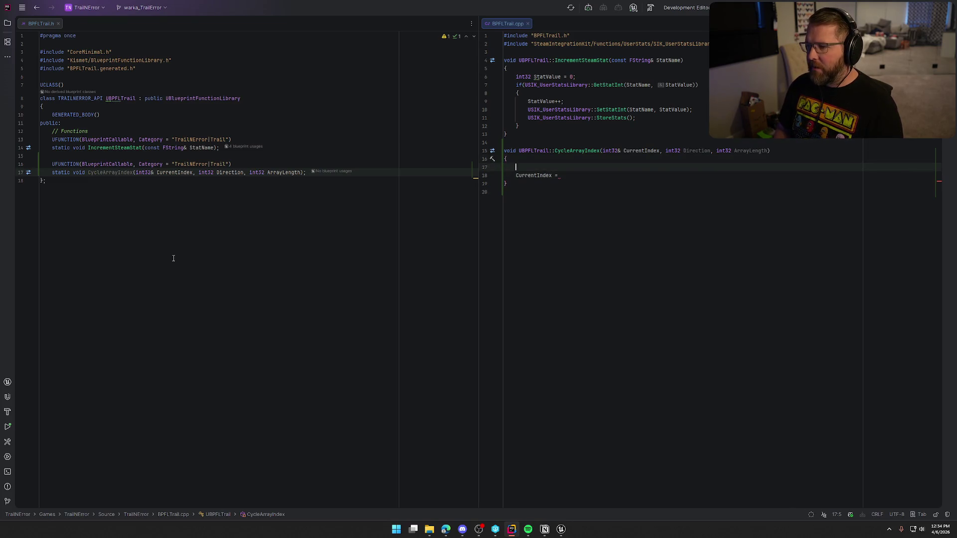
Step: Declare int32 TempIndex = CurrentIndex + Direction; above the assignment
{"action": "type", "text": "int32"}
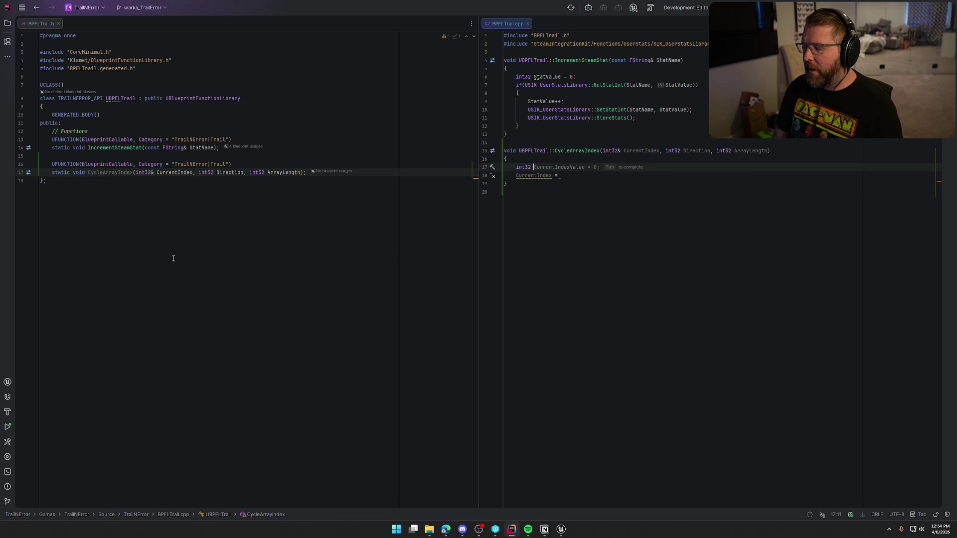
{"action": "type", "text": " TempIN"}
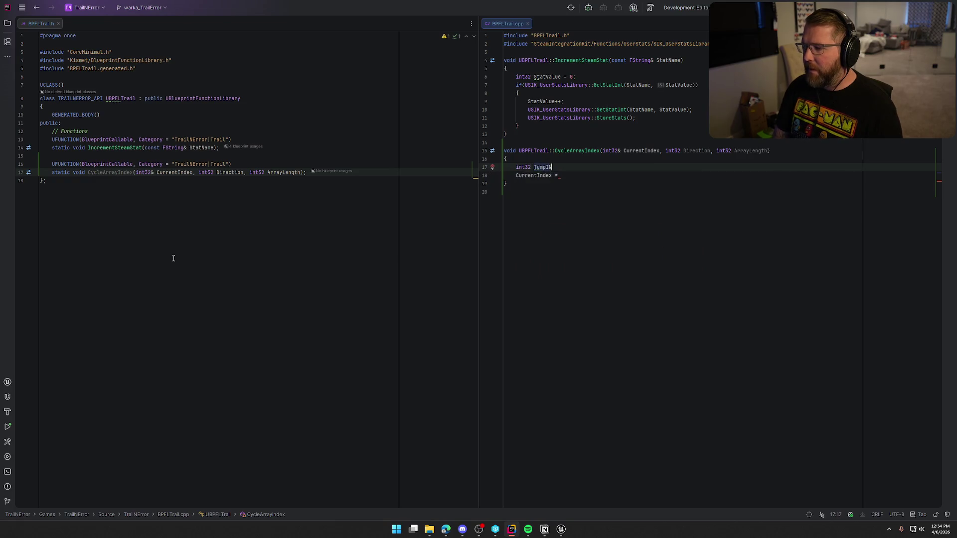
{"action": "key", "text": "BackSpace"}
{"action": "key", "text": "BackSpace"}
{"action": "type", "text": "Index"}
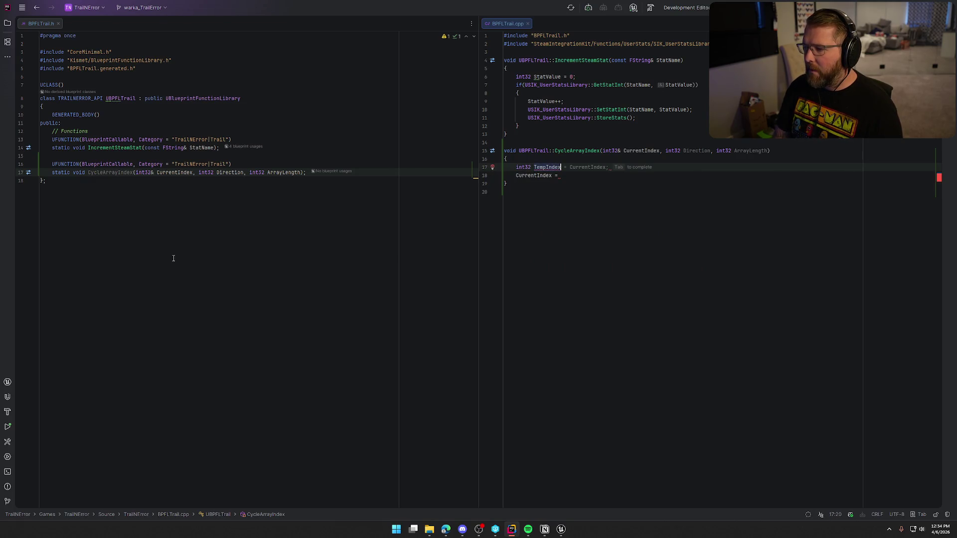
{"action": "type", "text": " = CurrentIndex;"}
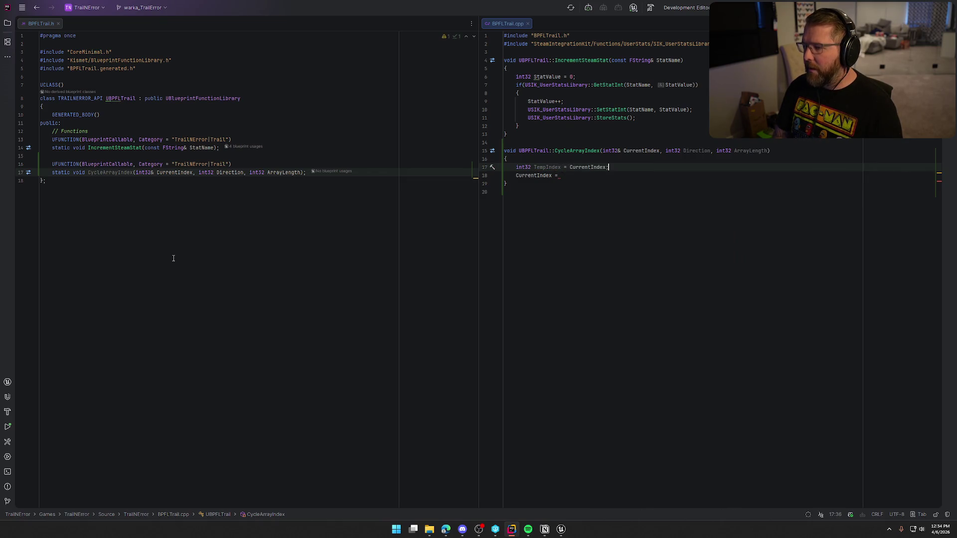
{"action": "key", "text": "BackSpace"}
{"action": "type", "text": "+"}
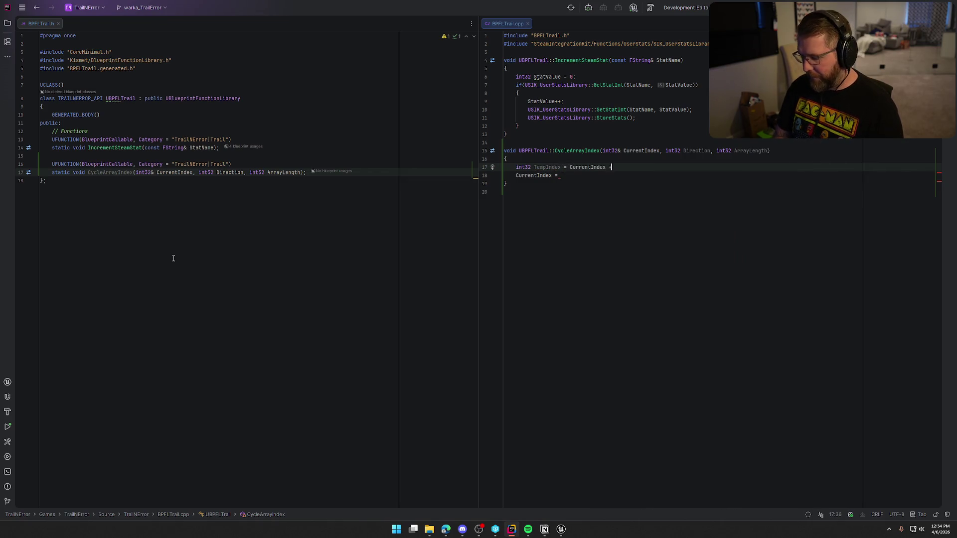
{"action": "type", "text": " Direction;"}
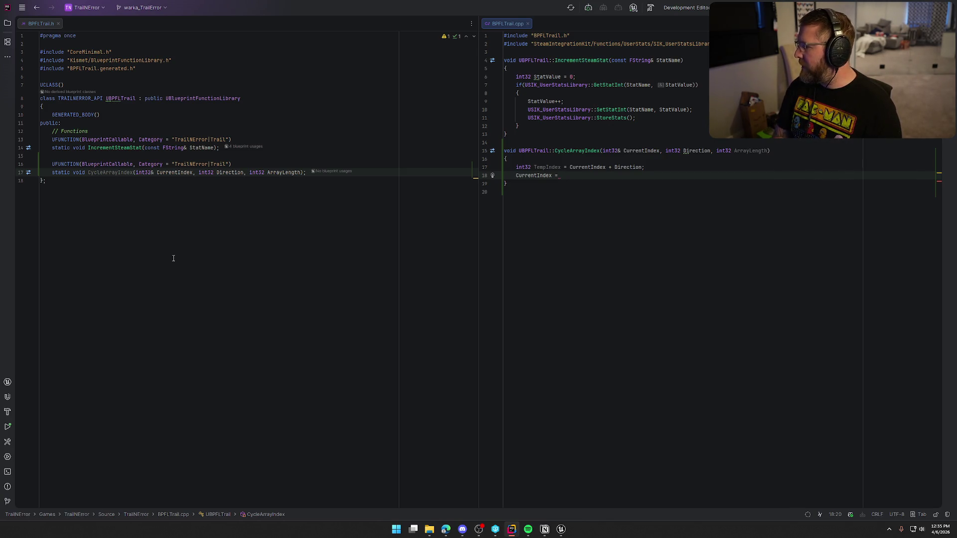
Step: Set CurrentIndex = ((TempIndex % ArrayLength) + ArrayLength) % ArrayLength; and remove the empty line
{"action": "type", "text": "(("}
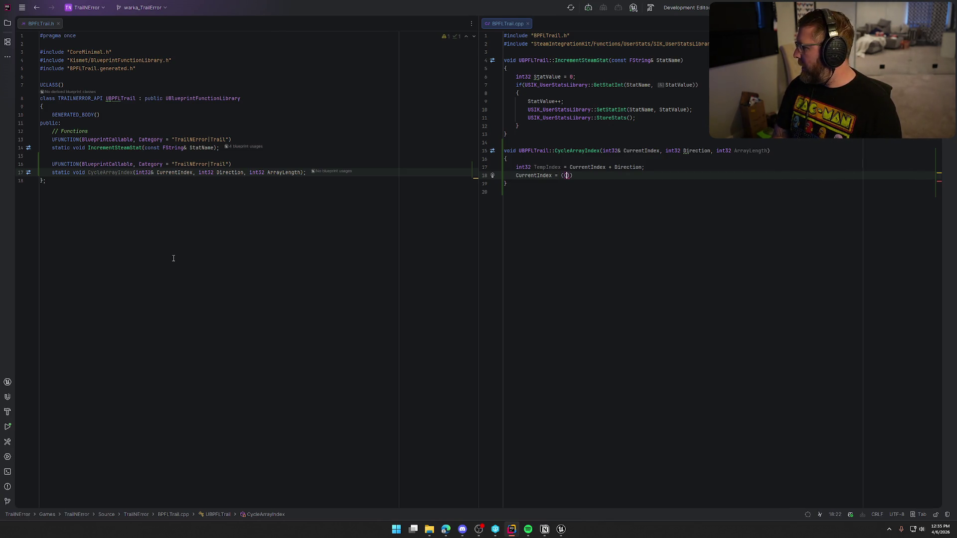
{"action": "type", "text": "TempIndex < ArrayLength) ? TempIndex : ArrayLength);"}
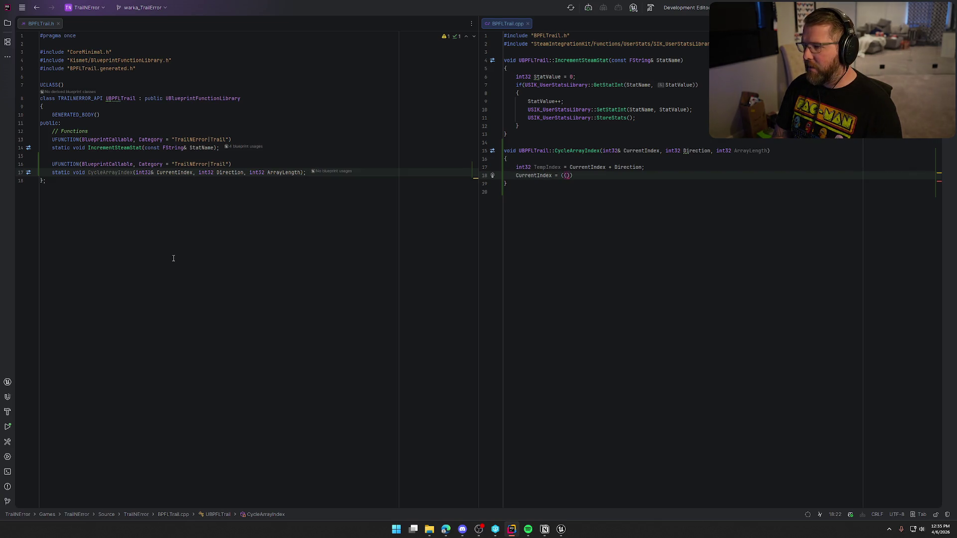
{"action": "key", "text": "BackSpace"}
{"action": "key", "text": "BackSpace"}
{"action": "key", "text": "BackSpace"}
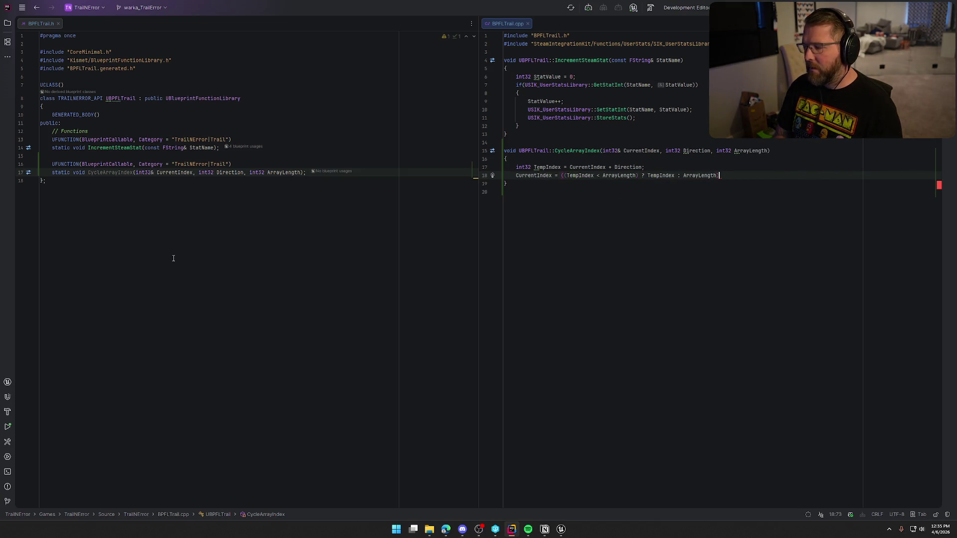
{"action": "key", "text": "BackSpace"}
{"action": "key", "text": "BackSpace"}
{"action": "key", "text": "BackSpace"}
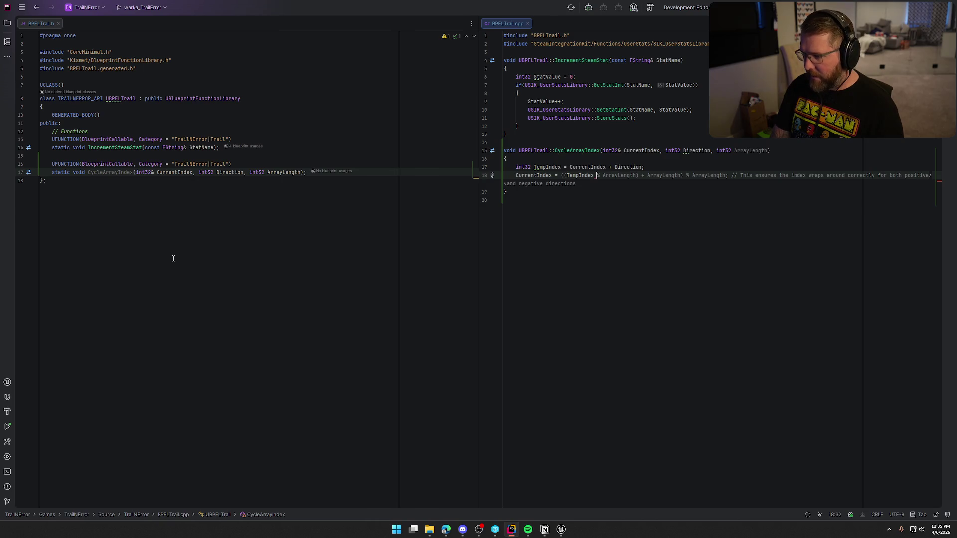
{"action": "type", "text": "% ArrayLength"}
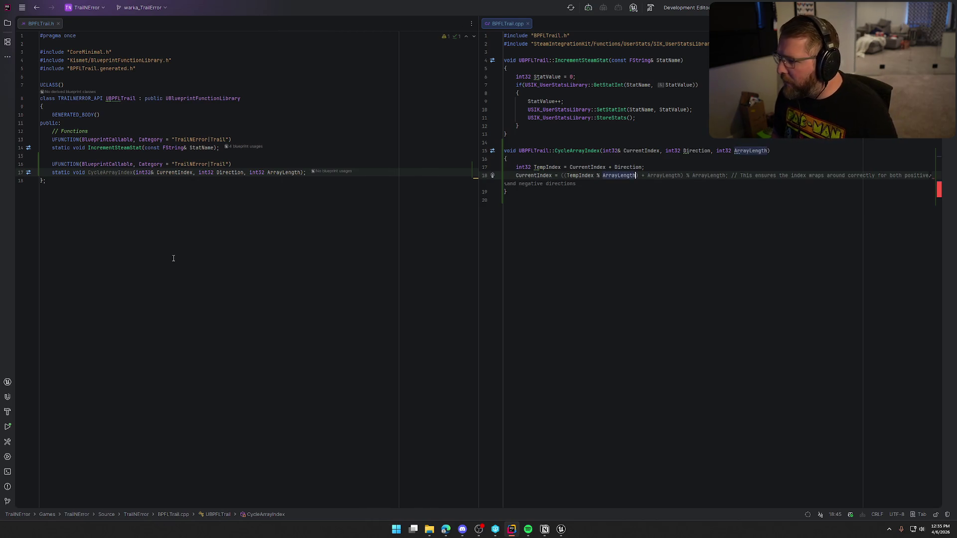
{"action": "type", "text": ")"}
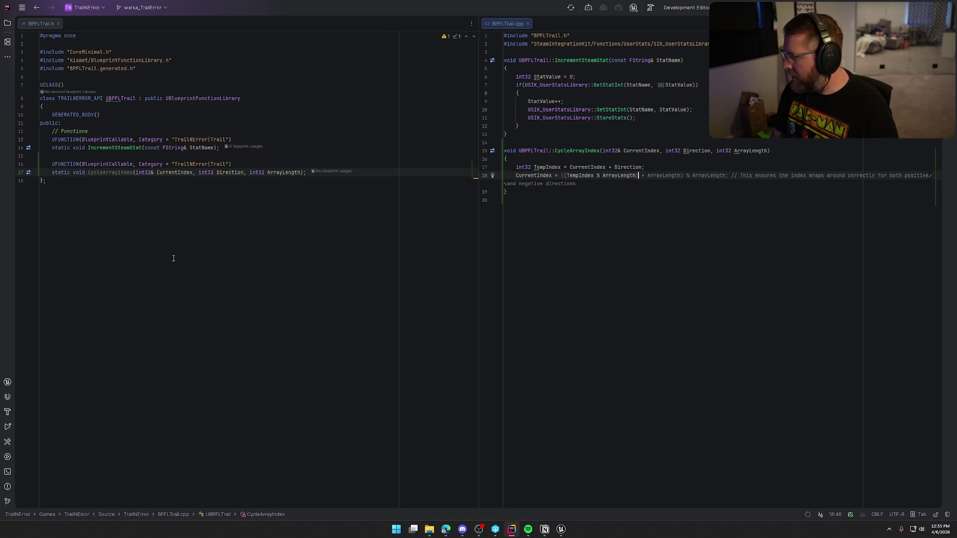
{"action": "type", "text": " +"}
{"action": "key", "text": "ctrl+Right"}
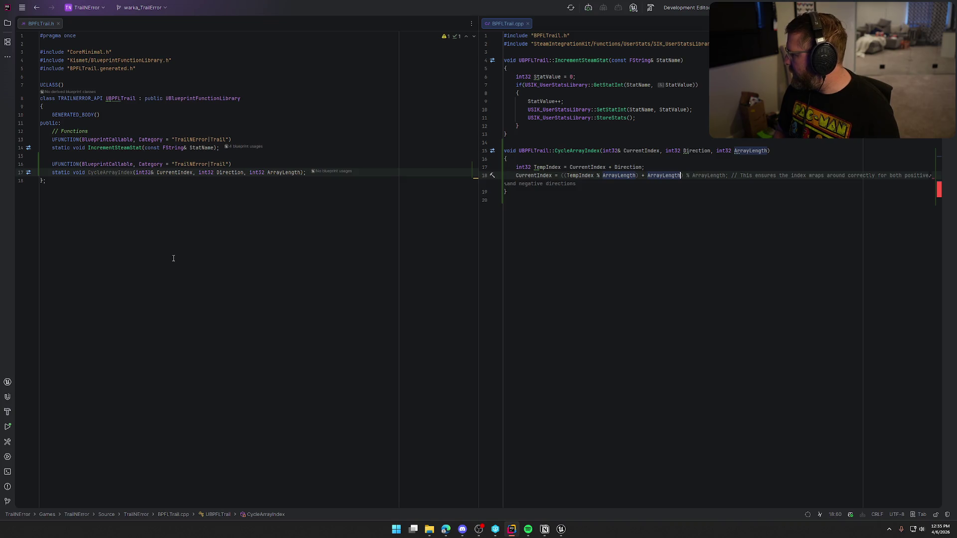
{"action": "type", "text": ") % ArrayLength;"}
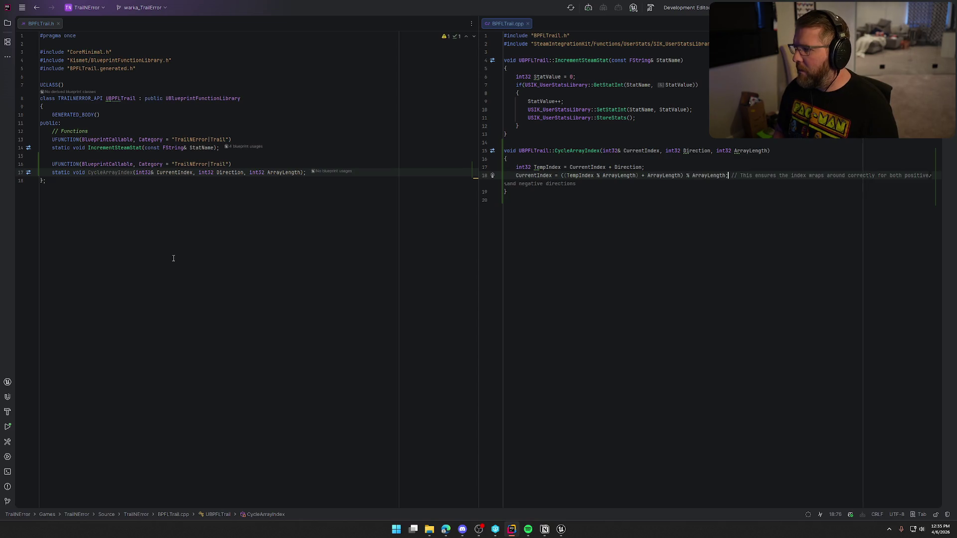
{"action": "key", "text": "Down"}
{"action": "key", "text": "Down"}
{"action": "key", "text": "BackSpace"}
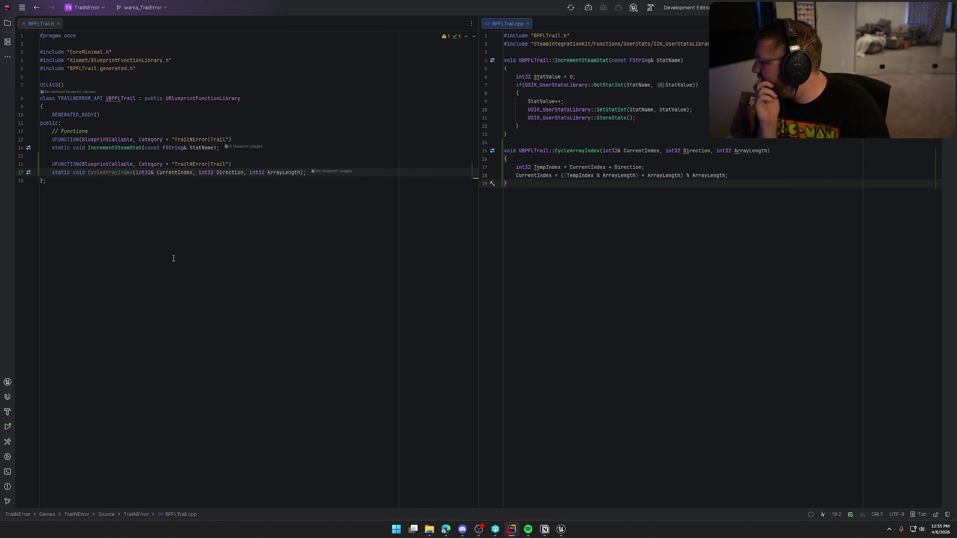
Step: Insert an if (ArrayLength <= 0) { return; } guard above the TempIndex line
{"action": "key", "text": "Up"}
{"action": "key", "text": "Up"}
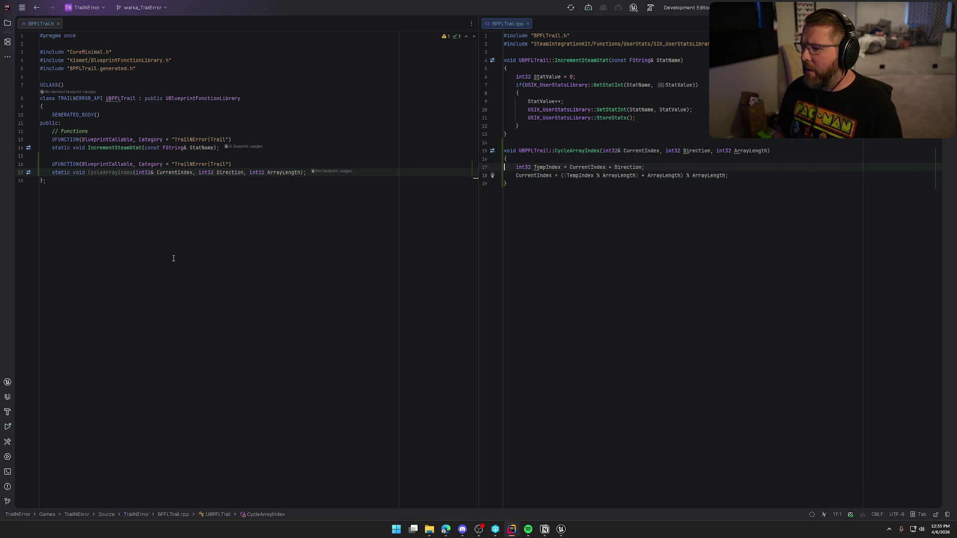
{"action": "key", "text": "End"}
{"action": "key", "text": "Home"}
{"action": "key", "text": "Return"}
{"action": "key", "text": "Up"}
{"action": "type", "text": "if ("}
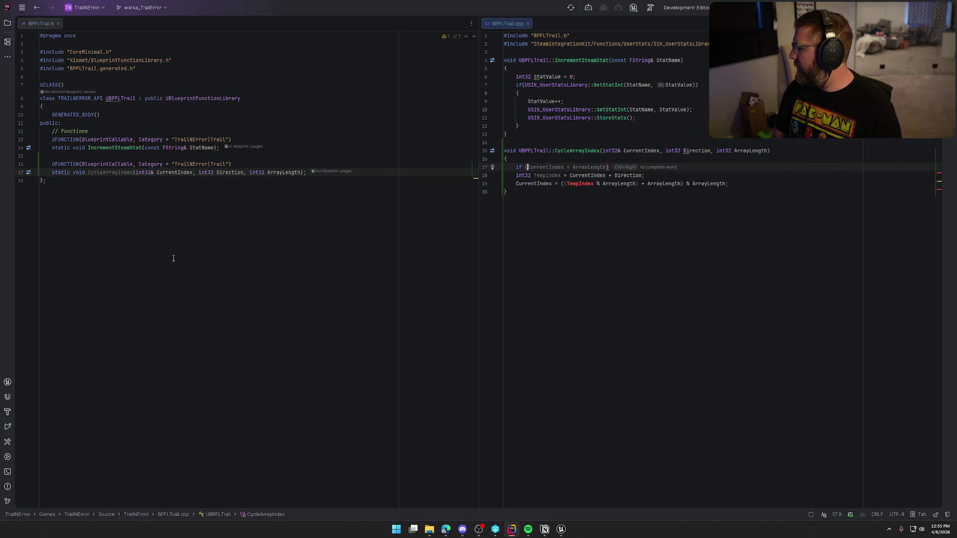
{"action": "type", "text": "ArrayLength <= 0"}
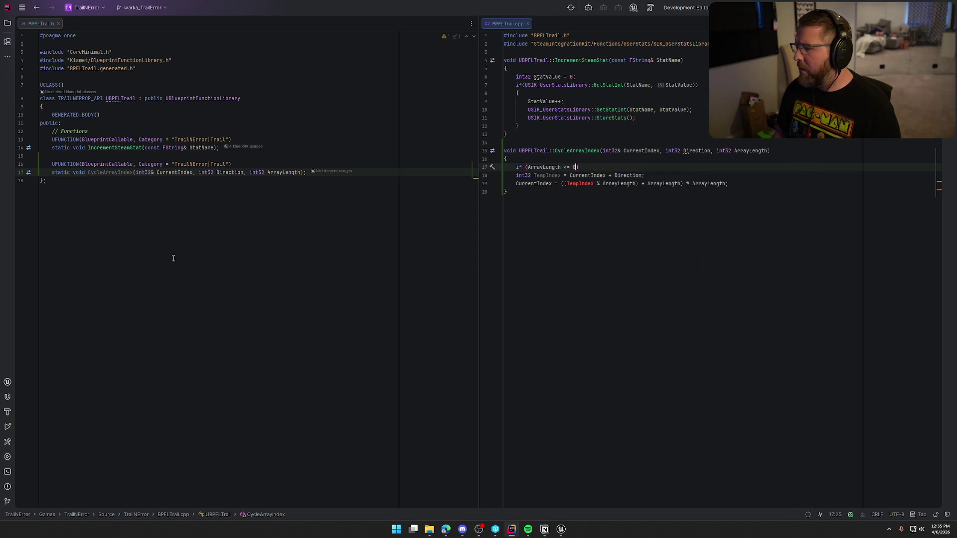
{"action": "key", "text": "End"}
{"action": "key", "text": "Return"}
{"action": "type", "text": "{"}
{"action": "key", "text": "Return"}
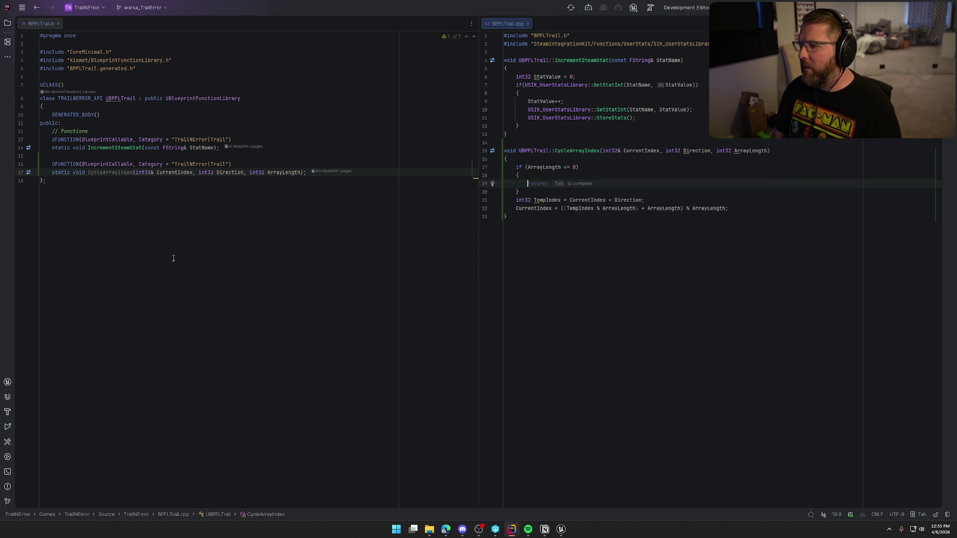
{"action": "key", "text": "Tab"}
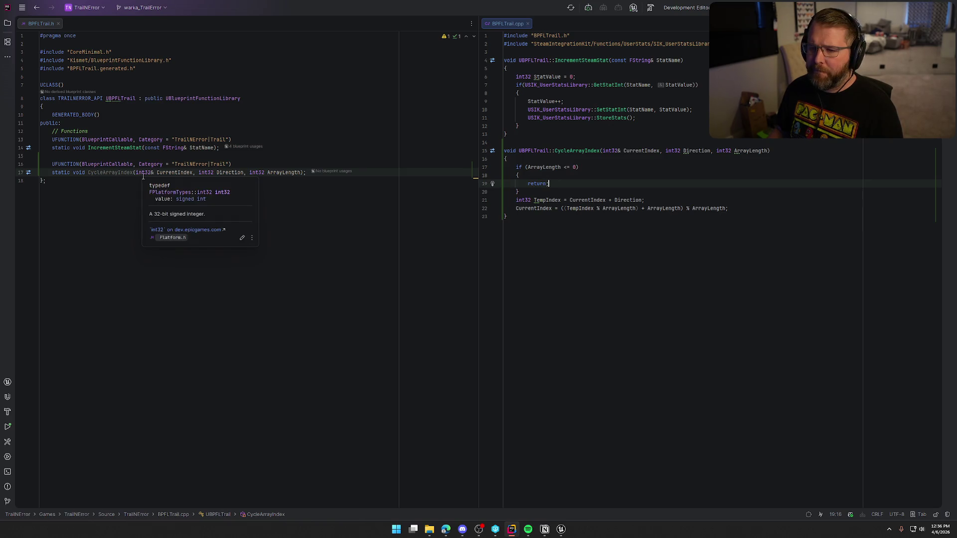
{"action": "left_click", "coordinate": [561, 530]}
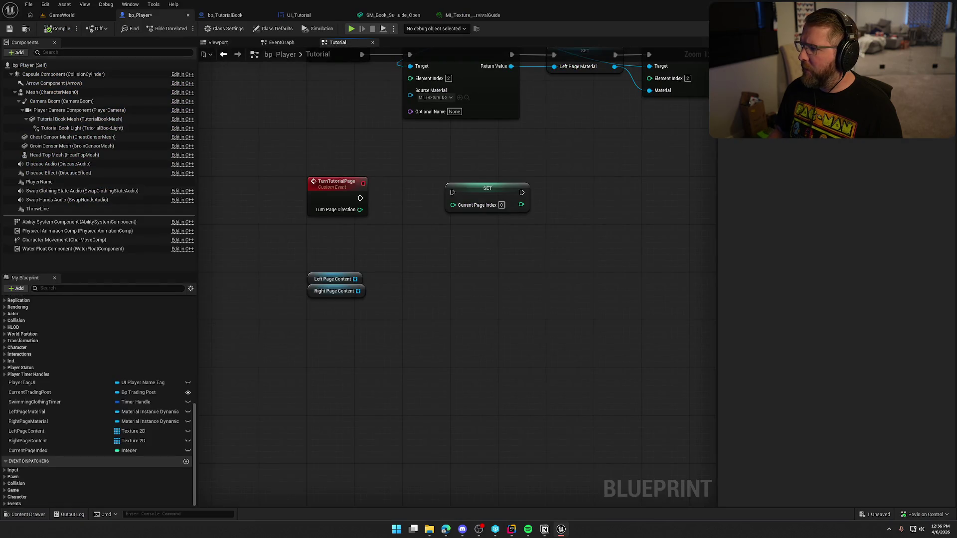
{"action": "left_click", "coordinate": [499, 349]}
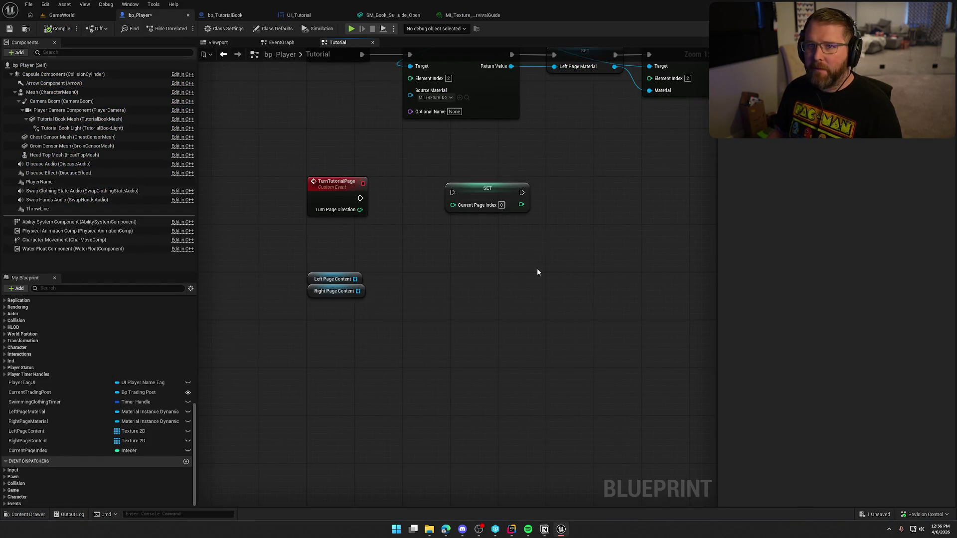
{"action": "key", "text": "alt+Tab"}
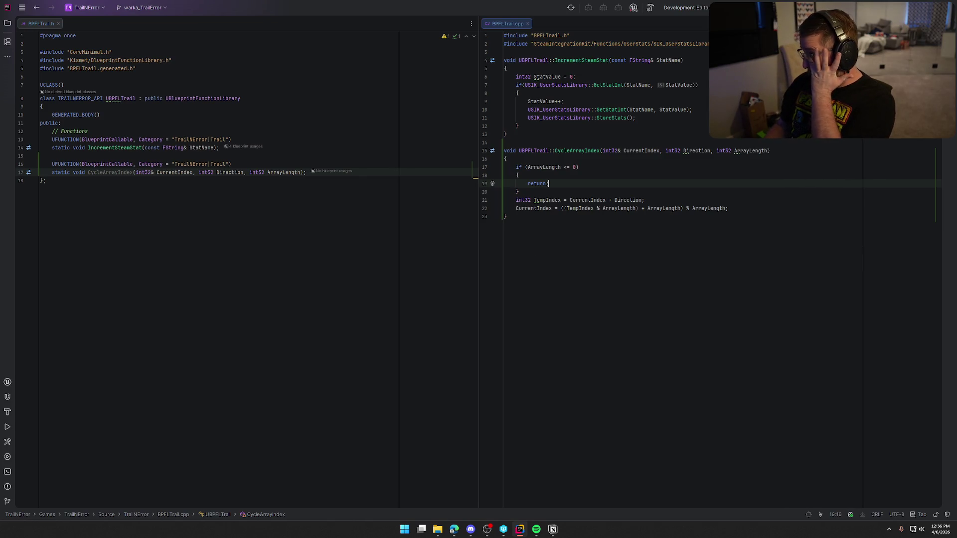
Step: Build the TrailNError C++ project with Ctrl+Shift+B so Unreal relaunches
{"action": "key", "text": "ctrl+shift+b"}
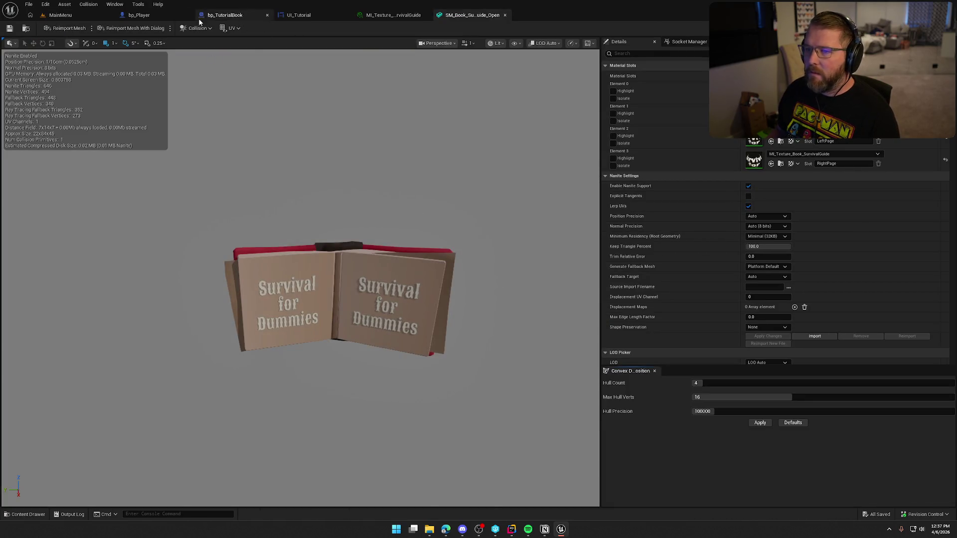
Step: Reopen the asset editors, add a Cycle Array Index node, and delete the SET Current Page Index node
{"action": "left_click", "coordinate": [150, 15]}
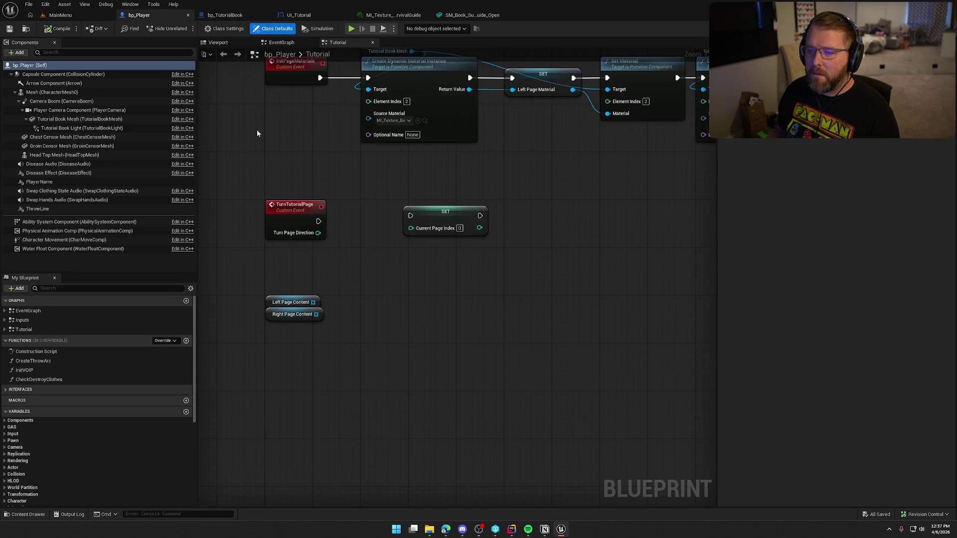
{"action": "right_click", "coordinate": [363, 217]}
{"action": "type", "text": "cycle"}
{"action": "key", "text": "Return"}
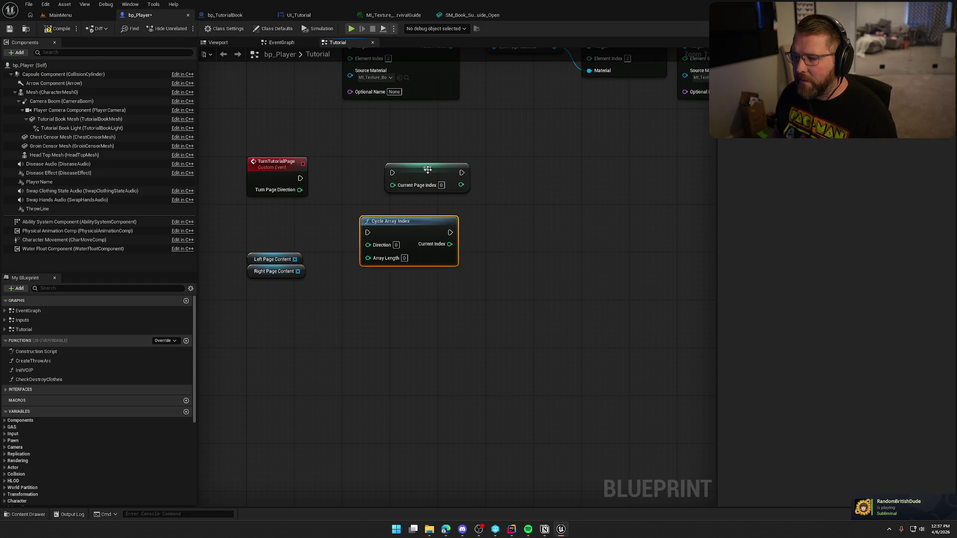
{"action": "left_click", "coordinate": [394, 165]}
{"action": "key", "text": "Delete"}
Step: Wire TurnTutorialPage's exec and Turn Page Direction into Cycle Array Index's Direction input
{"action": "mouse_move", "coordinate": [408, 231]}
{"action": "left_mouse_down"}
{"action": "mouse_move", "coordinate": [421, 184]}
{"action": "mouse_move", "coordinate": [209, 50]}
{"action": "mouse_move", "coordinate": [299, 178]}
{"action": "left_mouse_up"}
{"action": "left_click_drag", "start_coordinate": [412, 173], "coordinate": [430, 173]}
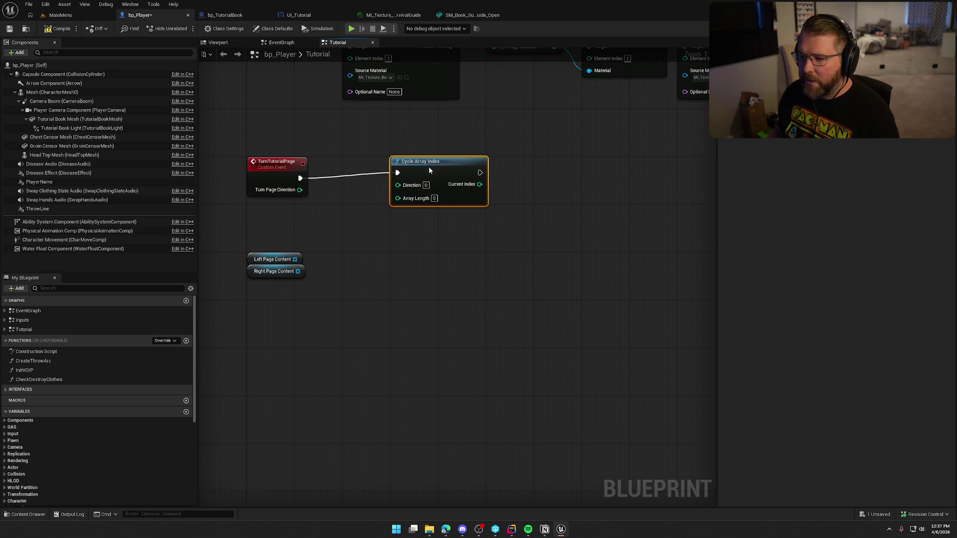
{"action": "mouse_move", "coordinate": [300, 190]}
{"action": "left_mouse_down"}
{"action": "mouse_move", "coordinate": [394, 197]}
{"action": "mouse_move", "coordinate": [372, 167]}
{"action": "left_mouse_up"}
{"action": "left_click", "coordinate": [416, 133]}
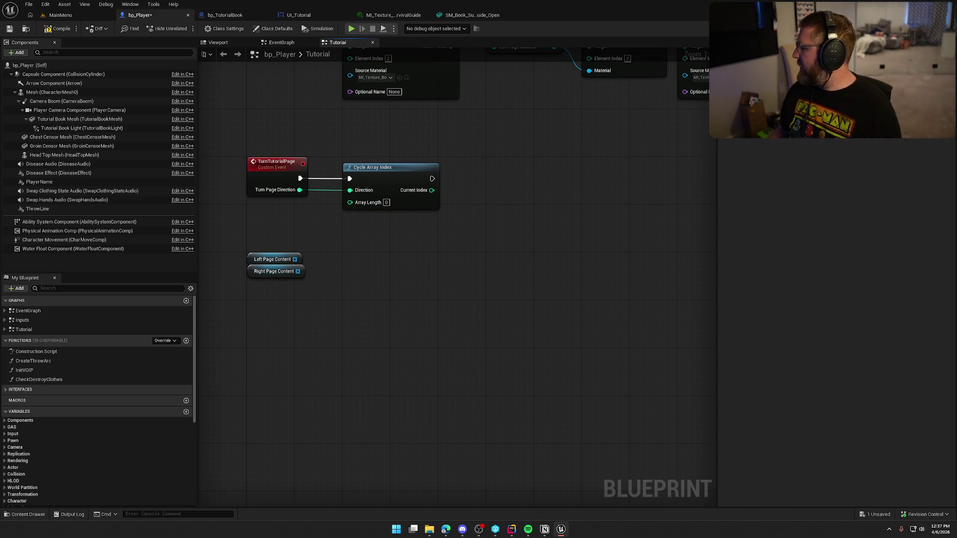
{"action": "key", "text": "alt+Tab"}
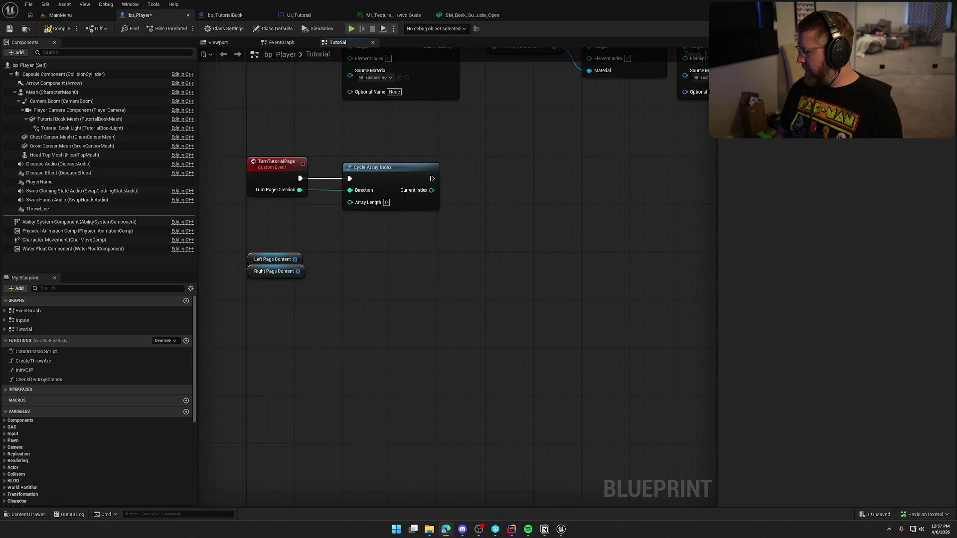
{"action": "left_click_drag", "start_coordinate": [382, 238], "coordinate": [442, 229]}
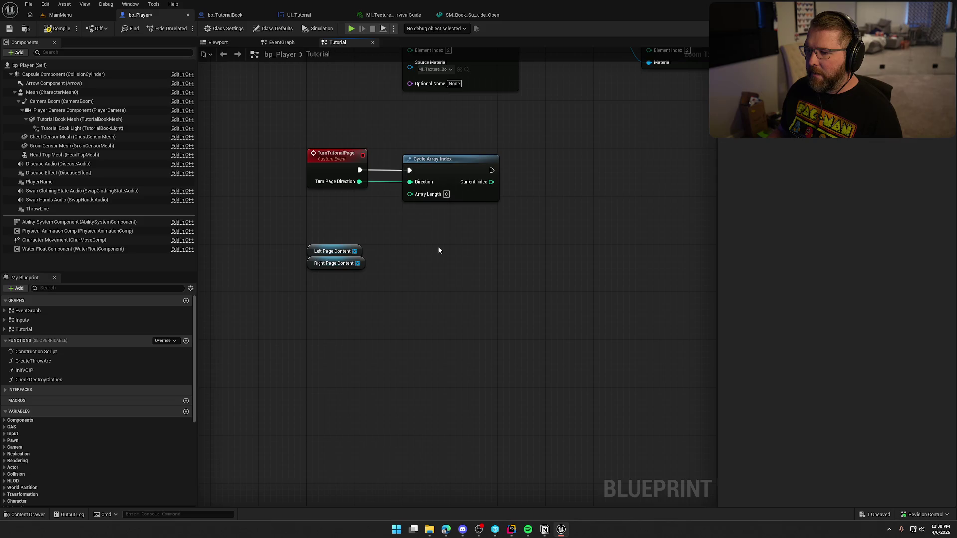
Step: Mark CurrentIndex as UPARAM(ref) in the BPFLTrail.h declaration, discarding a trial const qualifier
{"action": "left_click", "coordinate": [512, 529]}
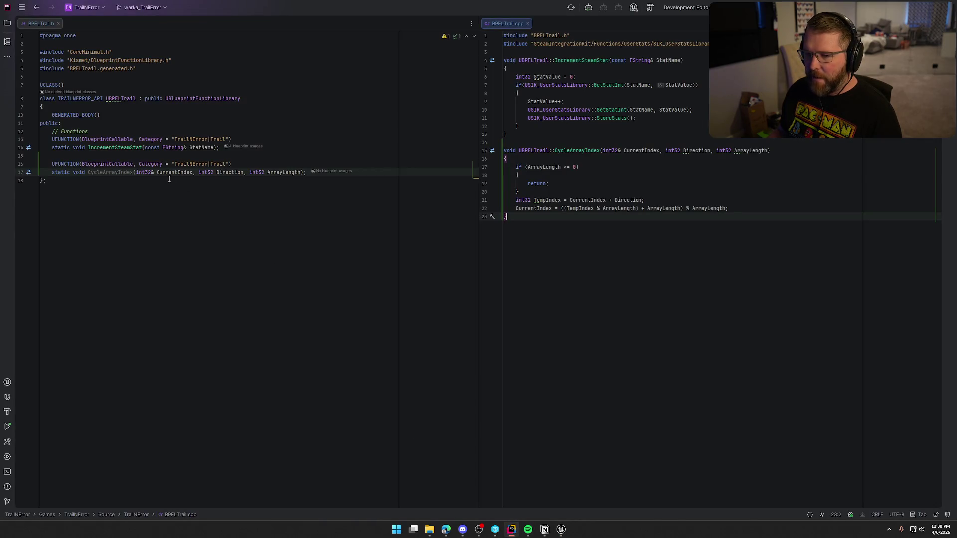
{"action": "left_click", "coordinate": [135, 173]}
{"action": "type", "text": "const"}
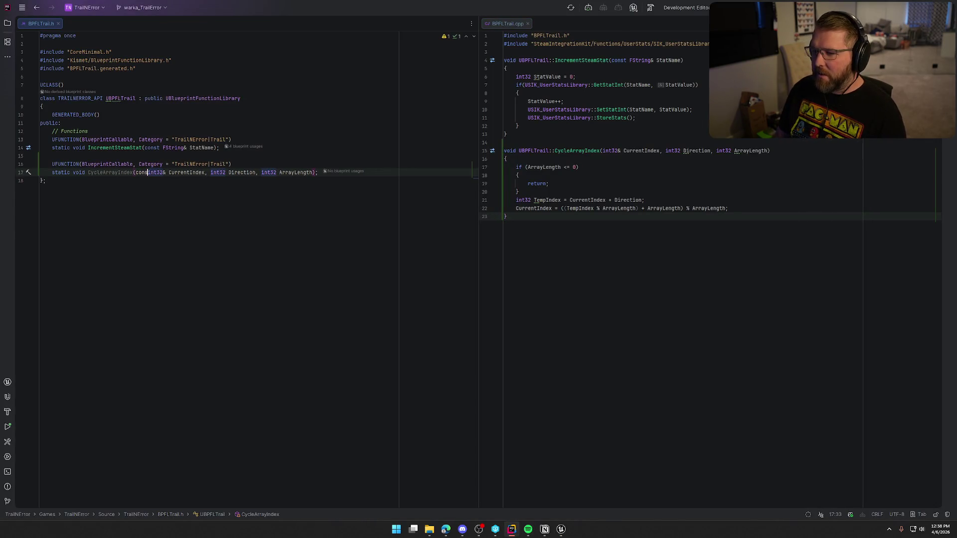
{"action": "left_click", "coordinate": [603, 151]}
{"action": "type", "text": "const"}
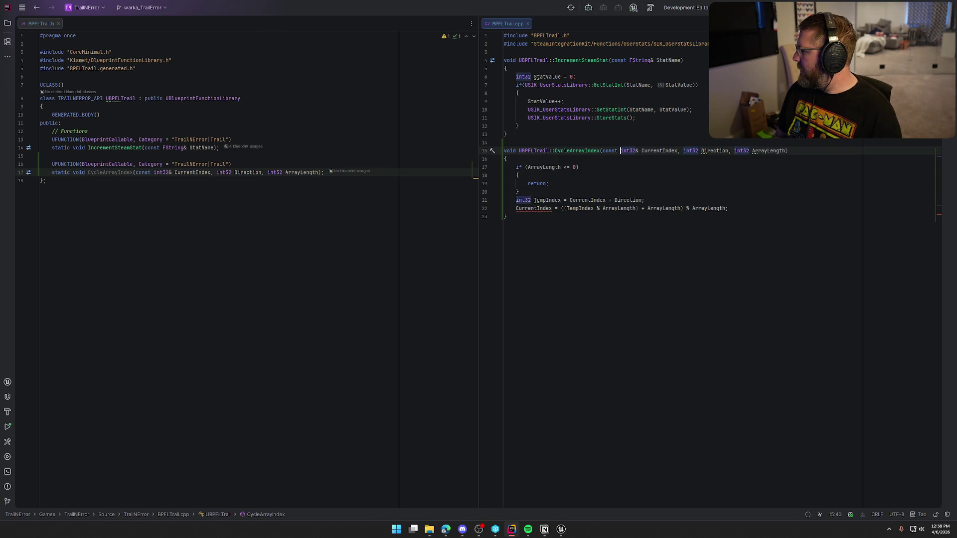
{"action": "key", "text": "BackSpace"}
{"action": "key", "text": "BackSpace"}
{"action": "key", "text": "BackSpace"}
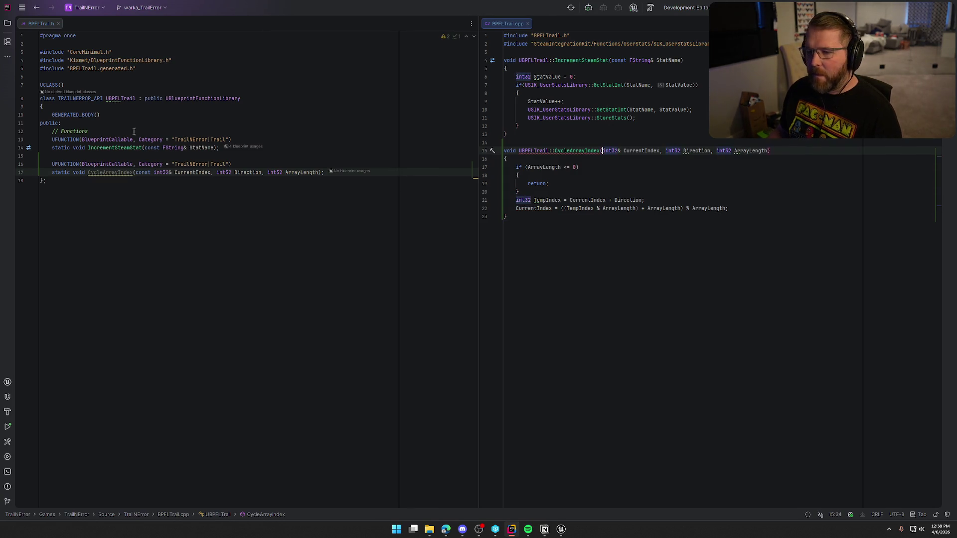
{"action": "left_click", "coordinate": [138, 172]}
{"action": "key", "text": "Delete"}
{"action": "key", "text": "Delete"}
{"action": "key", "text": "Delete"}
{"action": "key", "text": "BackSpace"}
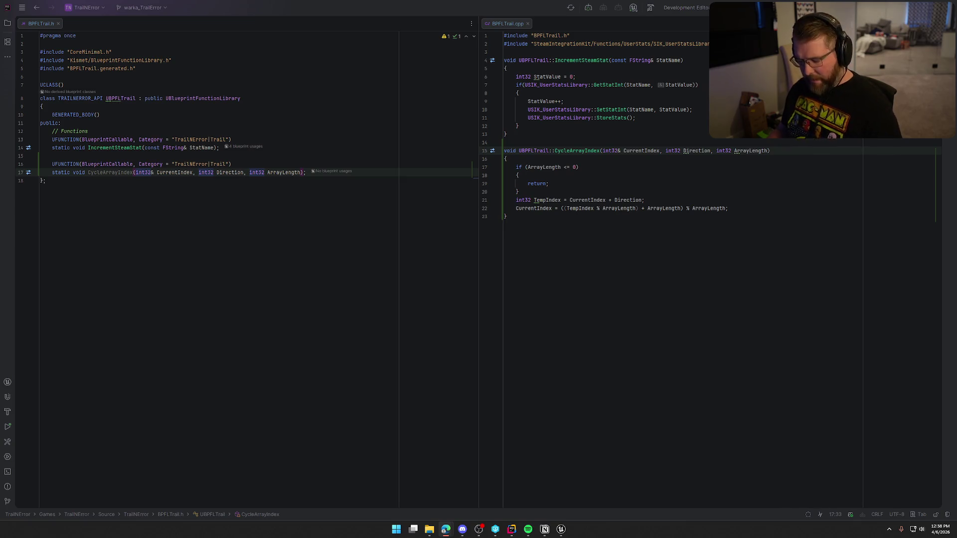
{"action": "type", "text": "UPARAM(ref)"}
{"action": "left_click", "coordinate": [169, 204]}
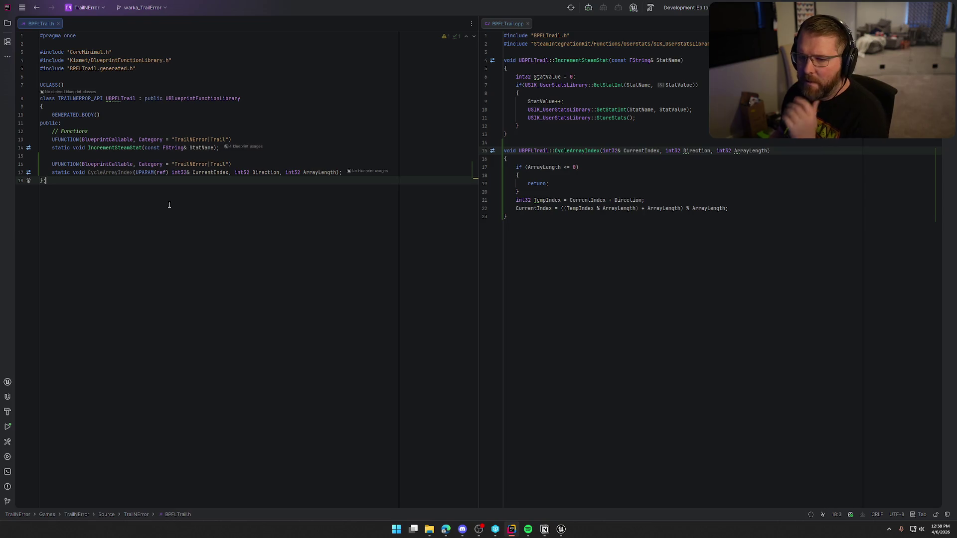
{"action": "key", "text": "alt+Tab"}
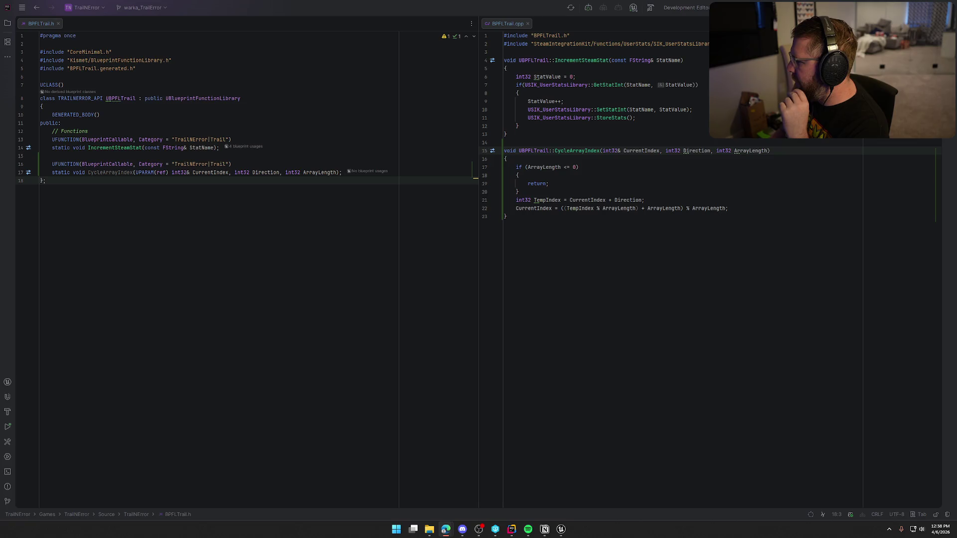
Step: Add CurrentIndex = 0; before return; in the guard branch and return to Unreal
{"action": "left_click", "coordinate": [549, 175]}
{"action": "key", "text": "Return"}
{"action": "type", "text": "CurrentIndex = 0;"}
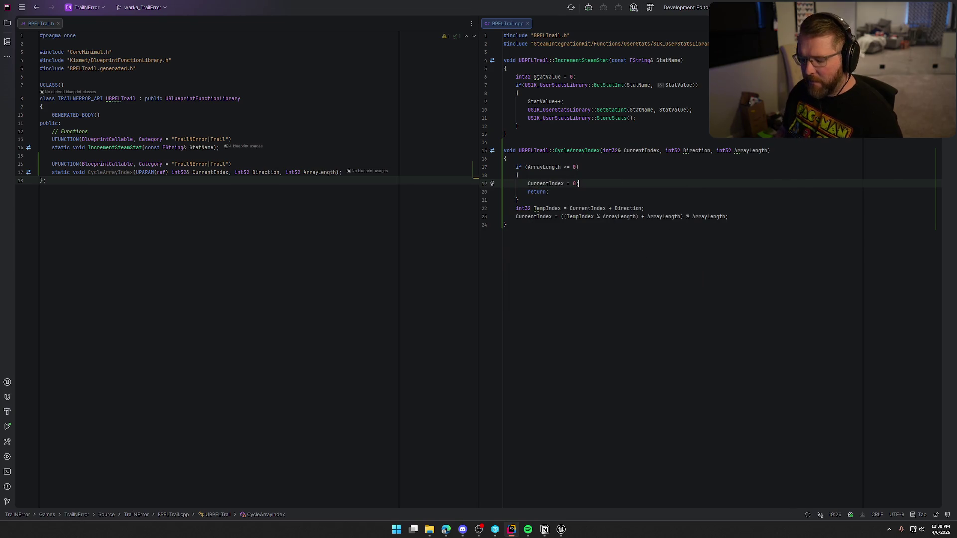
{"action": "left_click", "coordinate": [594, 241]}
{"action": "left_click", "coordinate": [568, 531]}
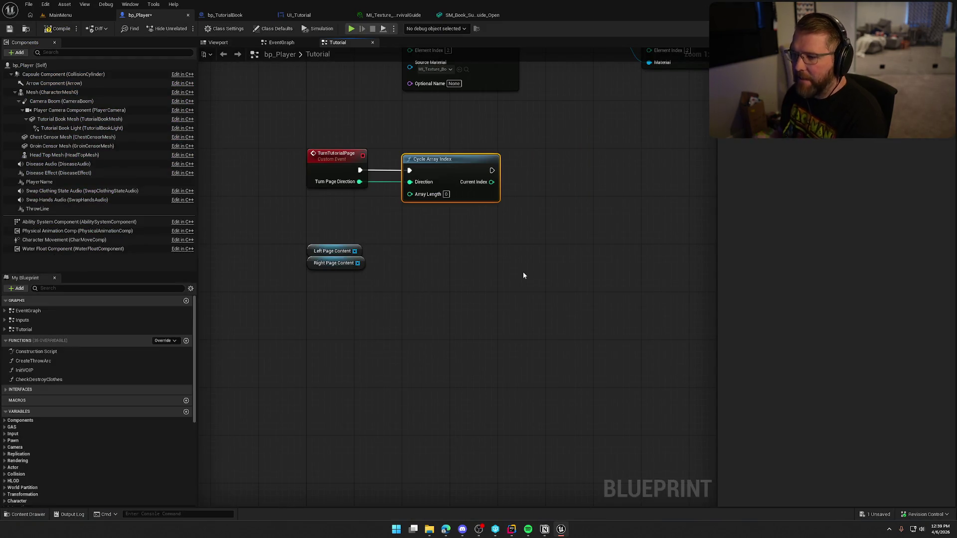
Step: Delete the old Cycle Array Index node, compile bp_Player, and live-compile the C++ changes
{"action": "key", "text": "Delete"}
{"action": "left_click", "coordinate": [59, 29]}
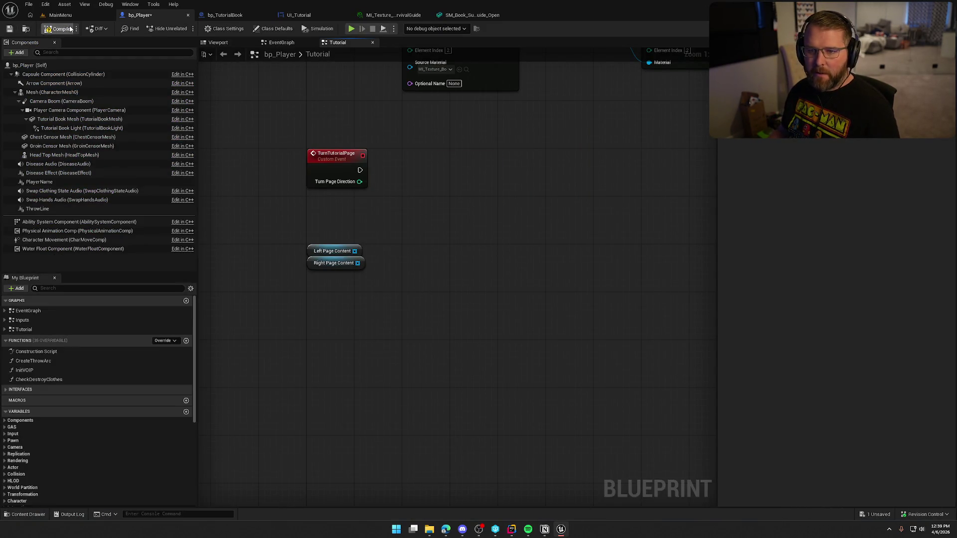
{"action": "left_click", "coordinate": [60, 15]}
{"action": "left_click", "coordinate": [843, 516]}
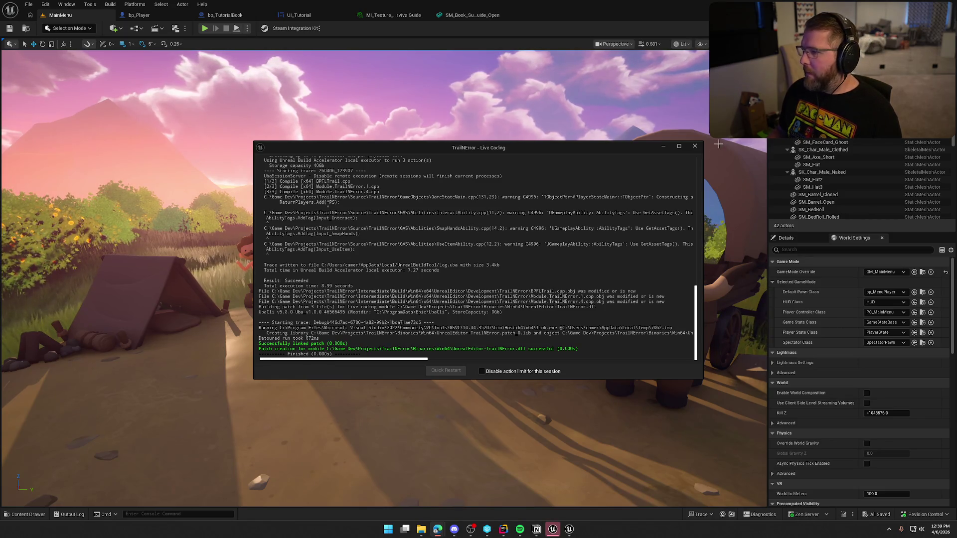
{"action": "left_click", "coordinate": [695, 147]}
Step: Place a fresh Cycle Array Index node in bp_Player's Tutorial graph via a 'cycle' search
{"action": "left_click", "coordinate": [141, 14]}
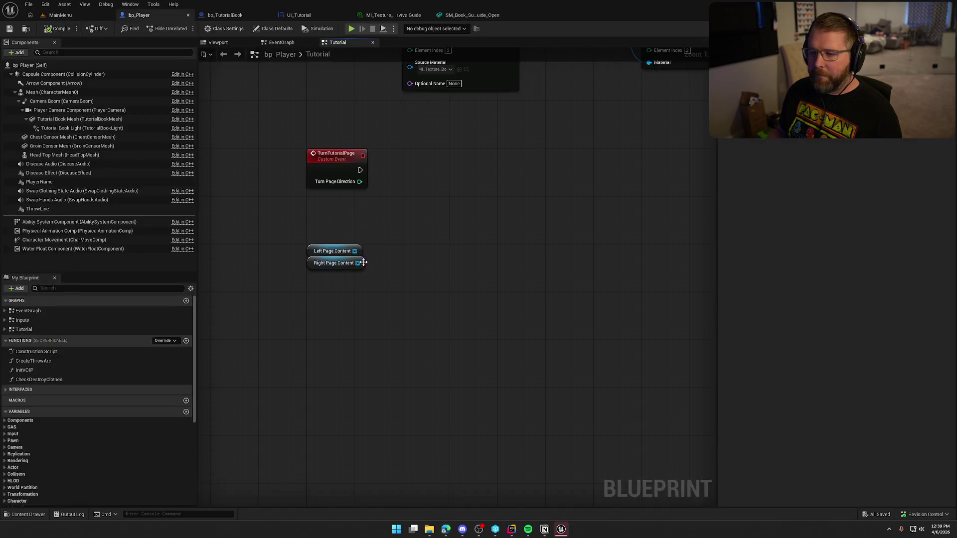
{"action": "right_click", "coordinate": [405, 184]}
{"action": "type", "text": "cycle"}
{"action": "key", "text": "Return"}
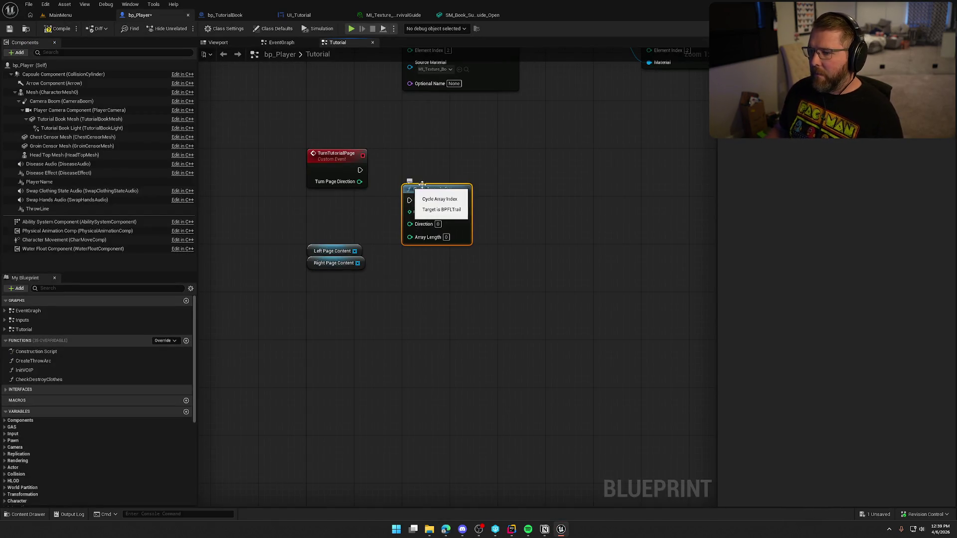
Step: Wire TurnTutorialPage's exec and a Current Page Index getter into Cycle Array Index
{"action": "mouse_move", "coordinate": [406, 186]}
{"action": "left_mouse_down"}
{"action": "mouse_move", "coordinate": [412, 163]}
{"action": "mouse_move", "coordinate": [366, 168]}
{"action": "mouse_move", "coordinate": [415, 176]}
{"action": "mouse_move", "coordinate": [438, 160]}
{"action": "left_mouse_up"}
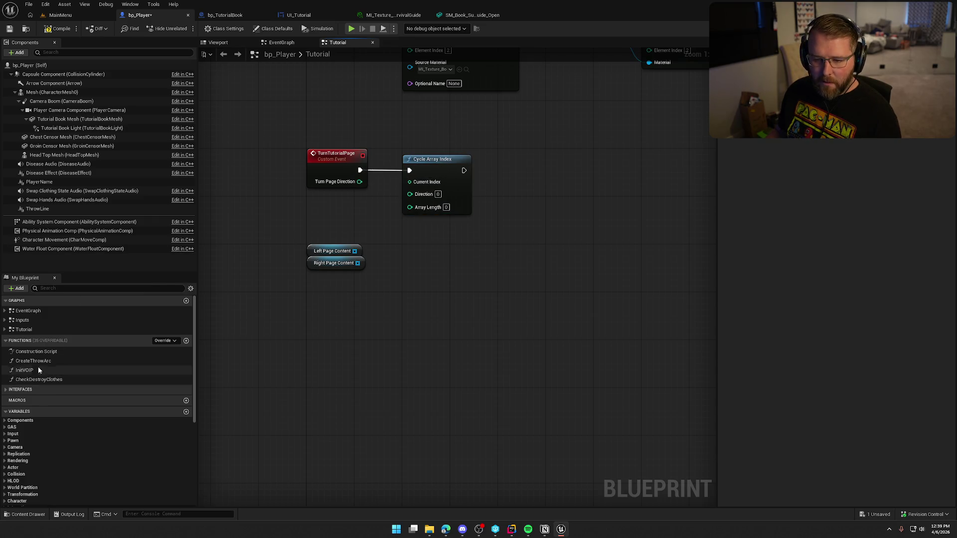
{"action": "scroll", "coordinate": [85, 486], "scroll_direction": "down", "scroll_amount": 6}
{"action": "scroll", "coordinate": [84, 488], "scroll_direction": "down", "scroll_amount": 1}
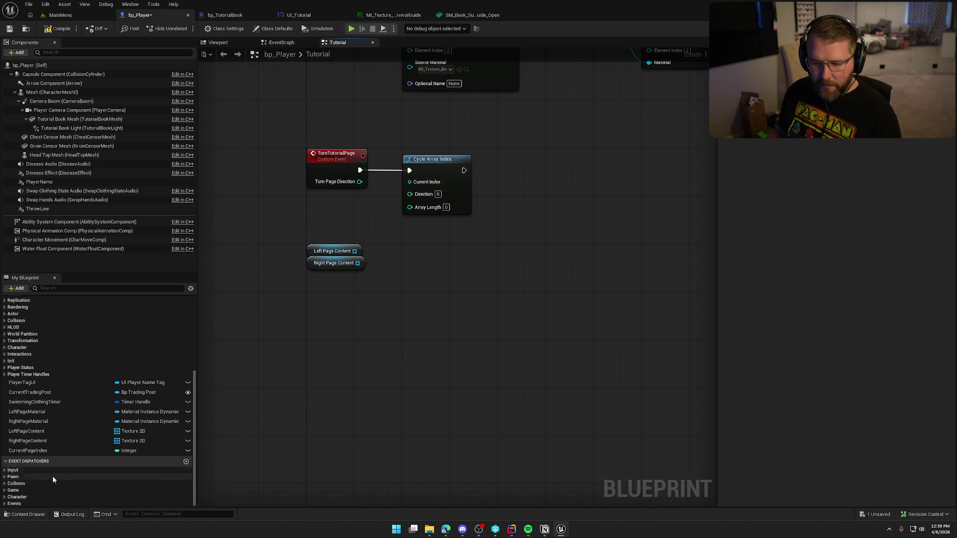
{"action": "mouse_move", "coordinate": [43, 451]}
{"action": "left_mouse_down"}
{"action": "mouse_move", "coordinate": [322, 214]}
{"action": "mouse_move", "coordinate": [409, 182]}
{"action": "mouse_move", "coordinate": [410, 193]}
{"action": "left_mouse_up"}
{"action": "left_click_drag", "start_coordinate": [330, 221], "coordinate": [318, 197]}
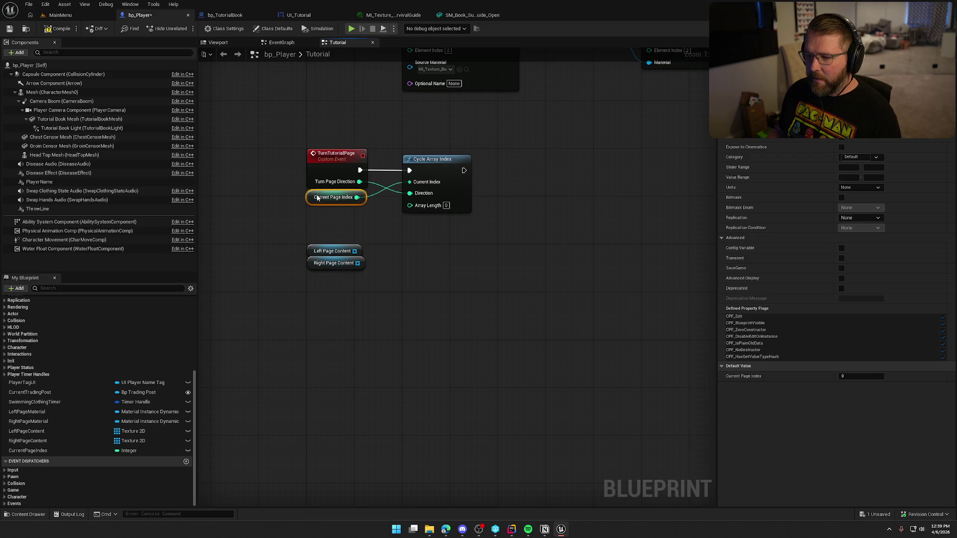
Step: Feed a LENGTH node from Left Page Content into Array Length and tidy the nodes
{"action": "left_click_drag", "start_coordinate": [355, 251], "coordinate": [376, 253]}
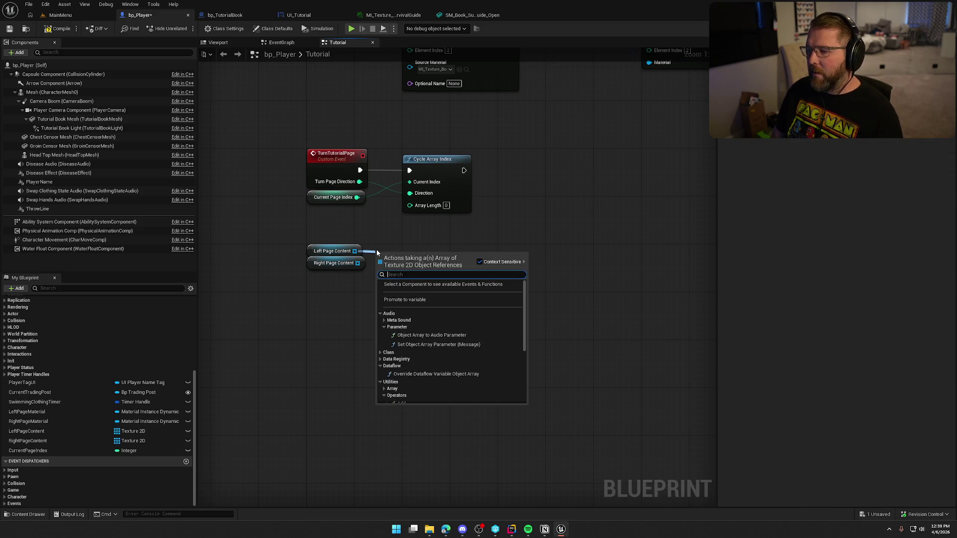
{"action": "type", "text": "length"}
{"action": "key", "text": "Return"}
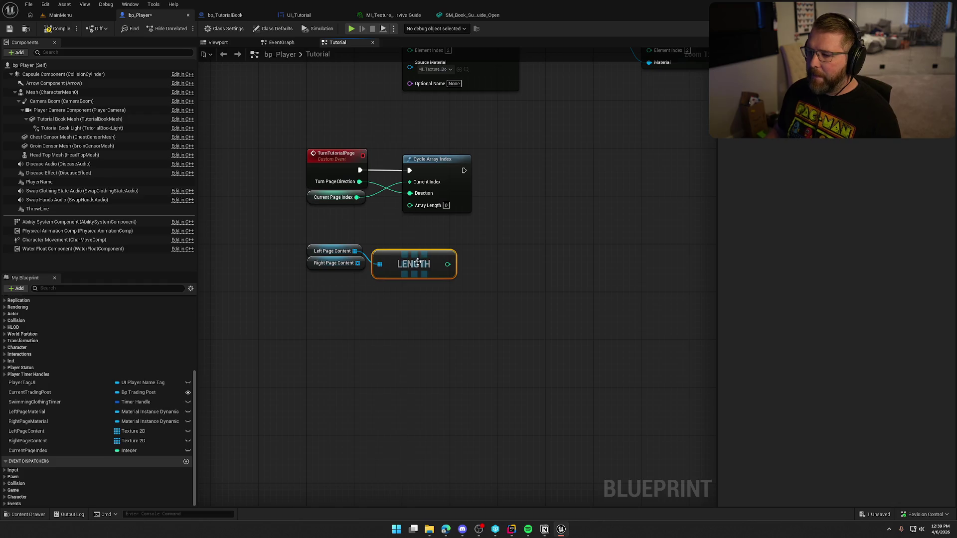
{"action": "left_click_drag", "start_coordinate": [450, 268], "coordinate": [410, 205]}
{"action": "mouse_move", "coordinate": [413, 264]}
{"action": "left_mouse_down"}
{"action": "mouse_move", "coordinate": [355, 220]}
{"action": "mouse_move", "coordinate": [347, 228]}
{"action": "left_mouse_up"}
{"action": "mouse_move", "coordinate": [344, 273]}
{"action": "left_mouse_down"}
{"action": "mouse_move", "coordinate": [325, 227]}
{"action": "mouse_move", "coordinate": [339, 186]}
{"action": "mouse_move", "coordinate": [417, 152]}
{"action": "left_mouse_up"}
{"action": "left_click_drag", "start_coordinate": [370, 325], "coordinate": [319, 210]}
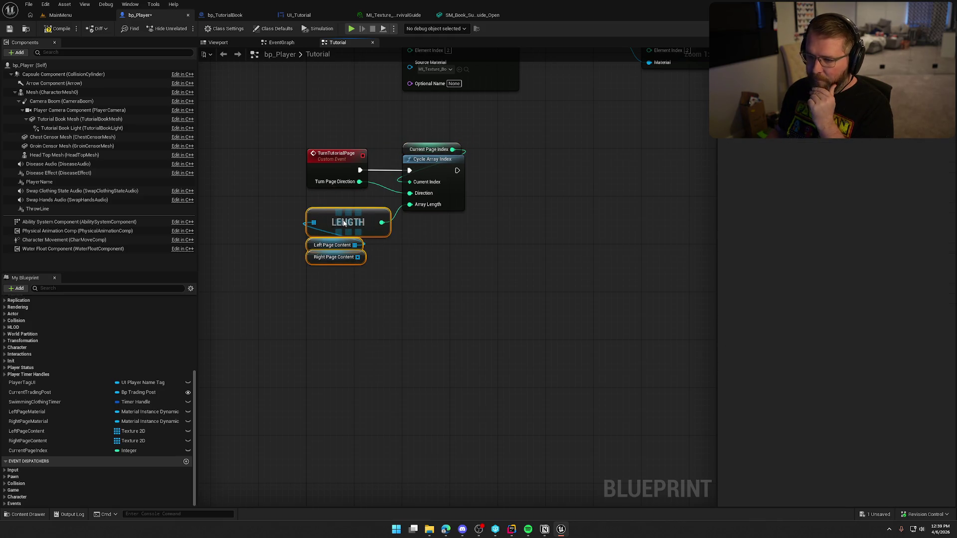
{"action": "left_click_drag", "start_coordinate": [344, 257], "coordinate": [344, 239]}
{"action": "left_click", "coordinate": [427, 250]}
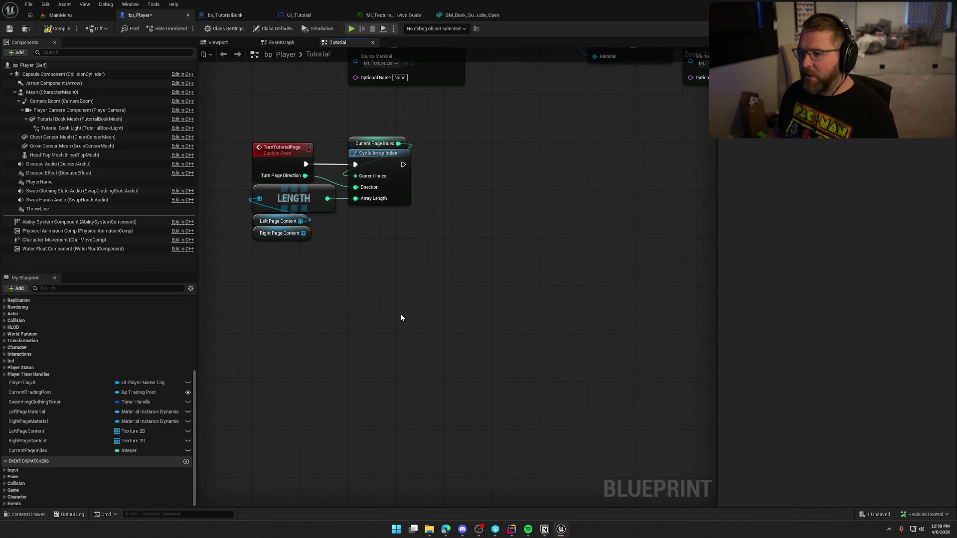
{"action": "mouse_move", "coordinate": [399, 144]}
{"action": "left_mouse_down"}
{"action": "mouse_move", "coordinate": [464, 187]}
{"action": "mouse_move", "coordinate": [455, 149]}
{"action": "left_mouse_up"}
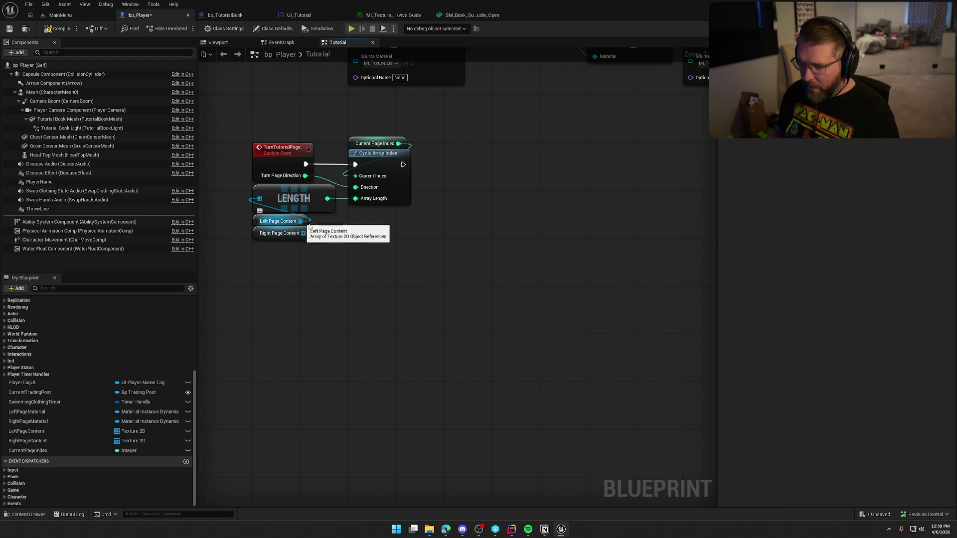
{"action": "mouse_move", "coordinate": [414, 226]}
{"action": "left_mouse_down"}
{"action": "mouse_move", "coordinate": [419, 283]}
{"action": "mouse_move", "coordinate": [411, 288]}
{"action": "left_mouse_up"}
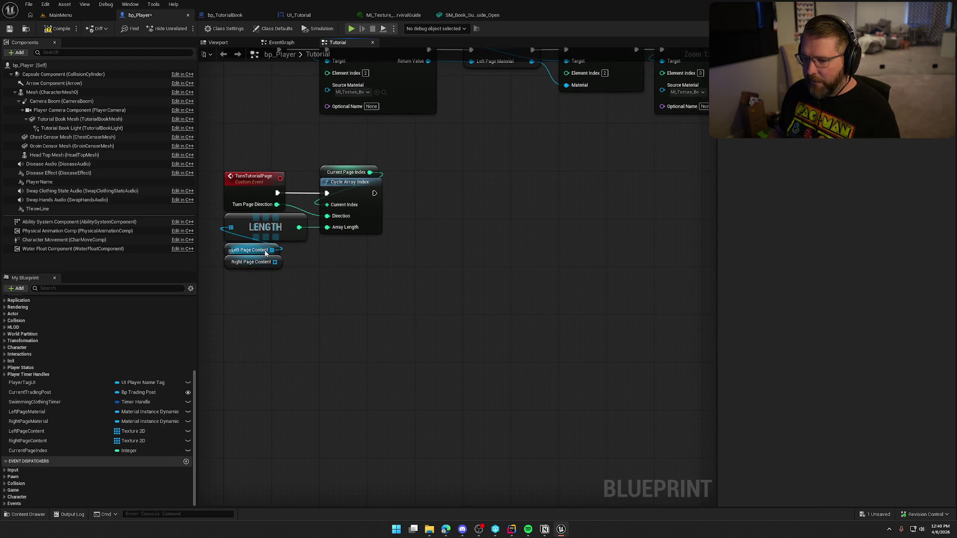
{"action": "mouse_move", "coordinate": [272, 250]}
{"action": "left_mouse_down"}
{"action": "mouse_move", "coordinate": [433, 246]}
{"action": "mouse_move", "coordinate": [389, 175]}
{"action": "mouse_move", "coordinate": [405, 184]}
{"action": "left_mouse_up"}
Step: Add a GET on Left Page Content indexed by a copied Current Page Index node
{"action": "type", "text": "get"}
{"action": "key", "text": "Return"}
{"action": "left_click_drag", "start_coordinate": [349, 137], "coordinate": [374, 172]}
{"action": "key", "text": "ctrl+c"}
{"action": "key", "text": "ctrl+v"}
{"action": "left_click_drag", "start_coordinate": [453, 328], "coordinate": [433, 253]}
Step: Duplicate the GET for Right Page Content and arrange it under the first with Current Page Index
{"action": "key", "text": "ctrl+c"}
{"action": "key", "text": "ctrl+v"}
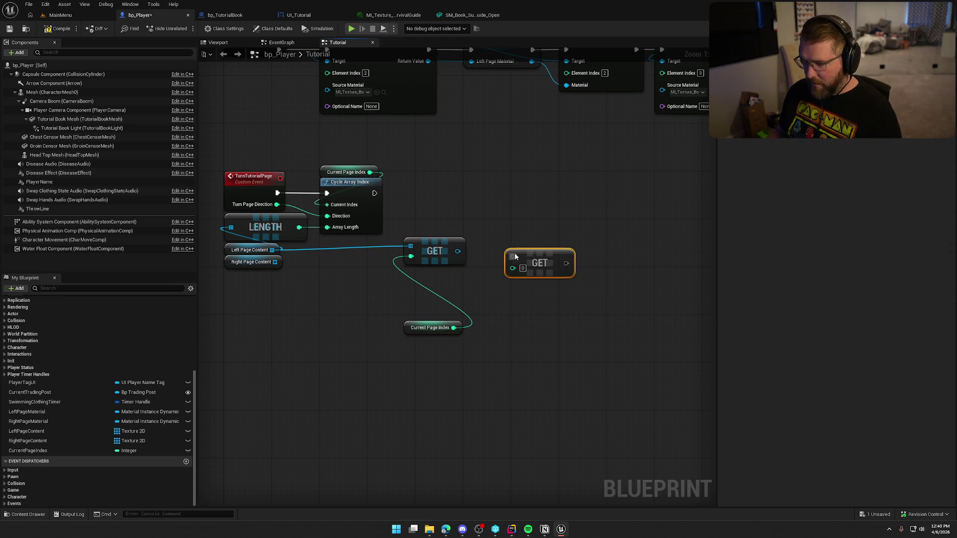
{"action": "mouse_move", "coordinate": [513, 268]}
{"action": "left_mouse_down"}
{"action": "mouse_move", "coordinate": [454, 327]}
{"action": "mouse_move", "coordinate": [435, 278]}
{"action": "mouse_move", "coordinate": [275, 261]}
{"action": "left_mouse_up"}
{"action": "left_click_drag", "start_coordinate": [440, 253], "coordinate": [447, 246]}
{"action": "mouse_move", "coordinate": [545, 258]}
{"action": "left_mouse_down"}
{"action": "mouse_move", "coordinate": [505, 275]}
{"action": "mouse_move", "coordinate": [449, 270]}
{"action": "left_mouse_up"}
{"action": "mouse_move", "coordinate": [420, 329]}
{"action": "left_mouse_down"}
{"action": "mouse_move", "coordinate": [407, 234]}
{"action": "mouse_move", "coordinate": [347, 265]}
{"action": "left_mouse_up"}
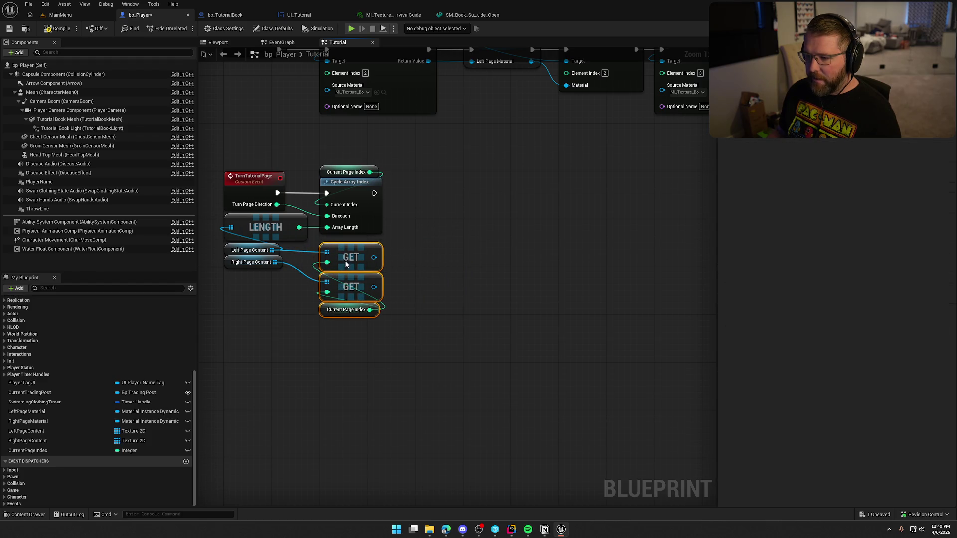
{"action": "left_click", "coordinate": [481, 285]}
{"action": "mouse_move", "coordinate": [438, 271]}
{"action": "left_mouse_down"}
{"action": "mouse_move", "coordinate": [473, 345]}
{"action": "mouse_move", "coordinate": [492, 309]}
{"action": "mouse_move", "coordinate": [432, 316]}
{"action": "left_mouse_up"}
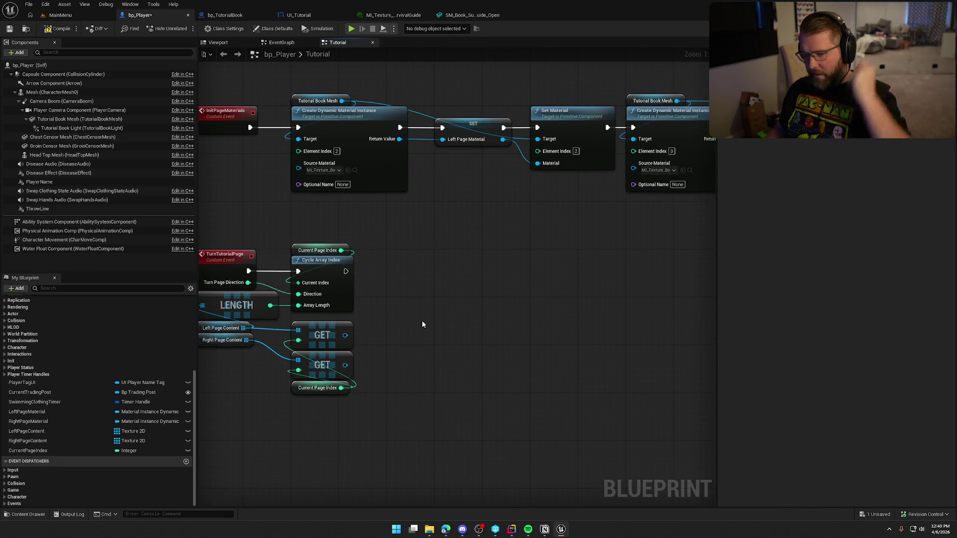
Step: Add Right Page Material and Left Page Material getters, deleting a mistaken Left Page Content getter
{"action": "mouse_move", "coordinate": [41, 422]}
{"action": "left_mouse_down"}
{"action": "mouse_move", "coordinate": [344, 288]}
{"action": "mouse_move", "coordinate": [504, 338]}
{"action": "left_mouse_up"}
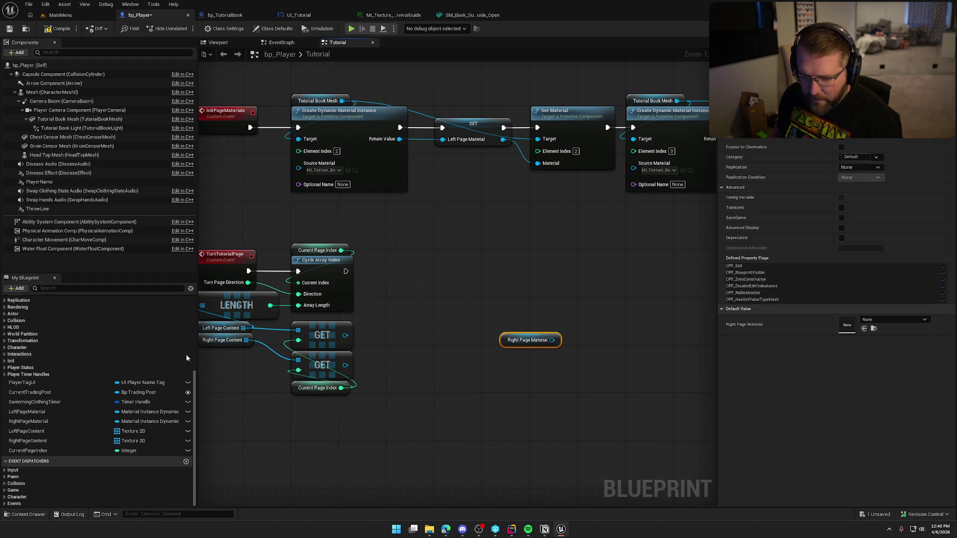
{"action": "left_click_drag", "start_coordinate": [60, 429], "coordinate": [404, 283]}
{"action": "left_click", "coordinate": [405, 262]}
{"action": "left_click", "coordinate": [426, 286]}
{"action": "key", "text": "Delete"}
{"action": "mouse_move", "coordinate": [27, 412]}
{"action": "left_mouse_down"}
{"action": "mouse_move", "coordinate": [466, 270]}
{"action": "mouse_move", "coordinate": [461, 259]}
{"action": "mouse_move", "coordinate": [421, 262]}
{"action": "mouse_move", "coordinate": [476, 264]}
{"action": "left_mouse_up"}
Step: Add Set Texture Parameter Value on Left Page Material, then locate the survival guide instance's parent M_FaceCard
{"action": "type", "text": "set texture"}
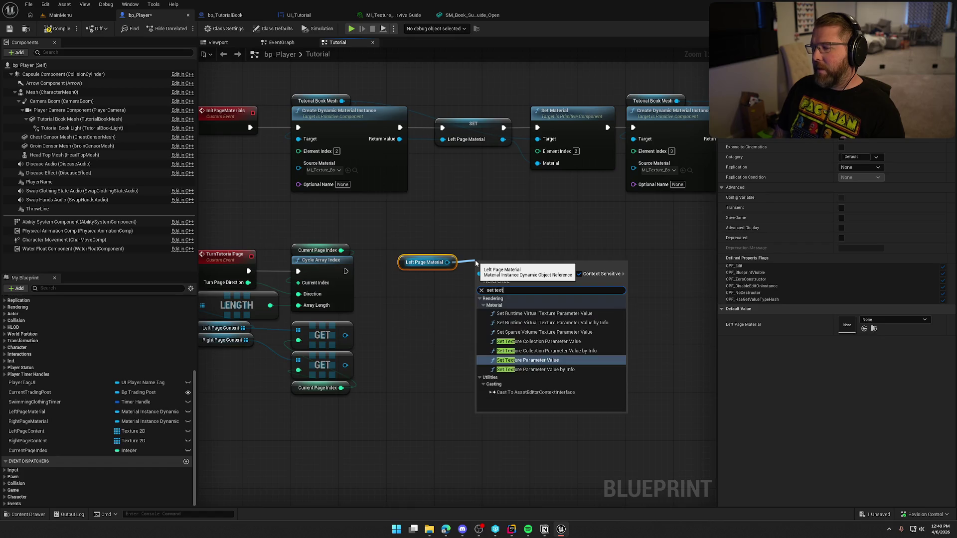
{"action": "left_click", "coordinate": [522, 364]}
{"action": "mouse_move", "coordinate": [413, 263]}
{"action": "left_mouse_down"}
{"action": "mouse_move", "coordinate": [429, 231]}
{"action": "mouse_move", "coordinate": [496, 244]}
{"action": "mouse_move", "coordinate": [485, 251]}
{"action": "left_mouse_up"}
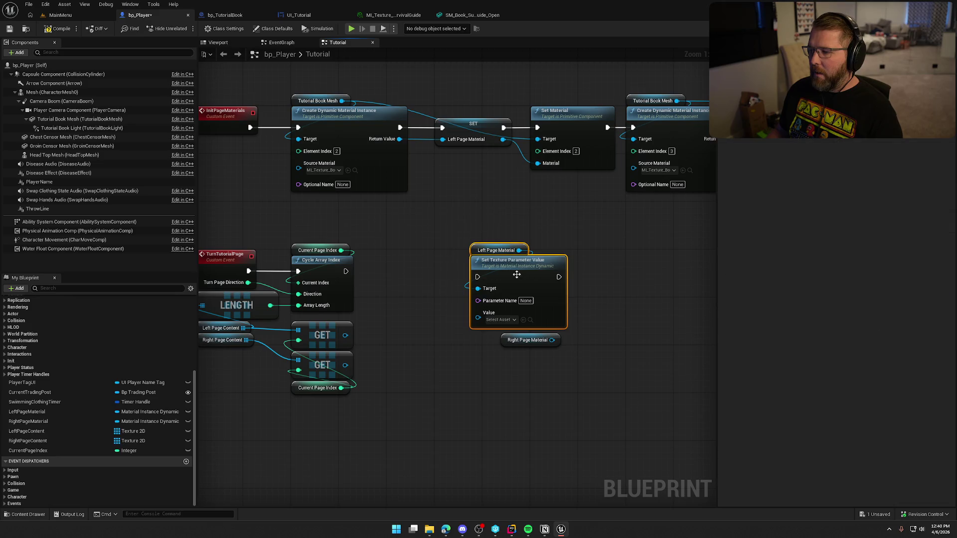
{"action": "left_click_drag", "start_coordinate": [517, 280], "coordinate": [459, 256]}
{"action": "left_click", "coordinate": [374, 15]}
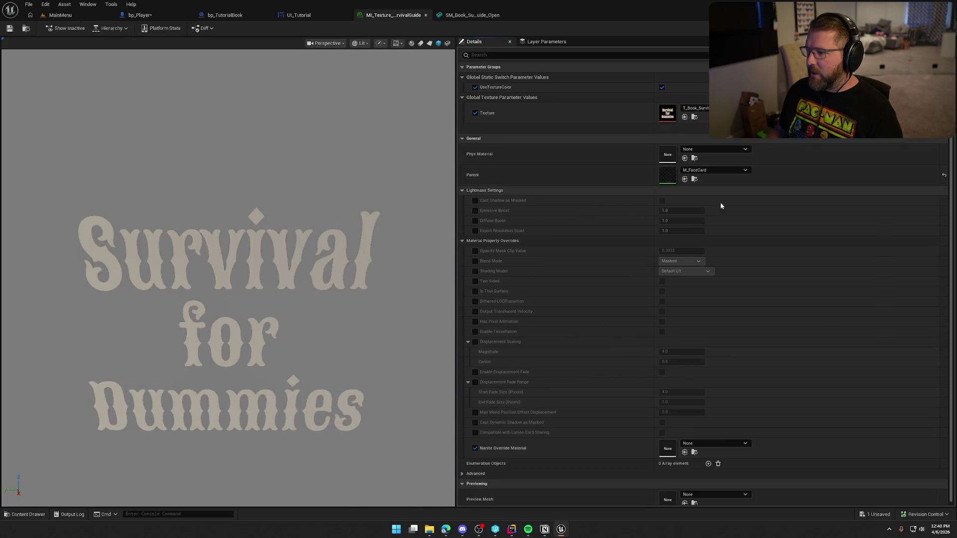
{"action": "left_click", "coordinate": [694, 179]}
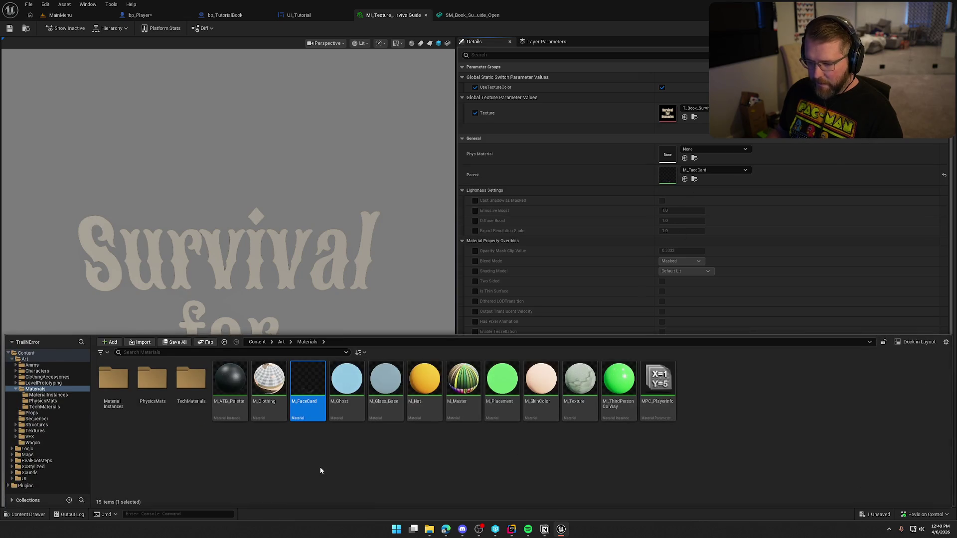
Step: Duplicate M_FaceCard as M_Tutorial in Art/Materials and assign it as the instance's Parent
{"action": "key", "text": "ctrl+d"}
{"action": "type", "text": "M_Tut"}
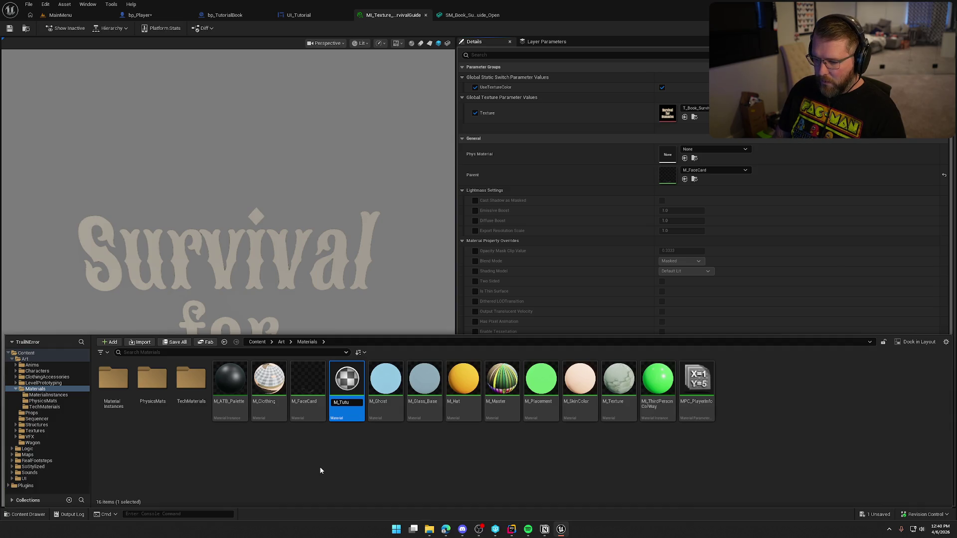
{"action": "type", "text": "orial"}
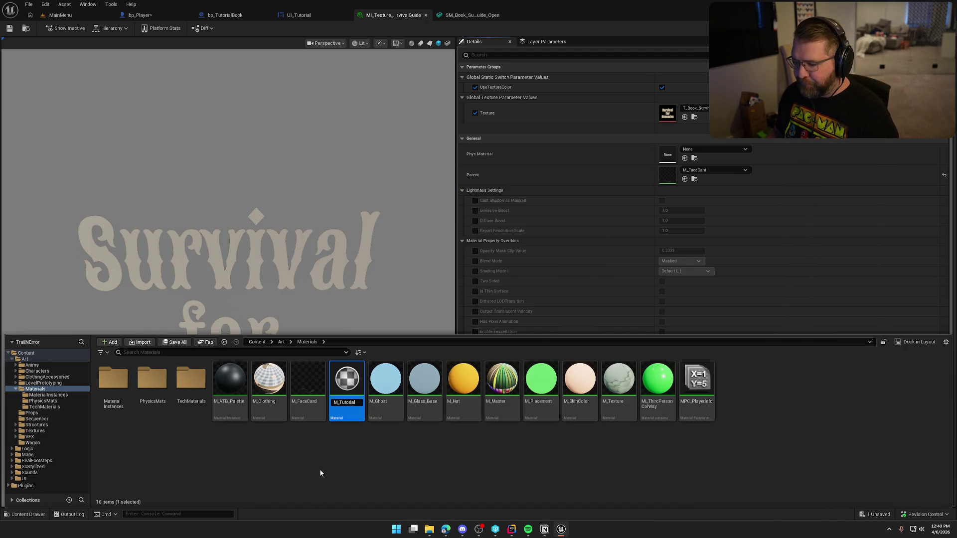
{"action": "key", "text": "Return"}
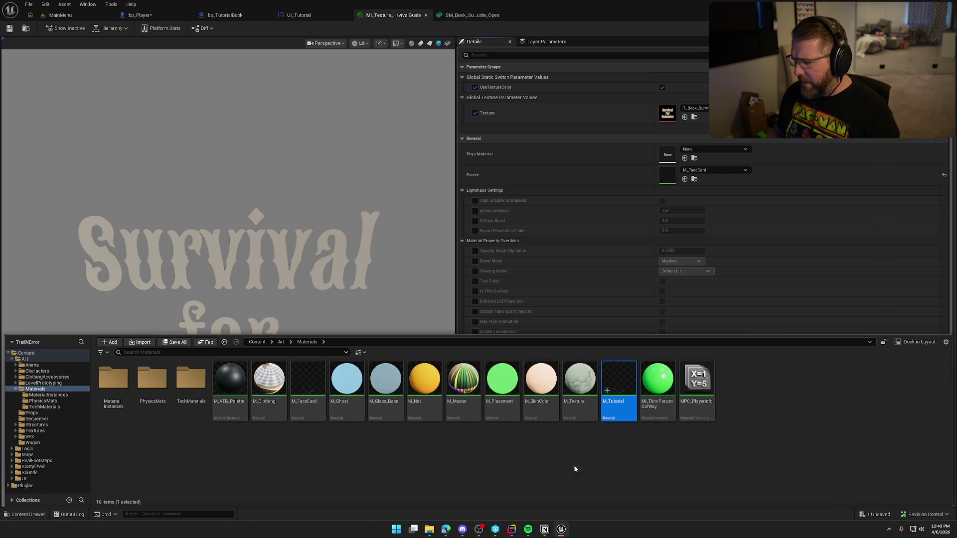
{"action": "left_click_drag", "start_coordinate": [616, 385], "coordinate": [668, 176]}
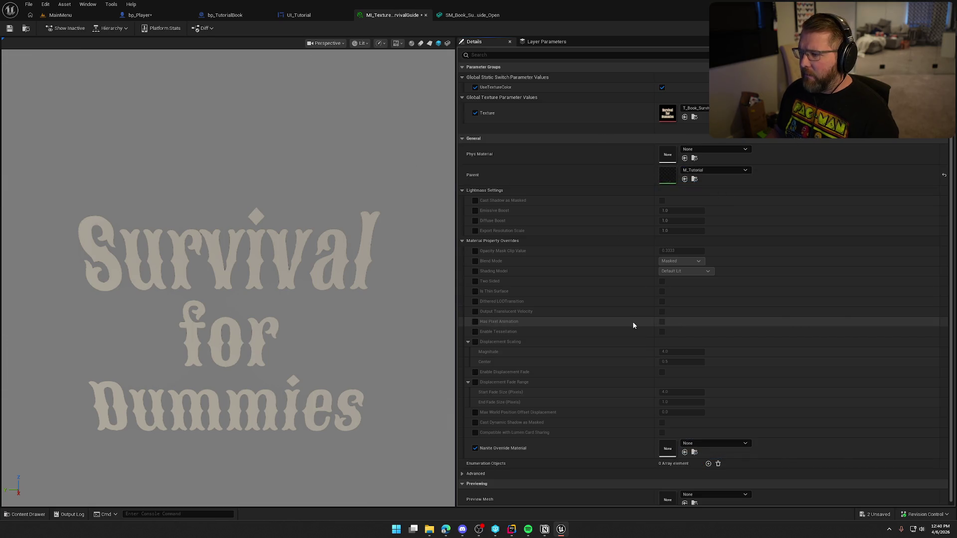
{"action": "key", "text": "ctrl+space"}
Step: Open M_Tutorial, delete the unused Texture Sample node, and preview the material on a plane
{"action": "double_click", "coordinate": [622, 389]}
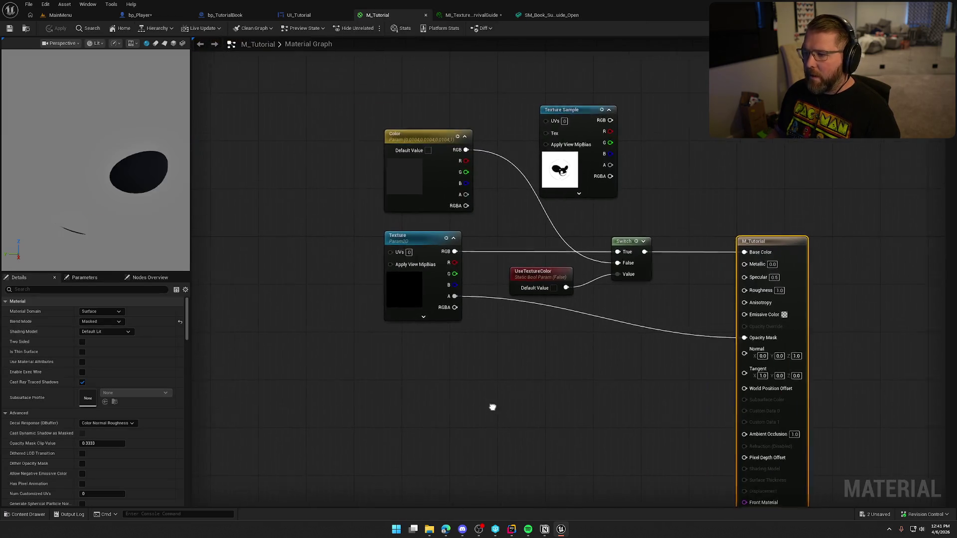
{"action": "key", "text": "Delete"}
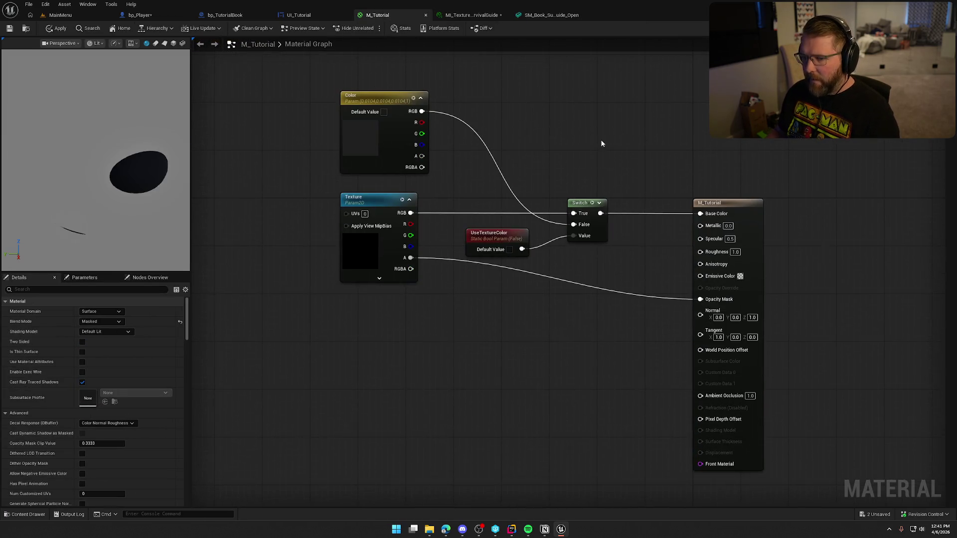
{"action": "left_click", "coordinate": [173, 43]}
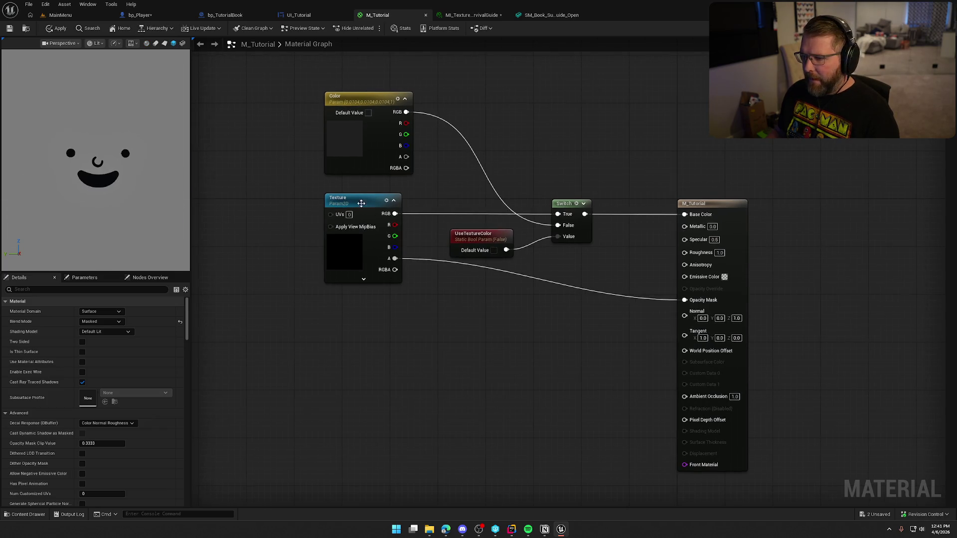
Step: Rearrange the Texture parameter, Switch and UseTextureColor nodes in the graph
{"action": "left_click", "coordinate": [377, 195]}
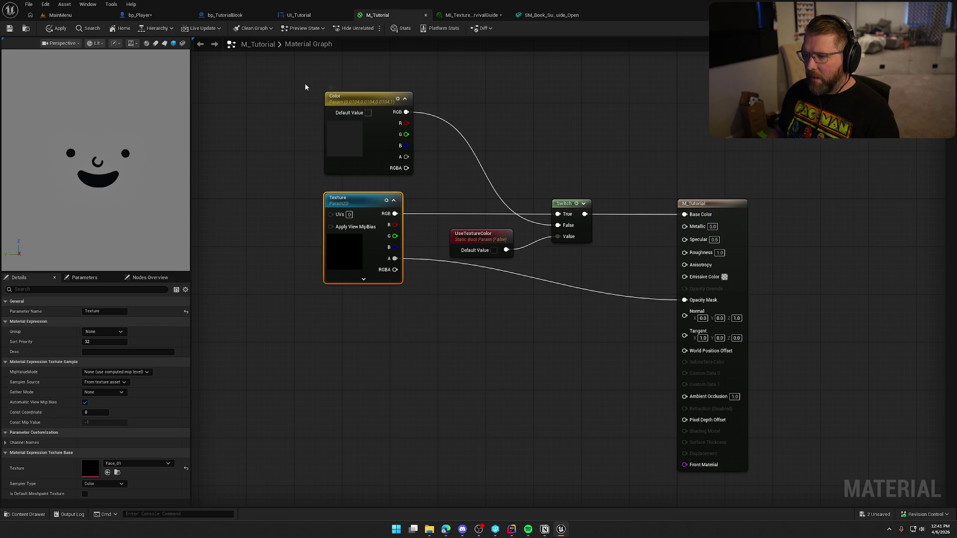
{"action": "left_click_drag", "start_coordinate": [308, 88], "coordinate": [581, 306]}
{"action": "mouse_move", "coordinate": [372, 106]}
{"action": "left_mouse_down"}
{"action": "mouse_move", "coordinate": [384, 124]}
{"action": "mouse_move", "coordinate": [390, 117]}
{"action": "left_mouse_up"}
{"action": "left_click", "coordinate": [587, 204]}
{"action": "left_click_drag", "start_coordinate": [590, 220], "coordinate": [602, 220]}
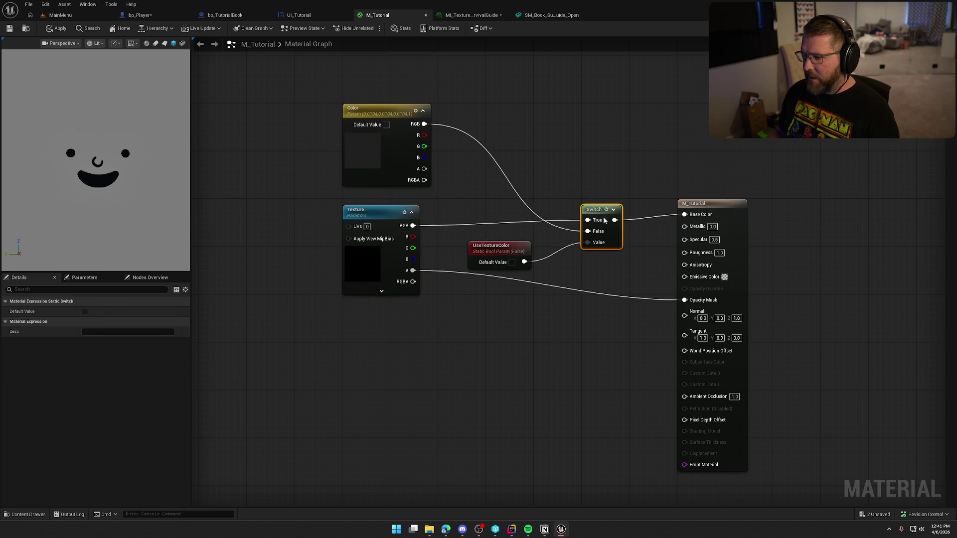
{"action": "left_click_drag", "start_coordinate": [494, 253], "coordinate": [512, 241]}
{"action": "left_click", "coordinate": [544, 180]}
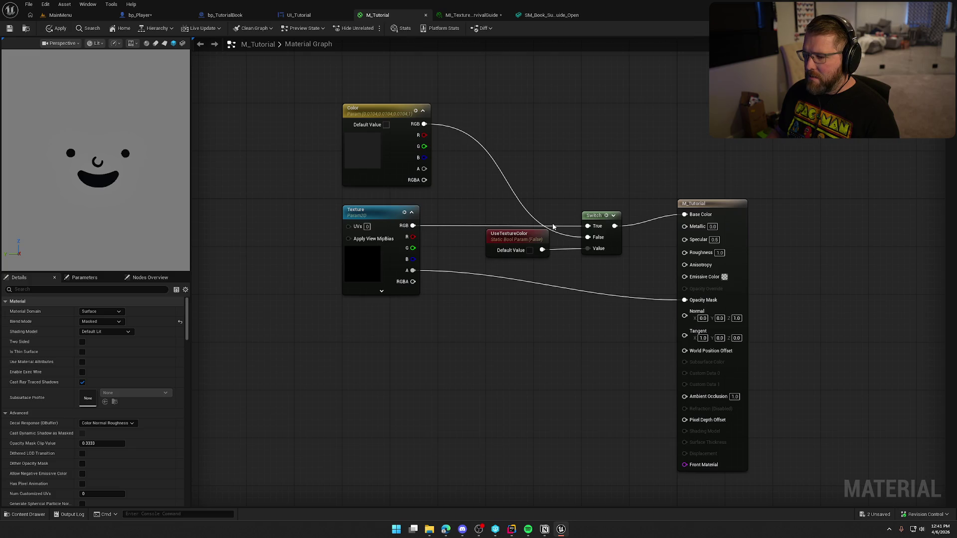
Step: Wire Texture RGB directly to Base Color, delete Switch, UseTextureColor and Color, and apply
{"action": "mouse_move", "coordinate": [413, 226]}
{"action": "left_mouse_down"}
{"action": "mouse_move", "coordinate": [493, 246]}
{"action": "mouse_move", "coordinate": [696, 220]}
{"action": "left_mouse_up"}
{"action": "left_click_drag", "start_coordinate": [478, 204], "coordinate": [595, 260]}
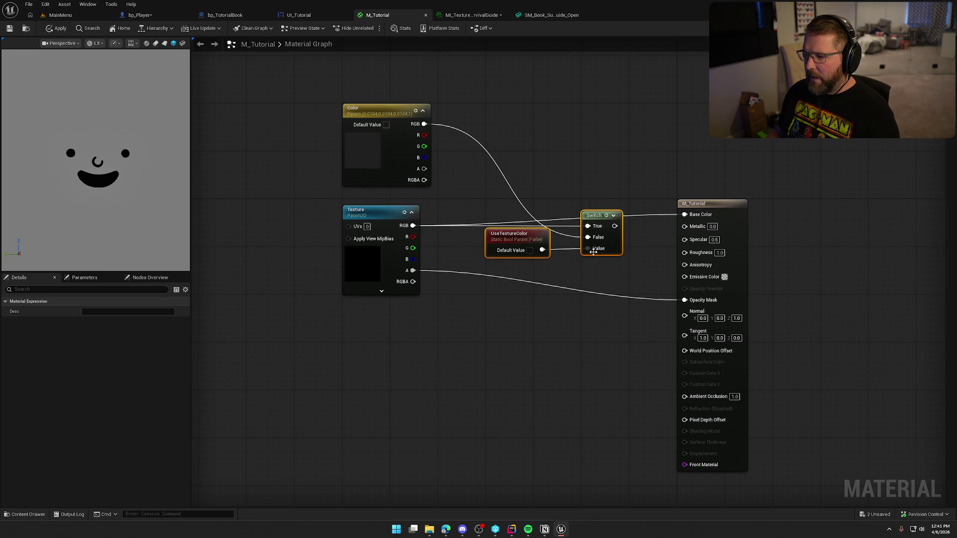
{"action": "key", "text": "Delete"}
{"action": "left_click_drag", "start_coordinate": [519, 143], "coordinate": [429, 160]}
{"action": "key", "text": "Delete"}
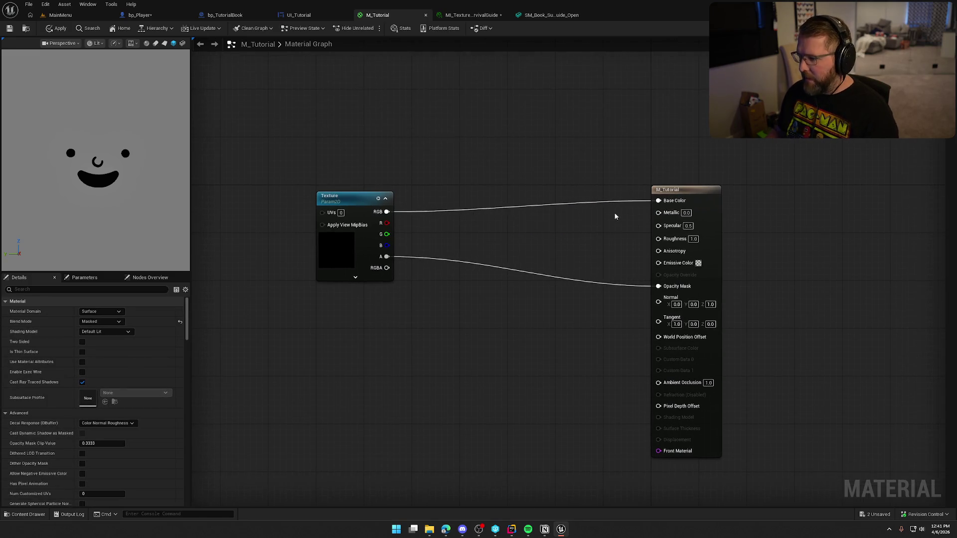
{"action": "left_click_drag", "start_coordinate": [699, 199], "coordinate": [605, 210]}
{"action": "left_click", "coordinate": [448, 274]}
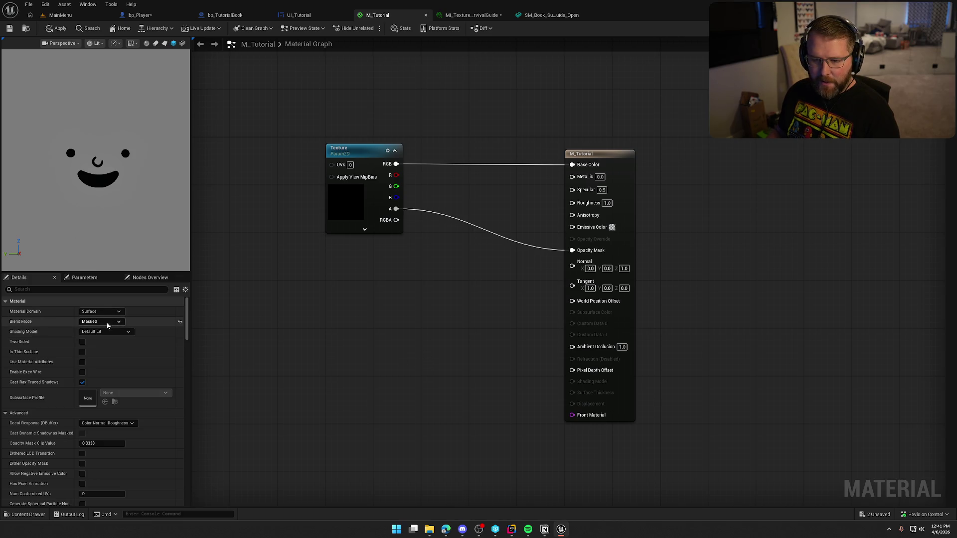
{"action": "left_click", "coordinate": [9, 28]}
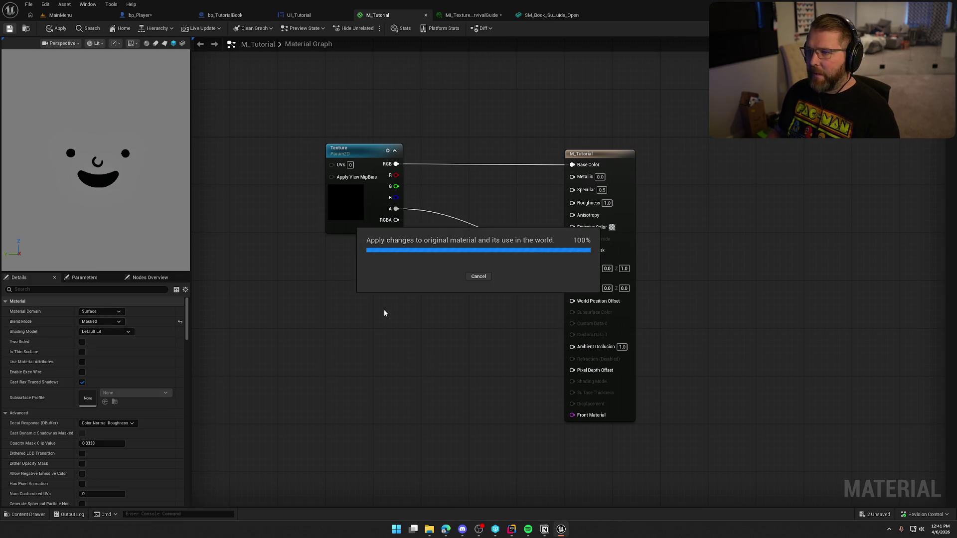
Step: Pan the graph view to make room below the Texture parameter
{"action": "mouse_move", "coordinate": [355, 329]}
{"action": "left_mouse_down"}
{"action": "mouse_move", "coordinate": [378, 319]}
{"action": "mouse_move", "coordinate": [397, 281]}
{"action": "left_mouse_up"}
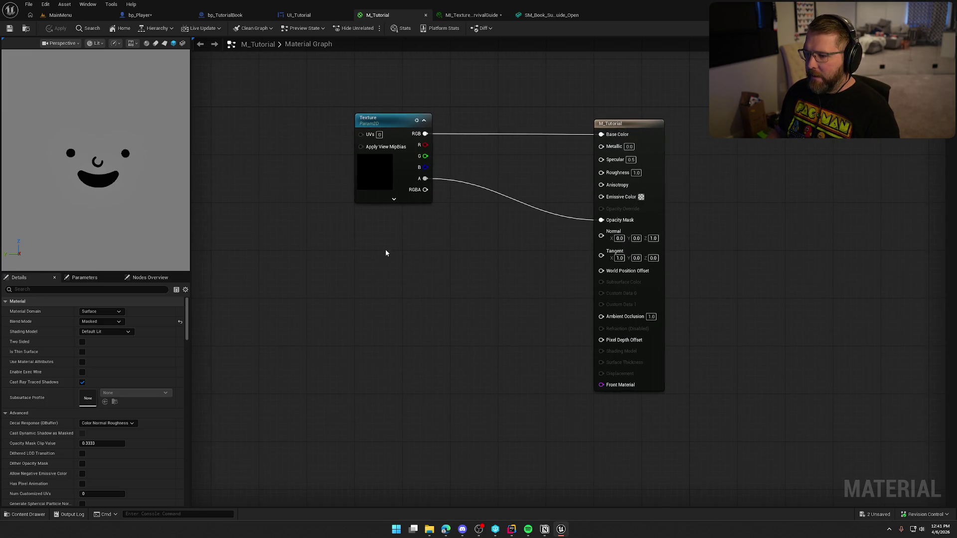
{"action": "left_click_drag", "start_coordinate": [381, 253], "coordinate": [358, 252]}
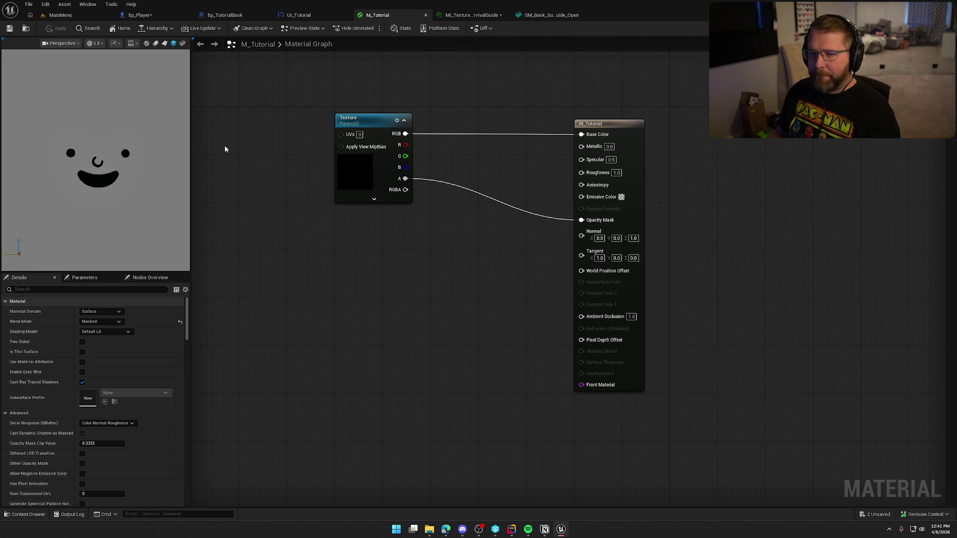
{"action": "left_click_drag", "start_coordinate": [349, 262], "coordinate": [331, 241]}
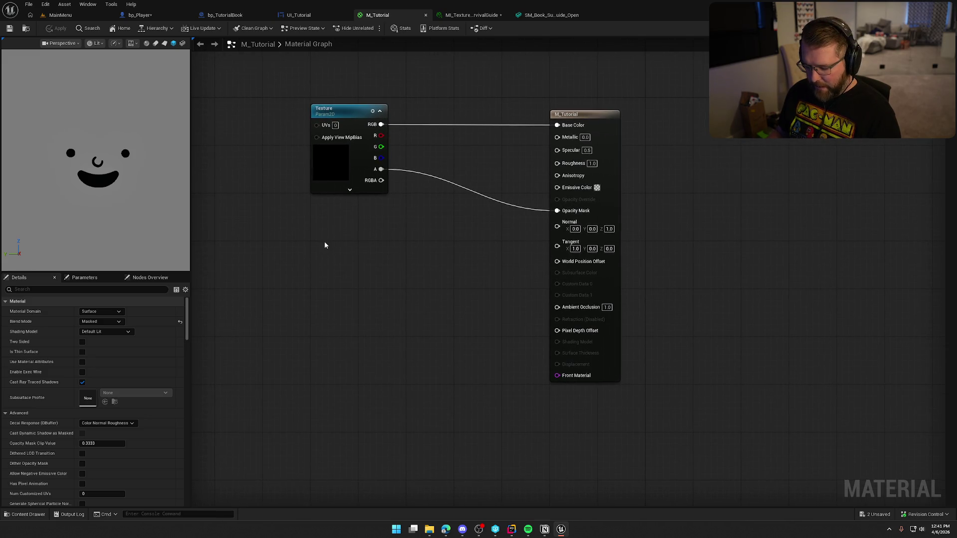
Step: Add a Texture Sample below the Texture parameter and set it to T_NoiseGreyed
{"action": "left_click", "coordinate": [325, 245]}
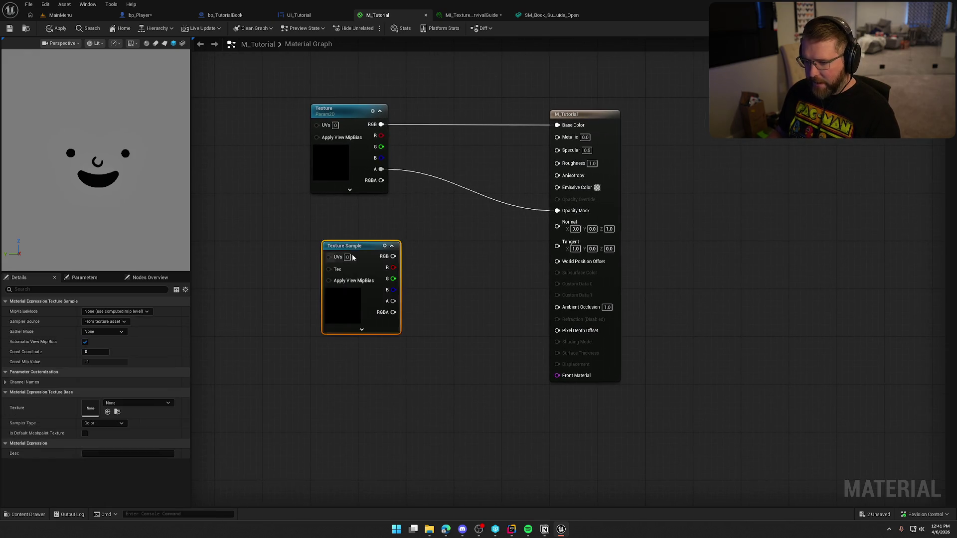
{"action": "left_click", "coordinate": [131, 406]}
{"action": "type", "text": "noise"}
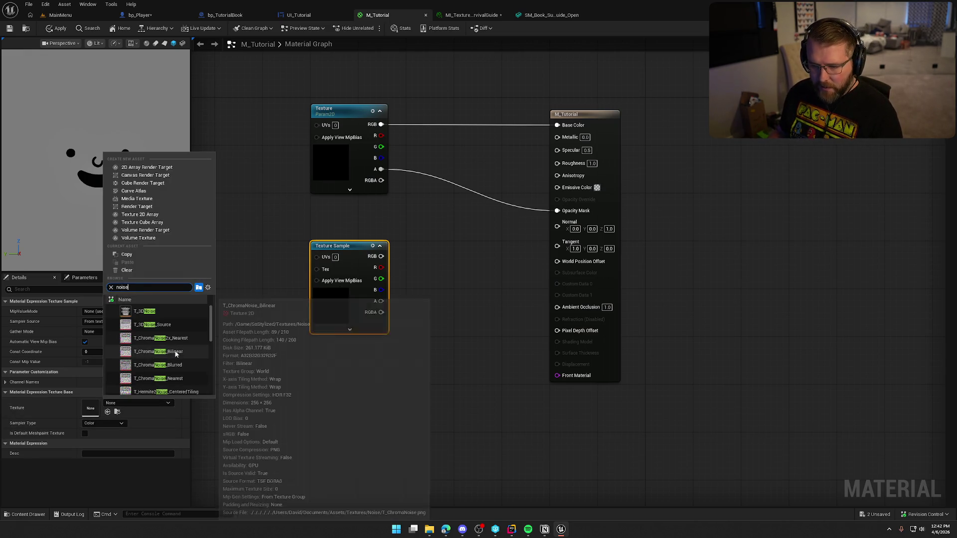
{"action": "scroll", "coordinate": [181, 353], "scroll_direction": "down", "scroll_amount": 1}
{"action": "scroll", "coordinate": [182, 352], "scroll_direction": "down", "scroll_amount": 2}
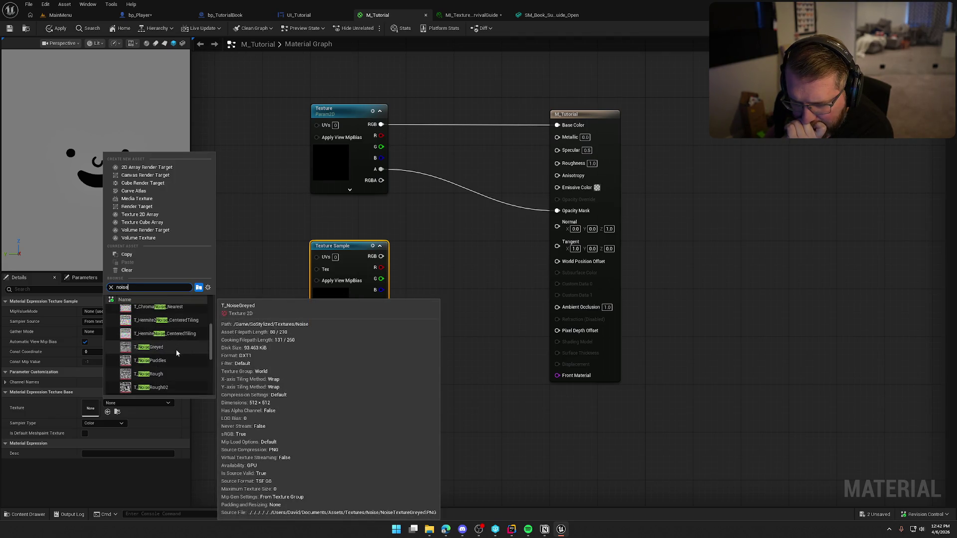
{"action": "left_click", "coordinate": [177, 353]}
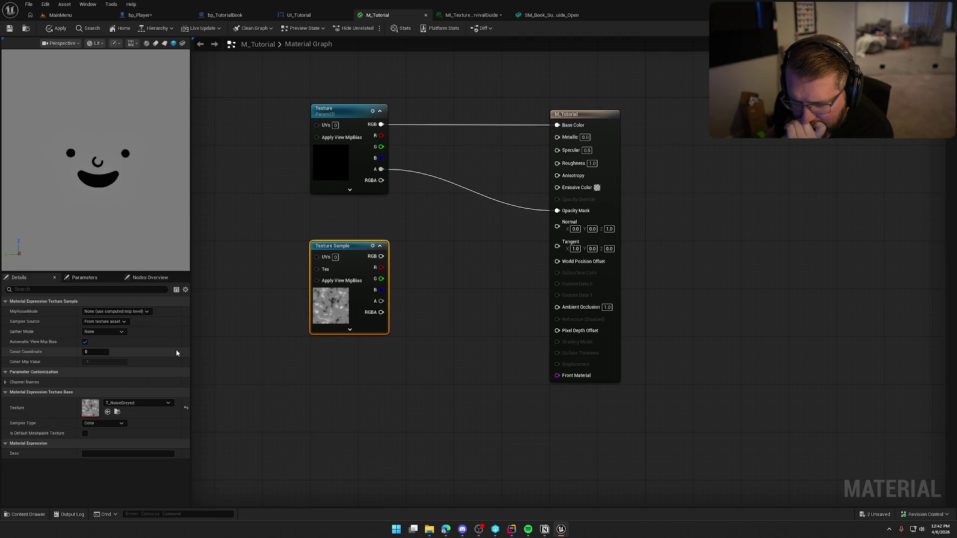
Step: Try T_NoiseSmooth, T_NoiseSmoothSpotted and T_NoiseWind as the sample's texture
{"action": "left_click", "coordinate": [138, 403]}
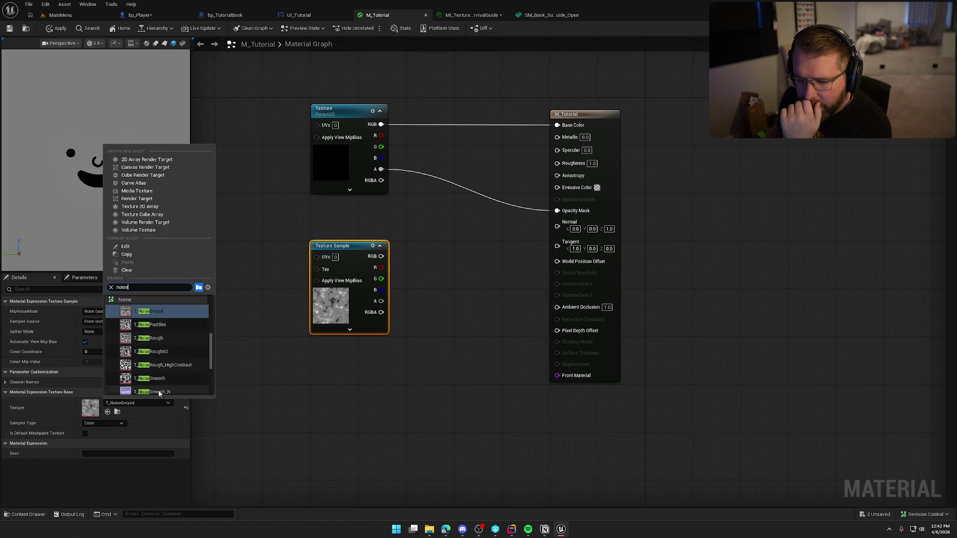
{"action": "scroll", "coordinate": [177, 369], "scroll_direction": "down", "scroll_amount": 1}
{"action": "left_click", "coordinate": [169, 370]}
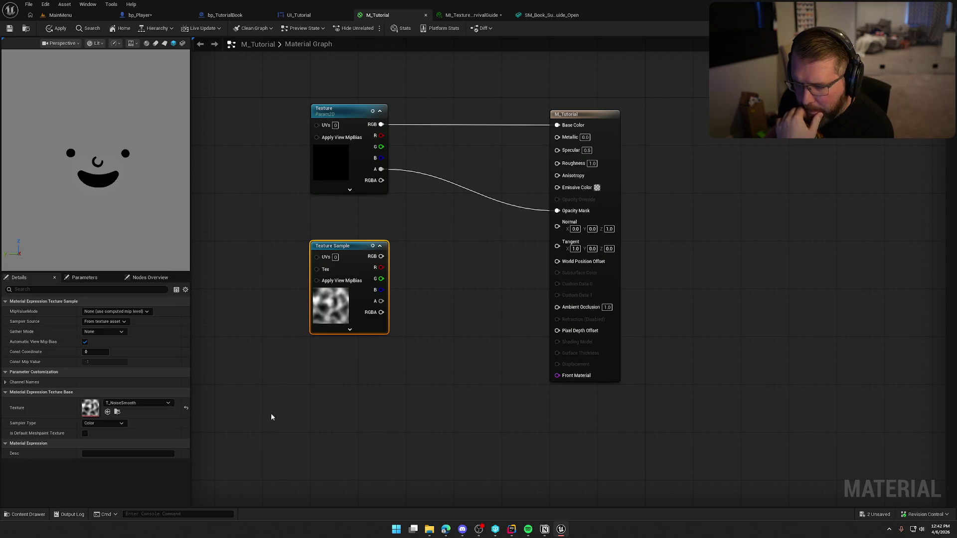
{"action": "left_click", "coordinate": [138, 403]}
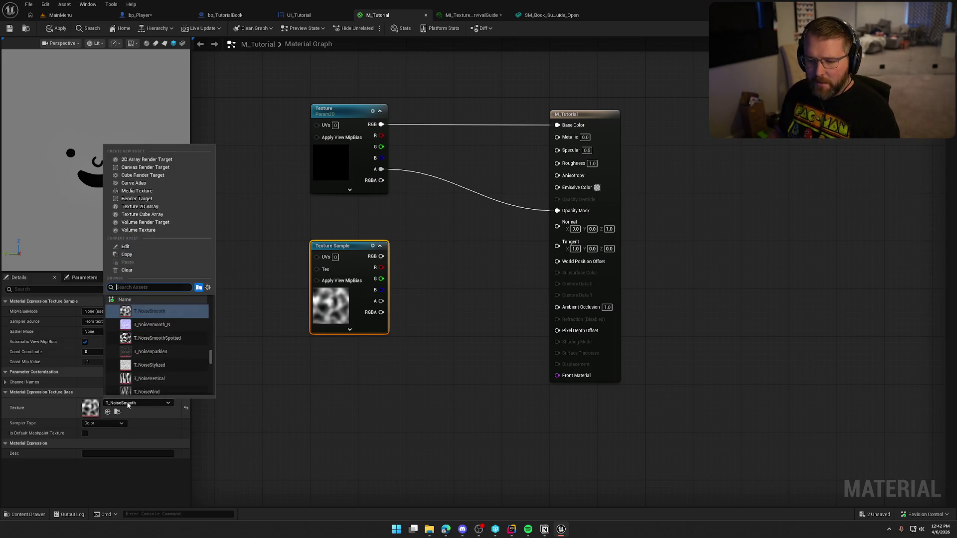
{"action": "type", "text": "noise"}
{"action": "left_click", "coordinate": [169, 338]}
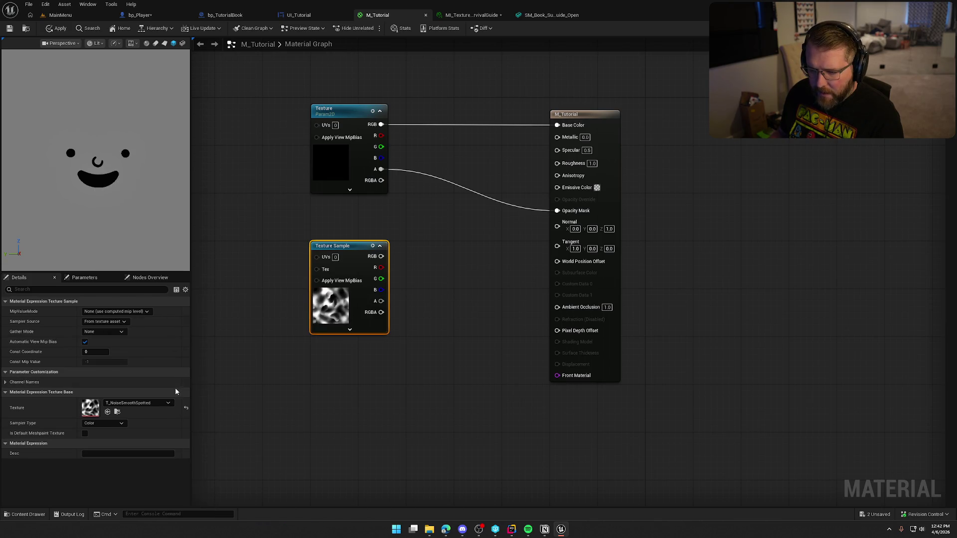
{"action": "left_click", "coordinate": [159, 404]}
{"action": "type", "text": "noise"}
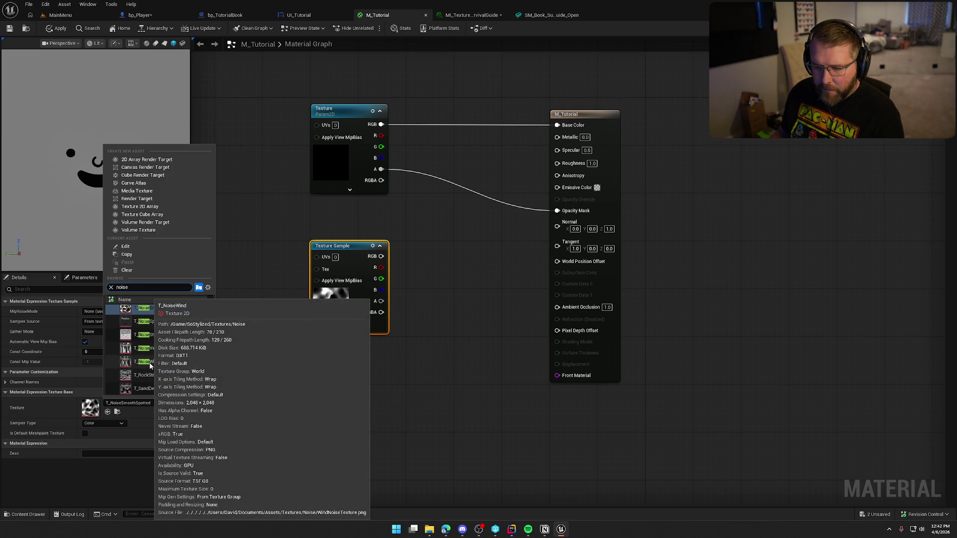
{"action": "left_click", "coordinate": [150, 364]}
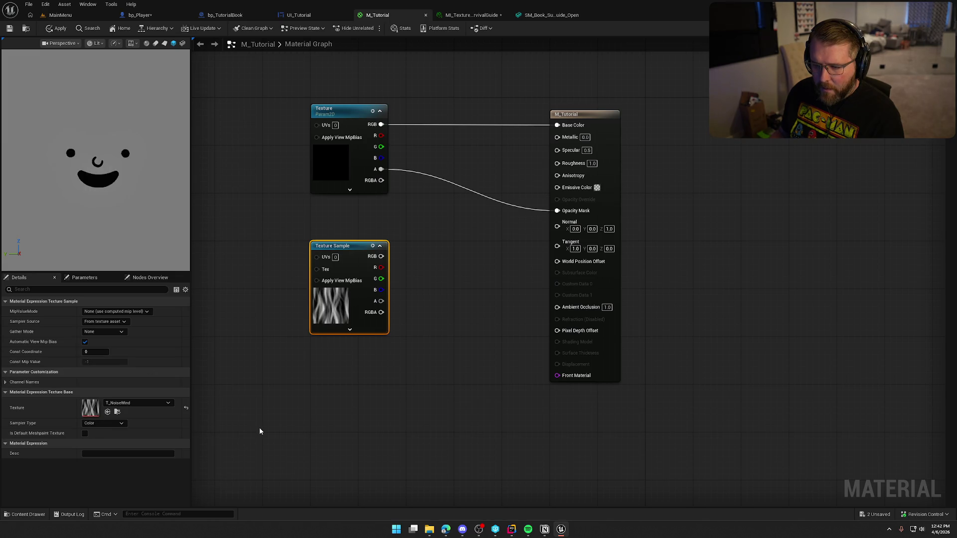
Step: Search 'noise' again and settle on T_NoiseRough for the Texture Sample
{"action": "left_click", "coordinate": [142, 405]}
{"action": "type", "text": "nmoi"}
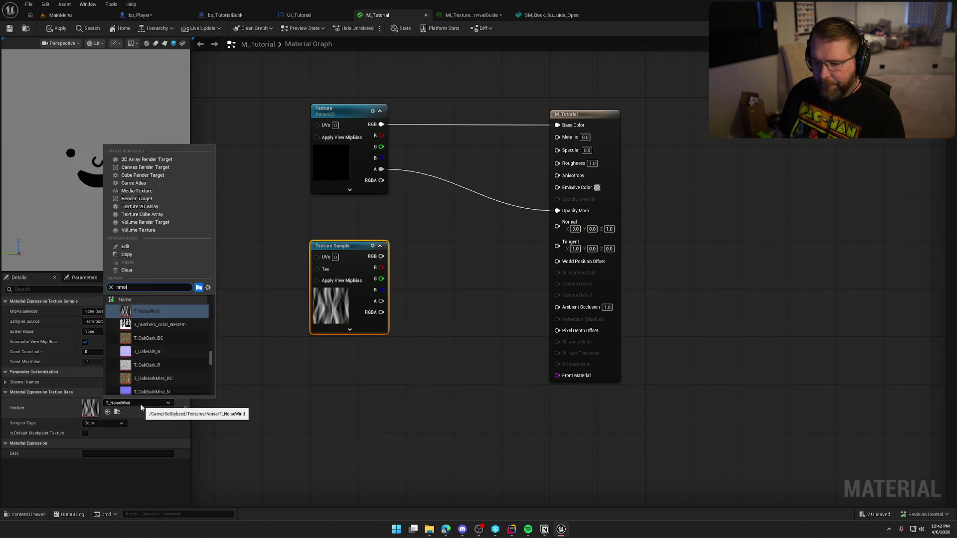
{"action": "type", "text": "se"}
{"action": "key", "text": "BackSpace"}
{"action": "type", "text": "oise"}
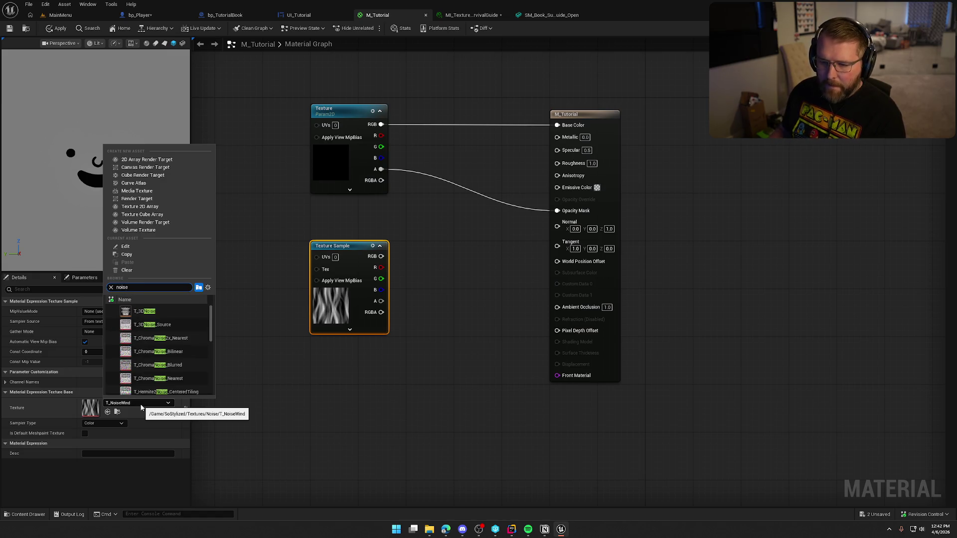
{"action": "scroll", "coordinate": [160, 331], "scroll_direction": "down", "scroll_amount": 3}
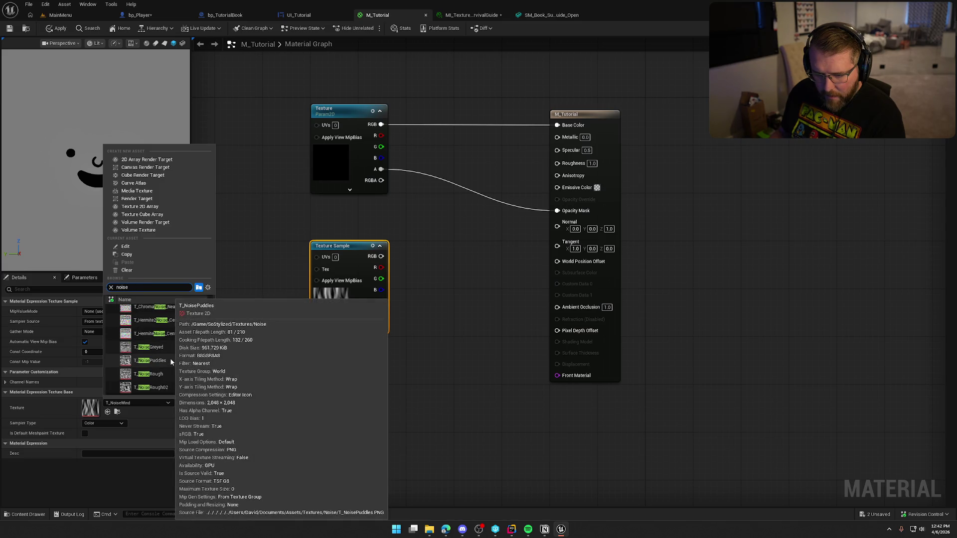
{"action": "left_click", "coordinate": [174, 374]}
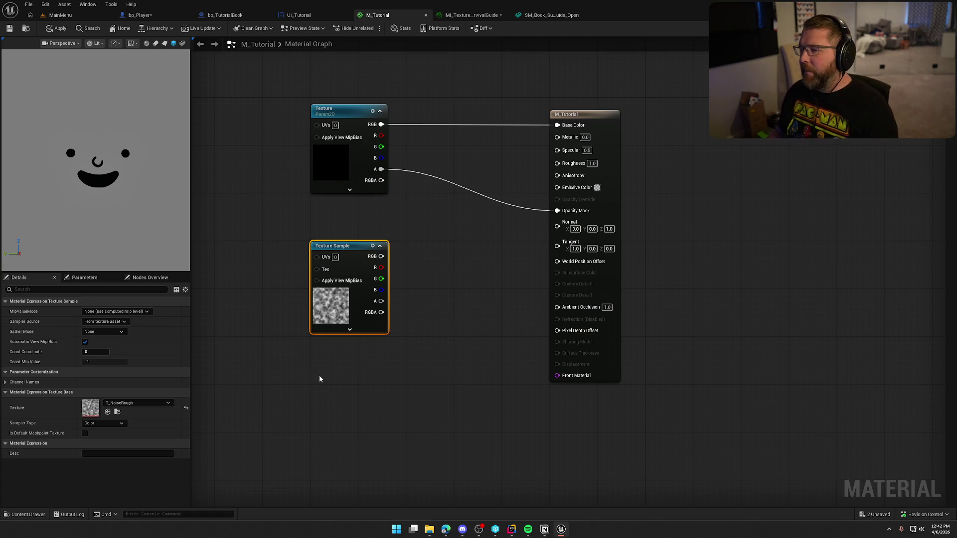
{"action": "left_click_drag", "start_coordinate": [321, 379], "coordinate": [301, 377]}
Step: Add a Multiply node, wiring Texture alpha into A and its result into Opacity Mask
{"action": "left_click_drag", "start_coordinate": [595, 124], "coordinate": [698, 124]}
{"action": "left_click", "coordinate": [459, 284]}
{"action": "mouse_move", "coordinate": [459, 284]}
{"action": "left_mouse_down"}
{"action": "mouse_move", "coordinate": [441, 250]}
{"action": "mouse_move", "coordinate": [443, 265]}
{"action": "left_mouse_up"}
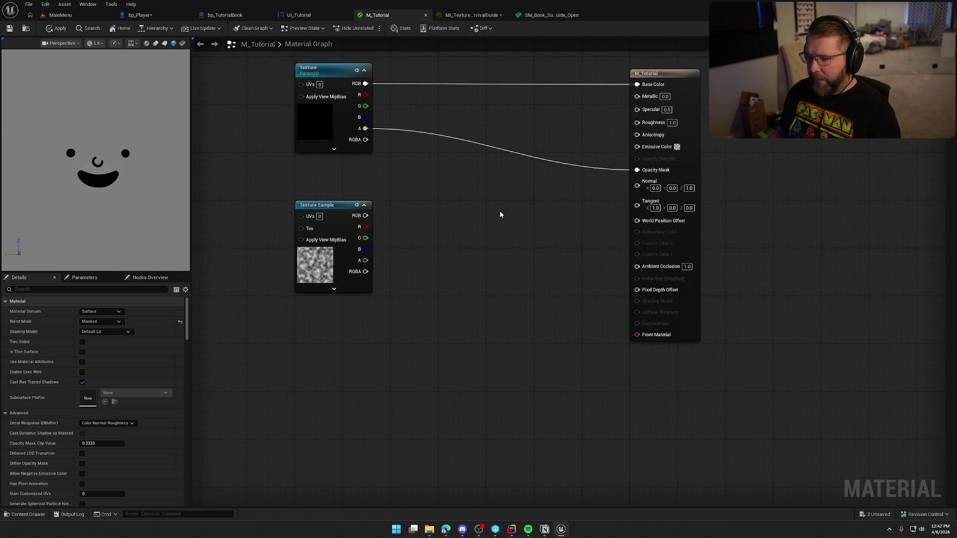
{"action": "left_click", "coordinate": [478, 156]}
{"action": "mouse_move", "coordinate": [478, 156]}
{"action": "left_mouse_down"}
{"action": "mouse_move", "coordinate": [548, 188]}
{"action": "mouse_move", "coordinate": [519, 175]}
{"action": "left_mouse_up"}
{"action": "mouse_move", "coordinate": [364, 129]}
{"action": "left_mouse_down"}
{"action": "mouse_move", "coordinate": [522, 157]}
{"action": "mouse_move", "coordinate": [499, 157]}
{"action": "left_mouse_up"}
{"action": "left_click_drag", "start_coordinate": [529, 215], "coordinate": [549, 209]}
Step: Place Multiply beside the output node and move the Texture Sample up and left
{"action": "left_click_drag", "start_coordinate": [543, 160], "coordinate": [659, 163]}
{"action": "left_click_drag", "start_coordinate": [532, 152], "coordinate": [578, 152]}
{"action": "left_click", "coordinate": [483, 214]}
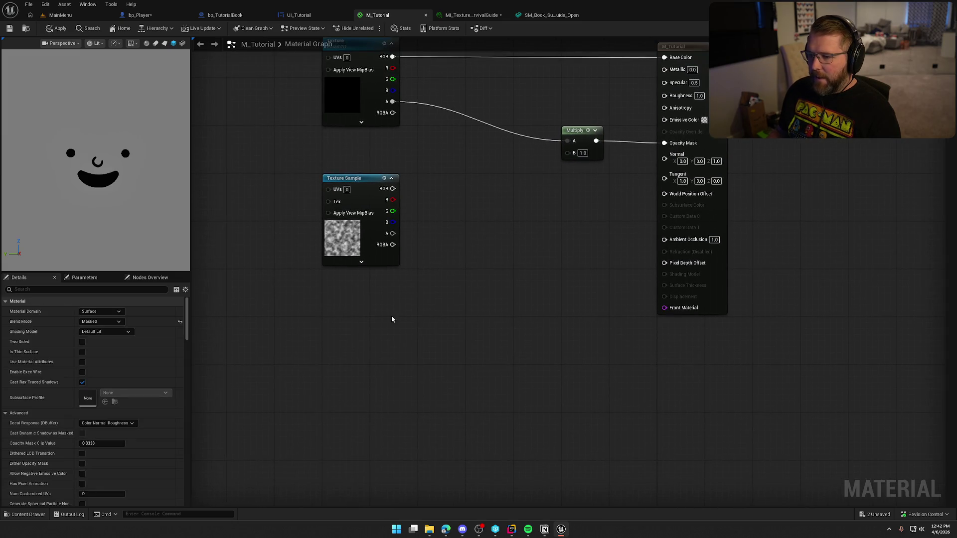
{"action": "left_click_drag", "start_coordinate": [339, 183], "coordinate": [506, 198]}
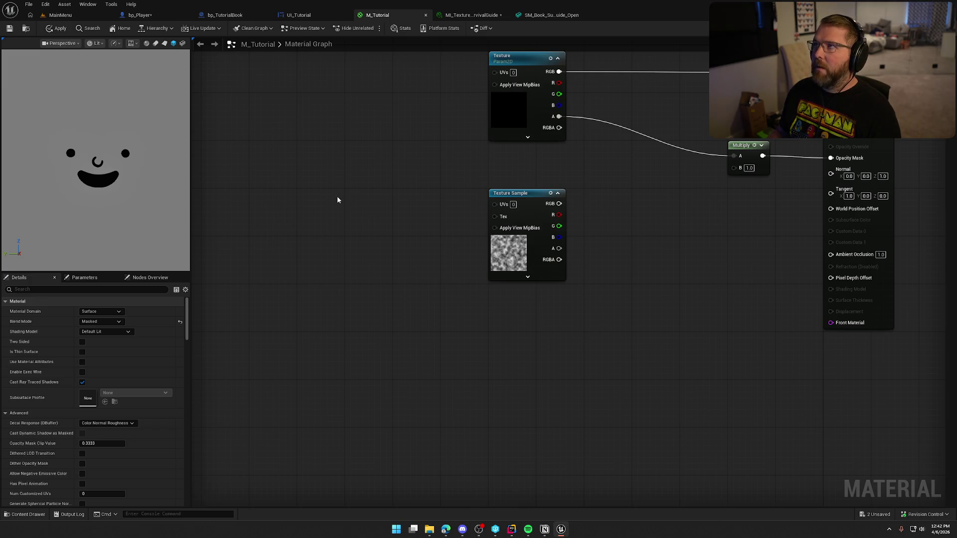
{"action": "mouse_move", "coordinate": [362, 222]}
{"action": "left_mouse_down"}
{"action": "mouse_move", "coordinate": [323, 239]}
{"action": "mouse_move", "coordinate": [333, 248]}
{"action": "left_mouse_up"}
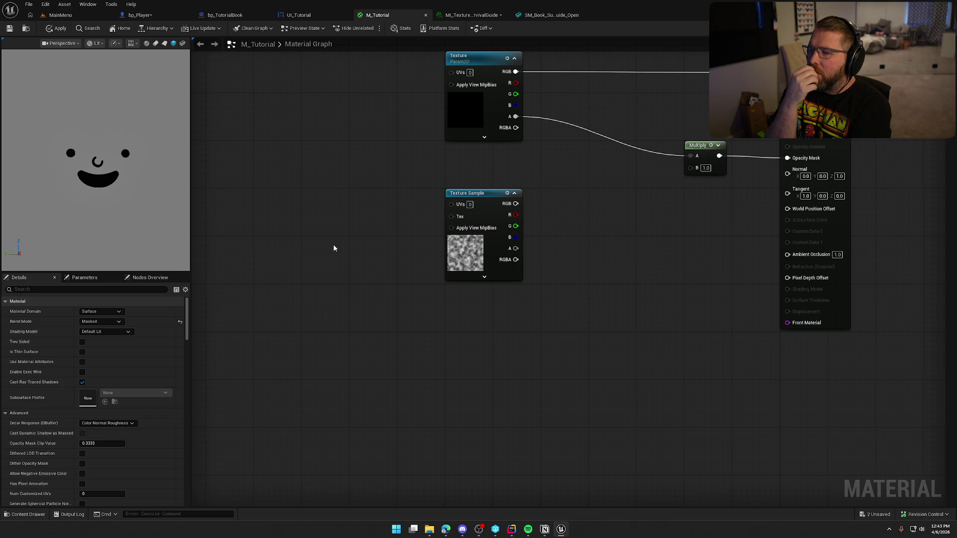
{"action": "left_click_drag", "start_coordinate": [518, 344], "coordinate": [393, 312]}
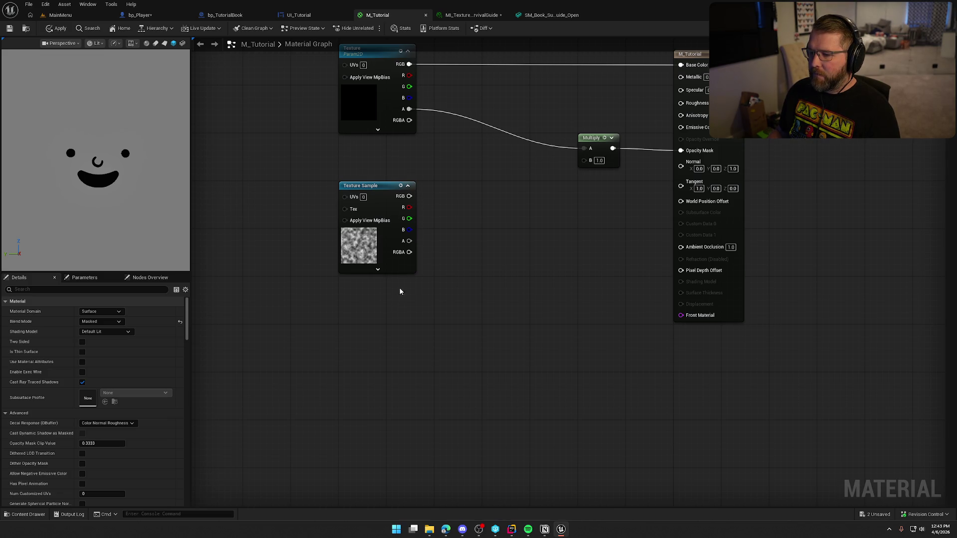
{"action": "left_click_drag", "start_coordinate": [379, 195], "coordinate": [295, 160]}
Step: Add a RadialGradientExponential node to the graph
{"action": "right_click", "coordinate": [397, 227]}
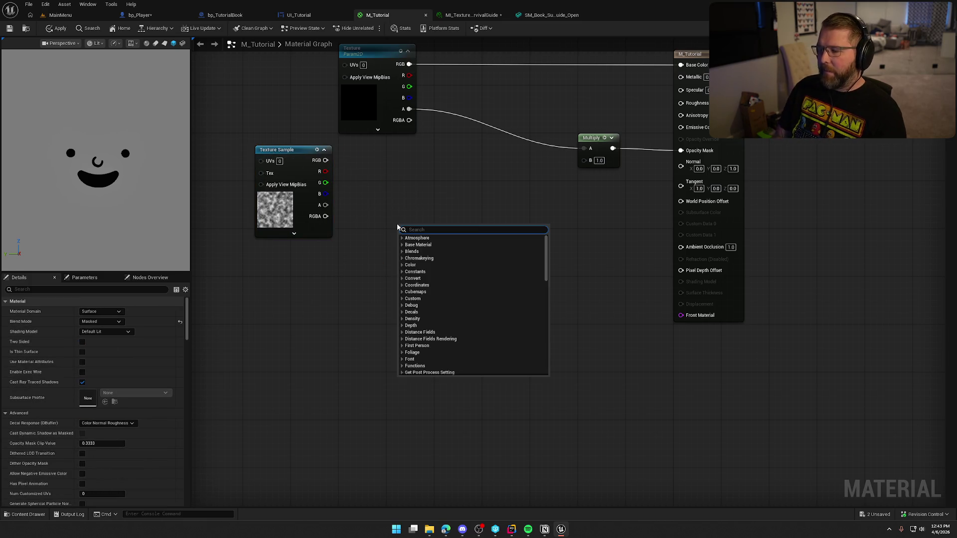
{"action": "type", "text": "gradient"}
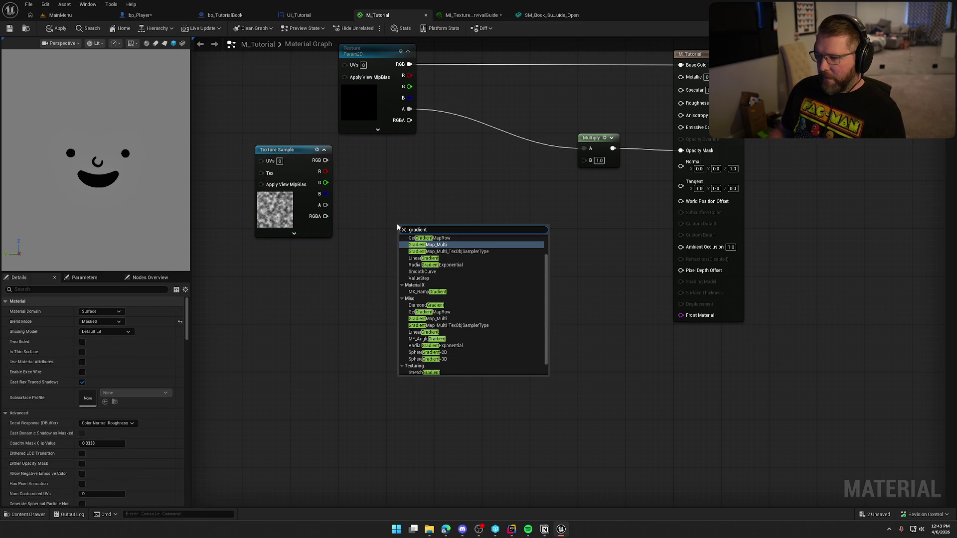
{"action": "scroll", "coordinate": [449, 281], "scroll_direction": "up", "scroll_amount": 1}
{"action": "left_click", "coordinate": [446, 279]}
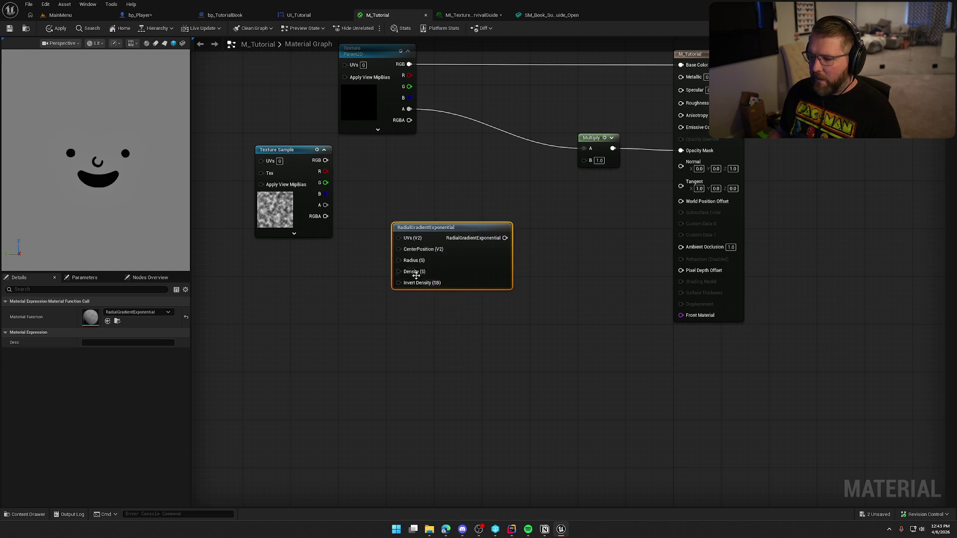
{"action": "mouse_move", "coordinate": [437, 245]}
{"action": "left_mouse_down"}
{"action": "mouse_move", "coordinate": [396, 264]}
{"action": "mouse_move", "coordinate": [445, 196]}
{"action": "mouse_move", "coordinate": [551, 218]}
{"action": "mouse_move", "coordinate": [489, 203]}
{"action": "mouse_move", "coordinate": [493, 220]}
{"action": "mouse_move", "coordinate": [601, 205]}
{"action": "mouse_move", "coordinate": [527, 215]}
{"action": "left_mouse_up"}
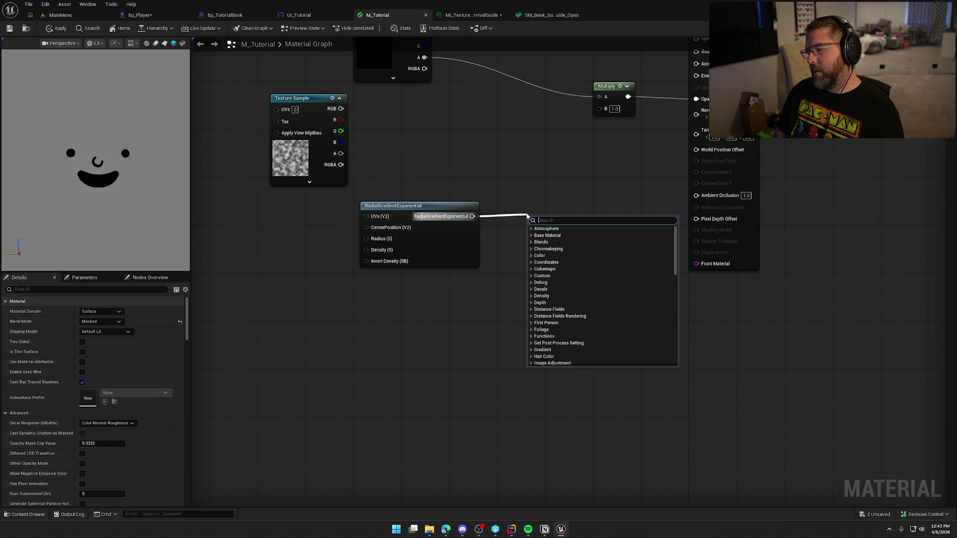
Step: Feed the gradient into a new Power node, preview it, and add a scalar parameter
{"action": "type", "text": "power"}
{"action": "key", "text": "Return"}
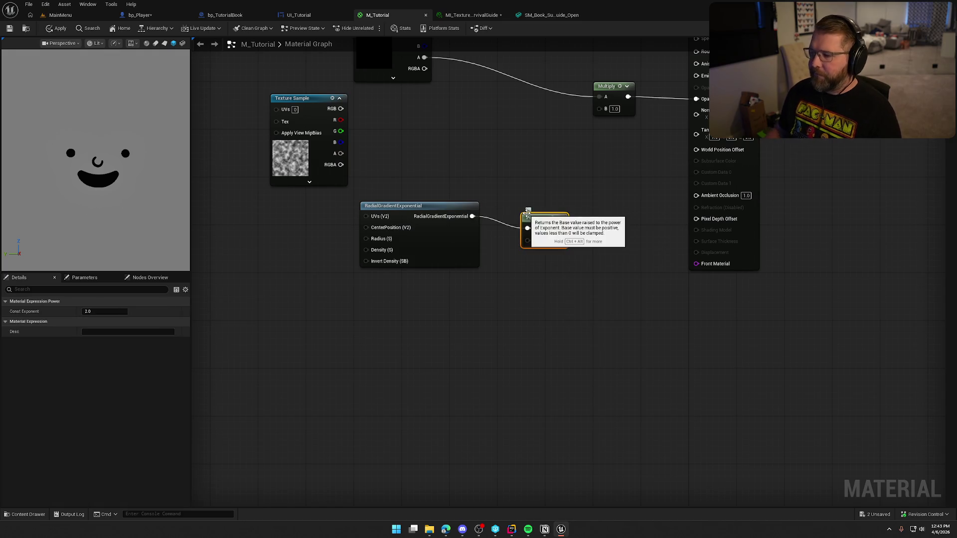
{"action": "right_click", "coordinate": [541, 219]}
{"action": "left_click", "coordinate": [569, 245]}
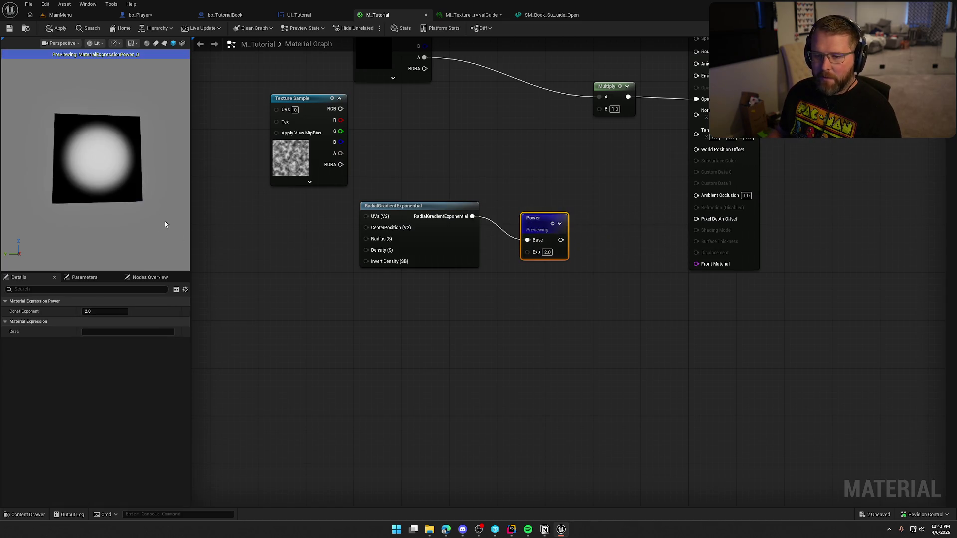
{"action": "mouse_move", "coordinate": [536, 229]}
{"action": "left_mouse_down"}
{"action": "mouse_move", "coordinate": [543, 197]}
{"action": "mouse_move", "coordinate": [560, 205]}
{"action": "left_mouse_up"}
{"action": "left_click_drag", "start_coordinate": [483, 324], "coordinate": [491, 310]}
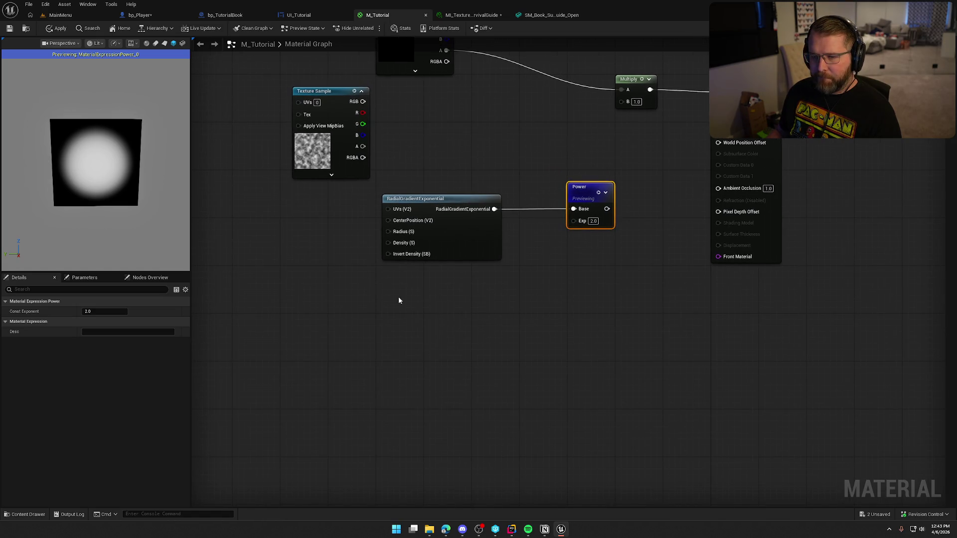
{"action": "left_click_drag", "start_coordinate": [430, 199], "coordinate": [471, 199]}
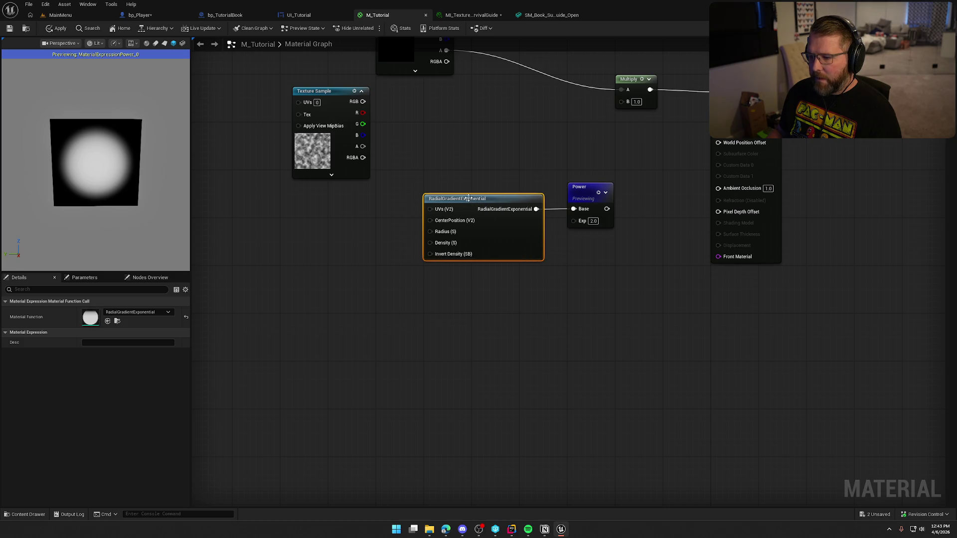
{"action": "left_click", "coordinate": [419, 234]}
{"action": "left_click", "coordinate": [305, 232]}
Step: Rename the new scalar parameter to 'Transition'
{"action": "right_click", "coordinate": [315, 251]}
{"action": "left_click", "coordinate": [349, 263]}
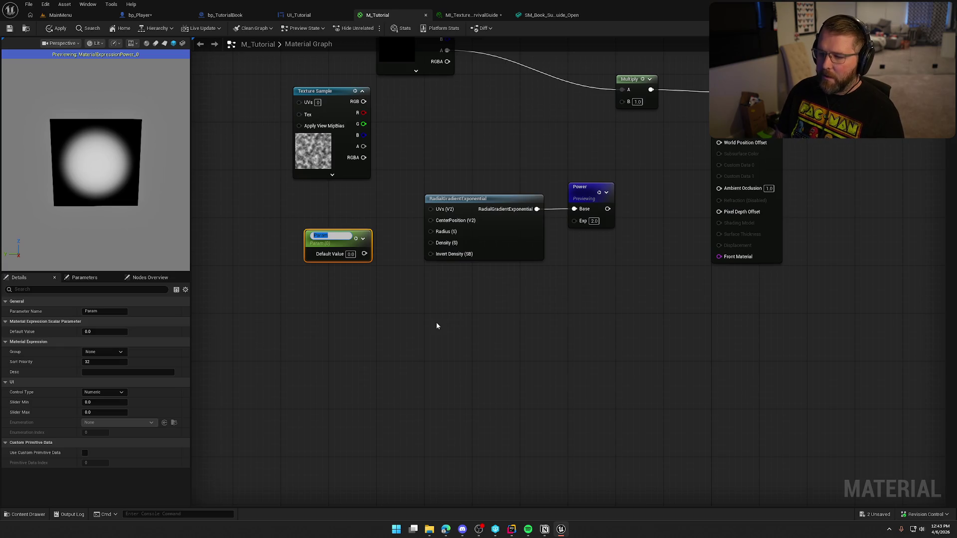
{"action": "key", "text": "BackSpace"}
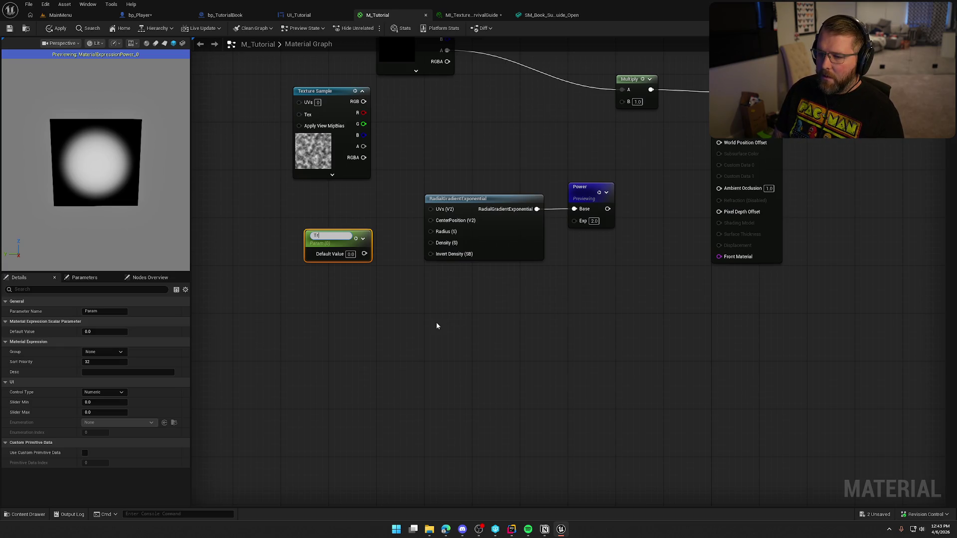
{"action": "type", "text": "Transition"}
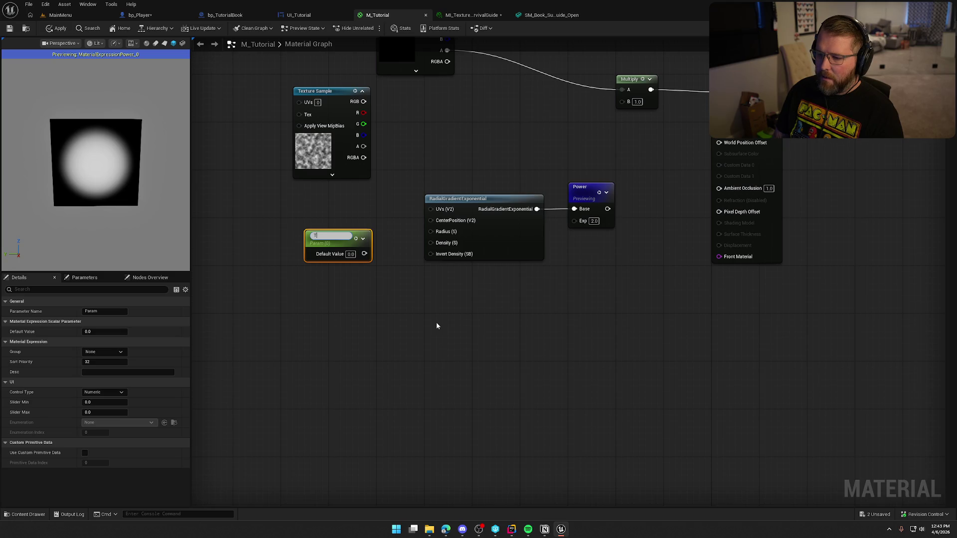
{"action": "key", "text": "Return"}
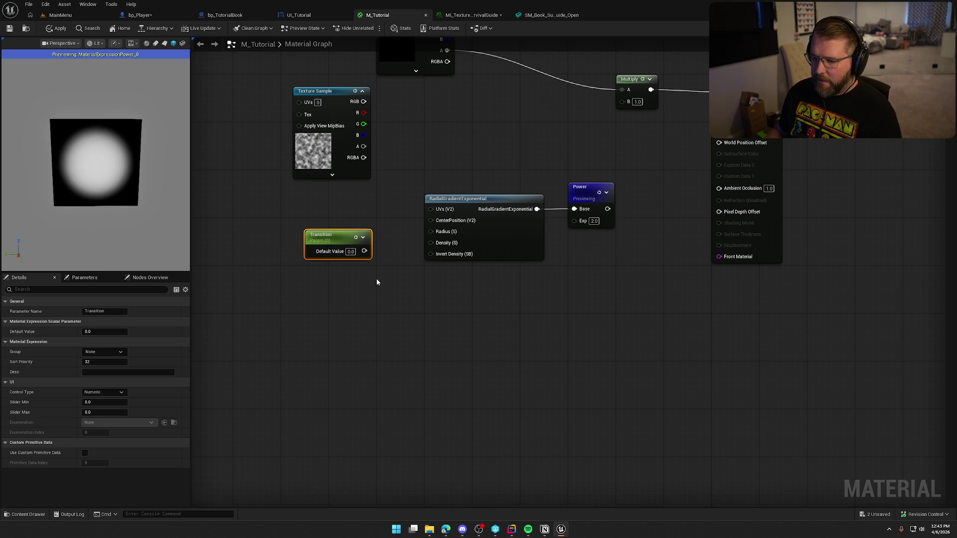
Step: Connect Transition to the gradient's Radius input, then apply and save the material
{"action": "mouse_move", "coordinate": [365, 251]}
{"action": "left_mouse_down"}
{"action": "mouse_move", "coordinate": [379, 259]}
{"action": "mouse_move", "coordinate": [432, 240]}
{"action": "mouse_move", "coordinate": [431, 232]}
{"action": "left_mouse_up"}
{"action": "left_click_drag", "start_coordinate": [337, 238], "coordinate": [359, 225]}
{"action": "left_click", "coordinate": [56, 29]}
{"action": "left_click", "coordinate": [9, 29]}
{"action": "left_click", "coordinate": [338, 331]}
{"action": "left_click", "coordinate": [369, 251]}
Step: Set Transition's default value to 0.5, then to 1.0
{"action": "left_click", "coordinate": [374, 240]}
{"action": "type", "text": "0.5"}
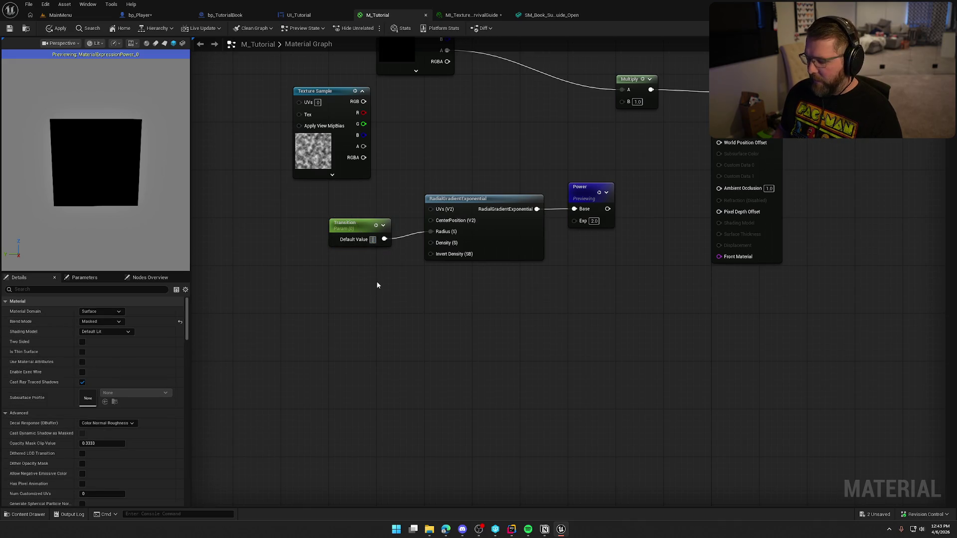
{"action": "key", "text": "Return"}
{"action": "type", "text": "1"}
{"action": "key", "text": "Return"}
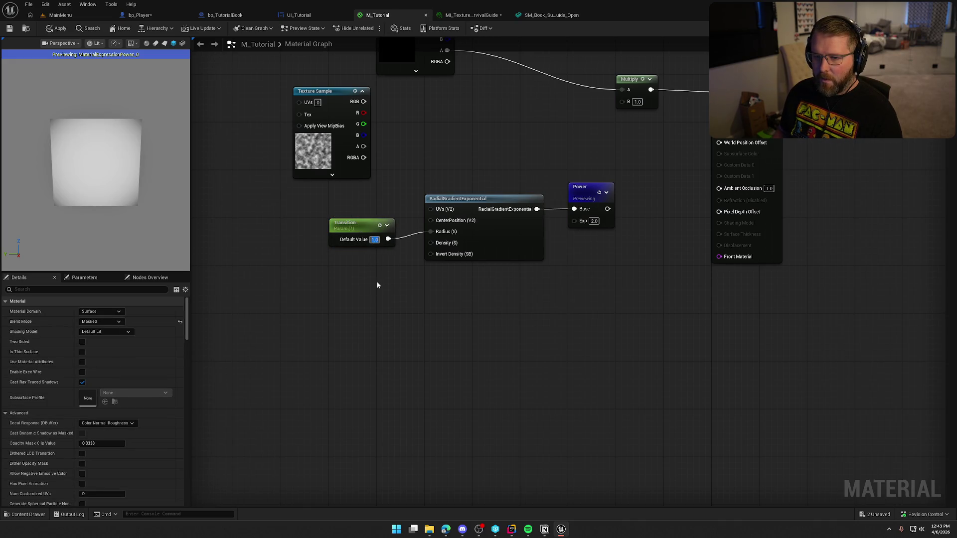
{"action": "left_click_drag", "start_coordinate": [377, 286], "coordinate": [433, 371]}
{"action": "left_click_drag", "start_coordinate": [575, 262], "coordinate": [626, 255]}
Step: Add a OneMinus node after Power, preview it, and wire it into Multiply's B input
{"action": "type", "text": "oneminus"}
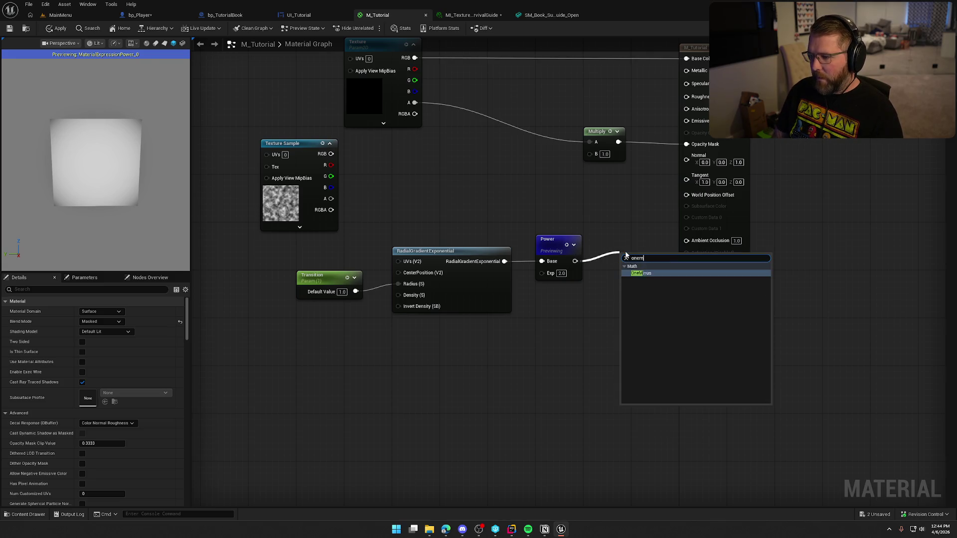
{"action": "key", "text": "Return"}
{"action": "right_click", "coordinate": [626, 258]}
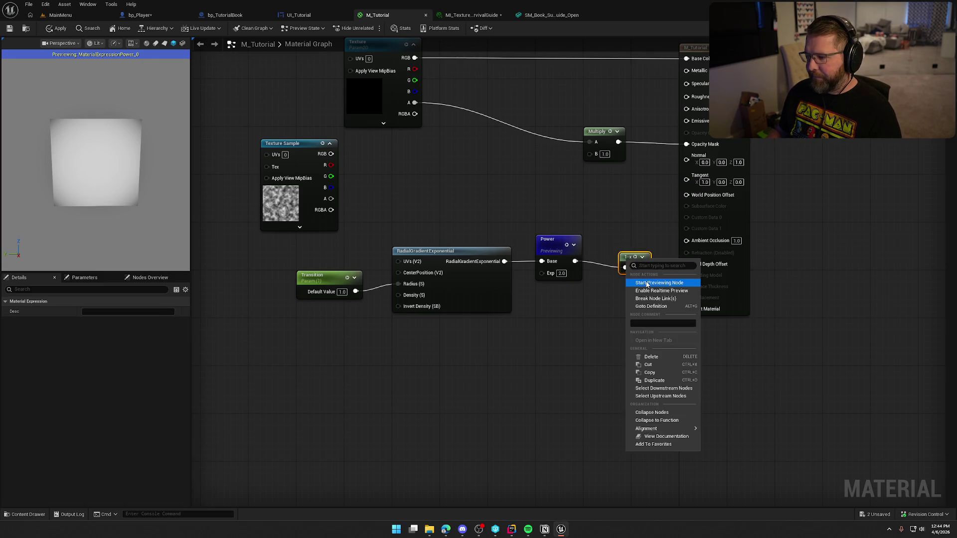
{"action": "left_click", "coordinate": [633, 266]}
{"action": "mouse_move", "coordinate": [632, 267]}
{"action": "left_mouse_down"}
{"action": "mouse_move", "coordinate": [609, 243]}
{"action": "mouse_move", "coordinate": [590, 154]}
{"action": "left_mouse_up"}
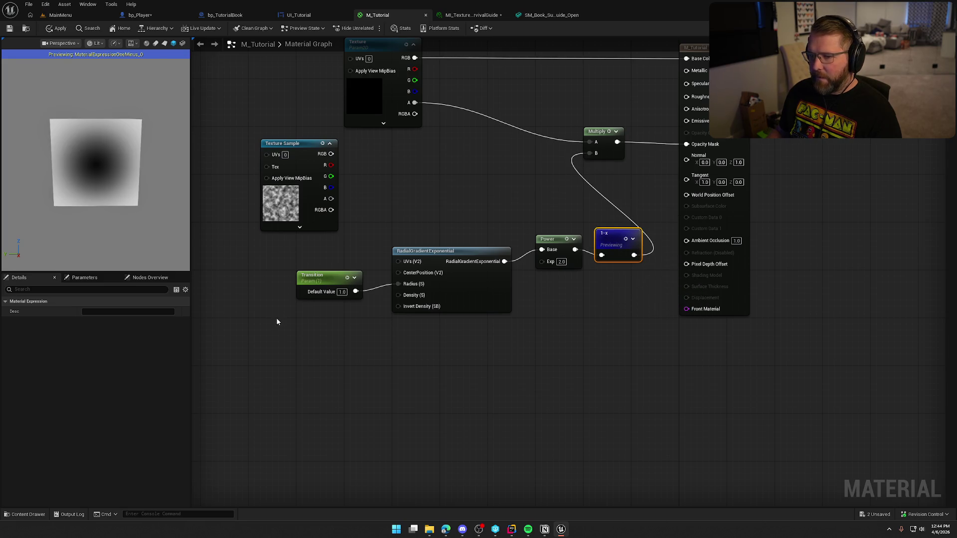
Step: Test Transition at 0.0 and 0.5, stop the 1-x preview, and restore 1.0
{"action": "left_click", "coordinate": [364, 268]}
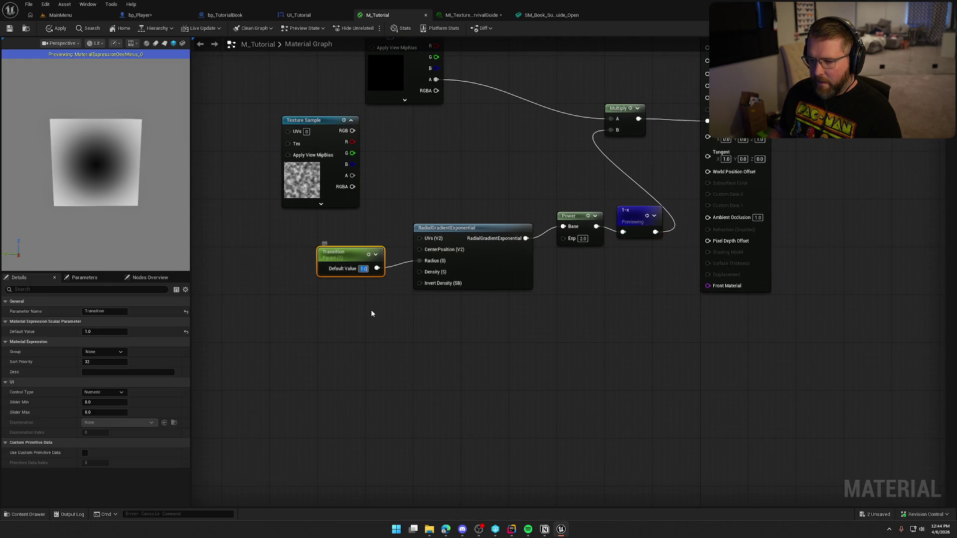
{"action": "type", "text": "0"}
{"action": "key", "text": "Return"}
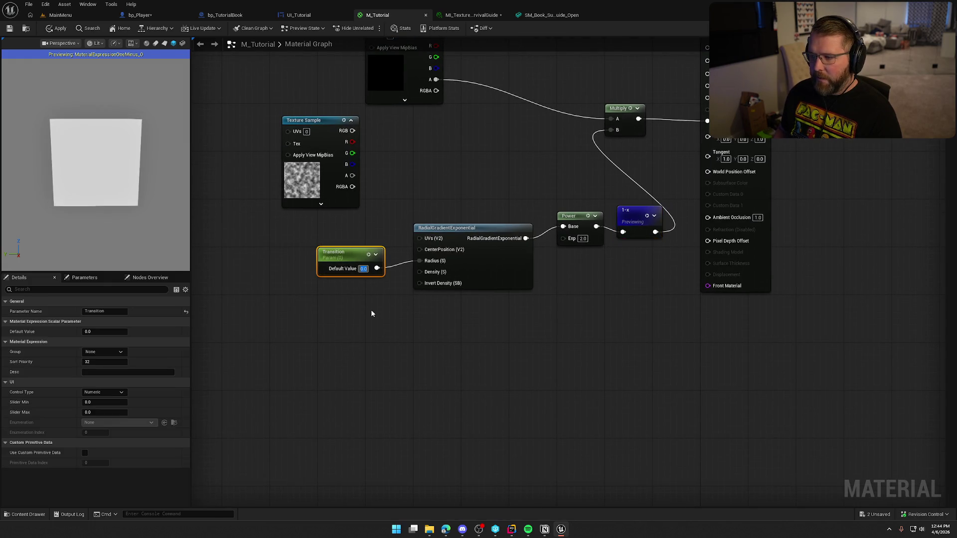
{"action": "right_click", "coordinate": [629, 212]}
{"action": "left_click", "coordinate": [648, 234]}
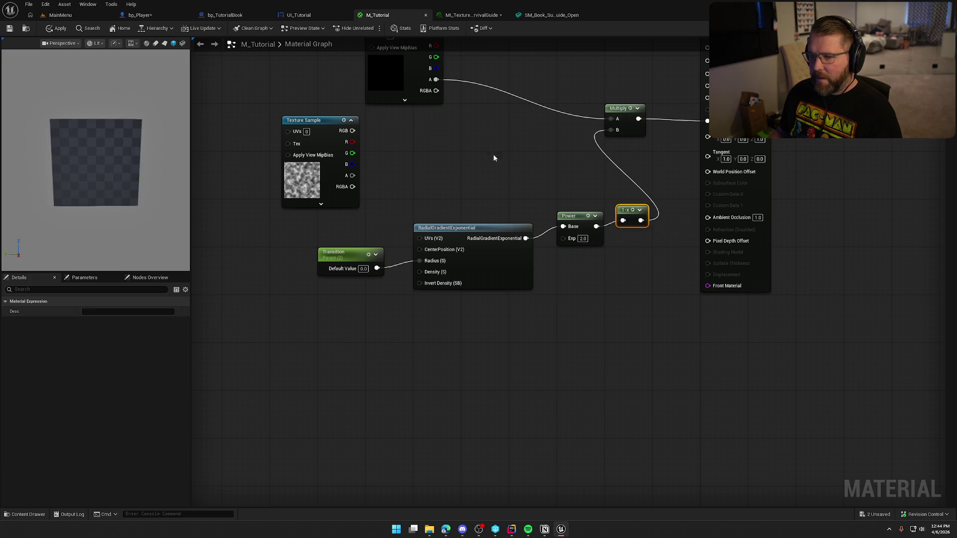
{"action": "left_click", "coordinate": [370, 304]}
{"action": "type", "text": "0.5"}
{"action": "key", "text": "Return"}
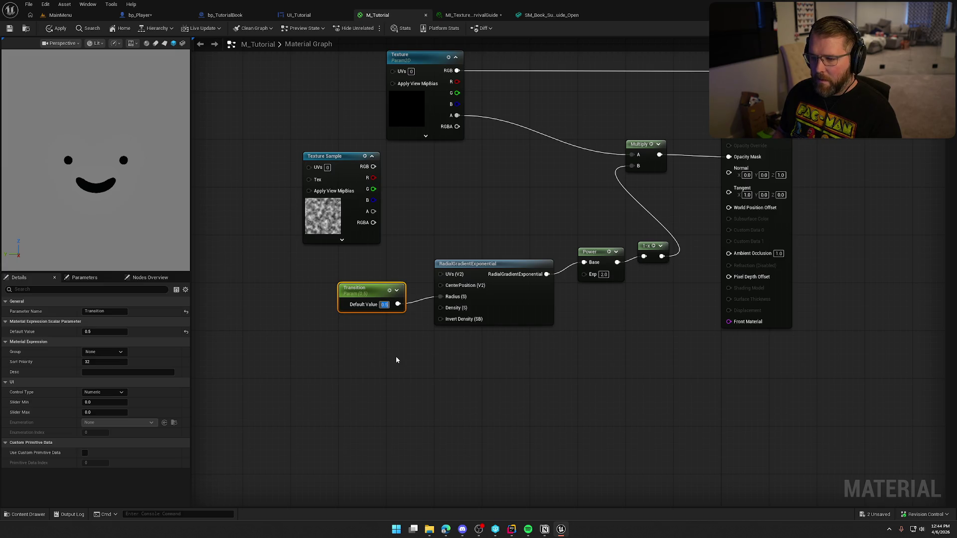
{"action": "type", "text": "1"}
{"action": "key", "text": "Return"}
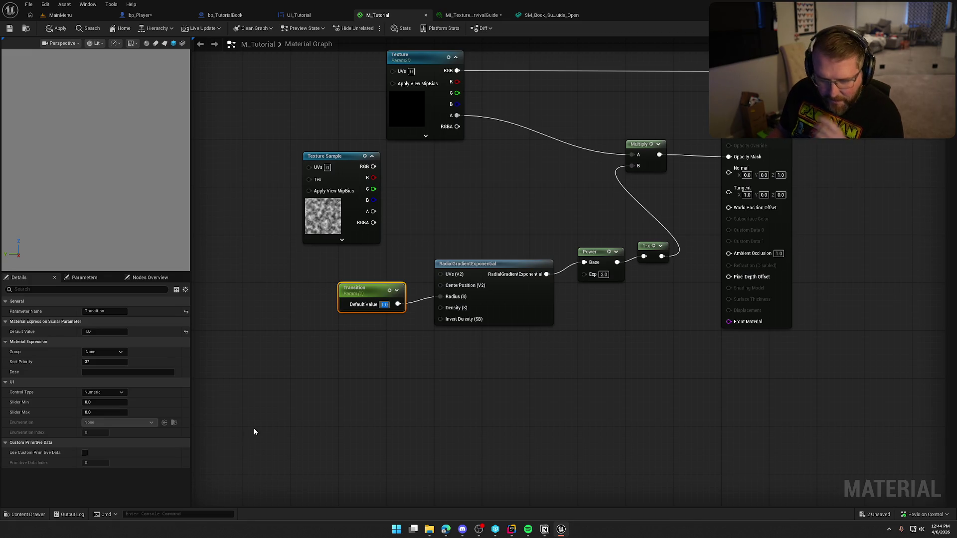
Step: Keep Transition's Numeric control with a 0.0–1.0 slider range and apply the changes
{"action": "left_click", "coordinate": [103, 392]}
{"action": "left_click", "coordinate": [97, 400]}
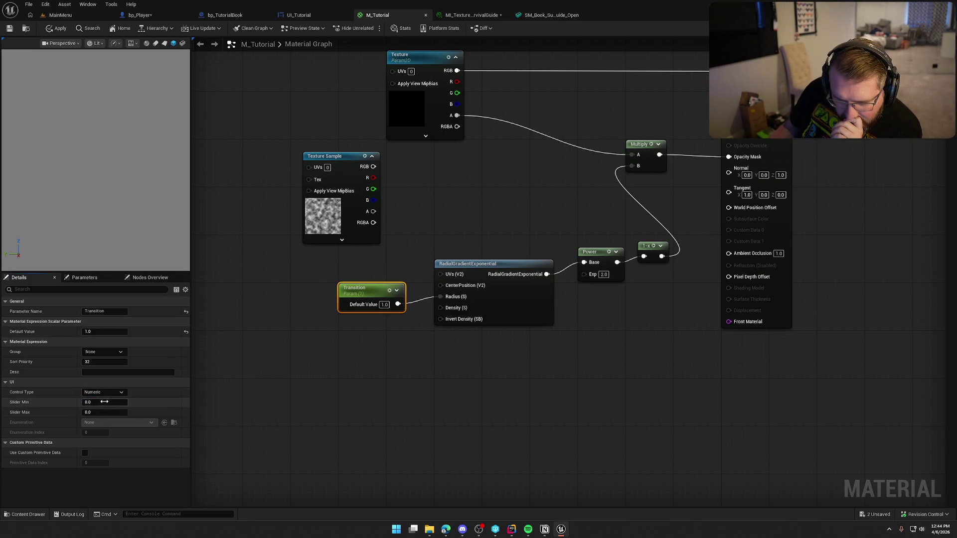
{"action": "left_click", "coordinate": [87, 411]}
{"action": "type", "text": "1"}
{"action": "key", "text": "shift+Tab"}
{"action": "key", "text": "Return"}
{"action": "left_click", "coordinate": [55, 31]}
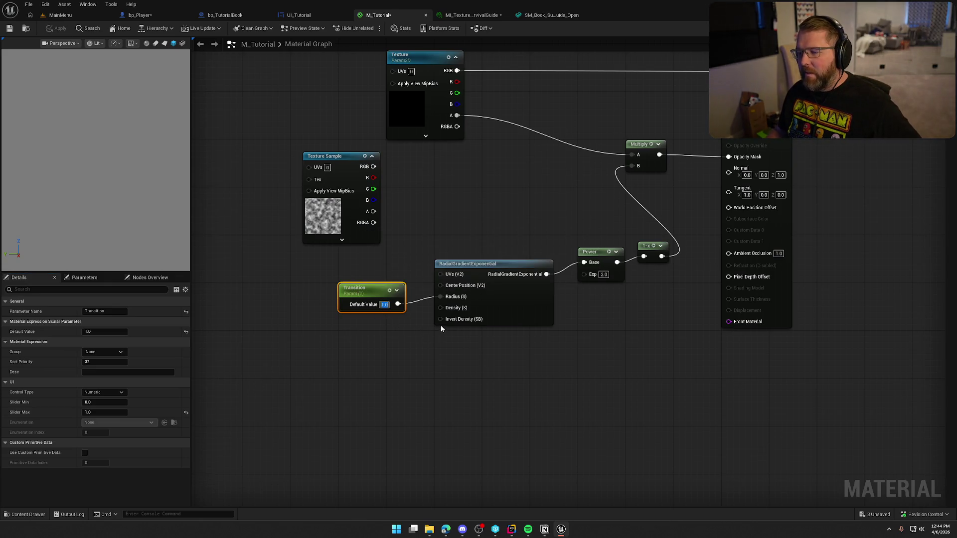
{"action": "left_click", "coordinate": [469, 15]}
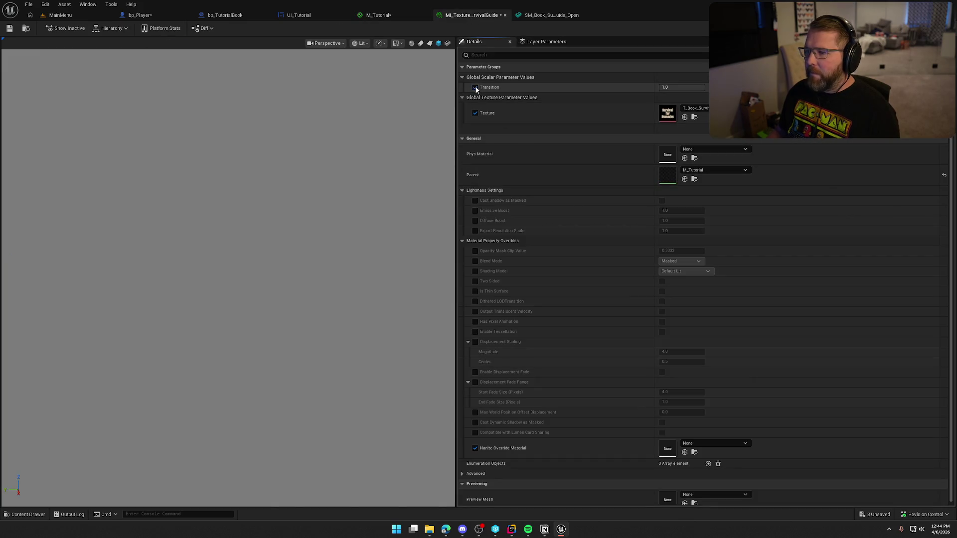
Step: Override Transition to 0.0 in the book's instance, then return to the M_Tutorial graph
{"action": "mouse_move", "coordinate": [678, 87]}
{"action": "left_mouse_down"}
{"action": "mouse_move", "coordinate": [648, 87]}
{"action": "mouse_move", "coordinate": [703, 88]}
{"action": "mouse_move", "coordinate": [659, 87]}
{"action": "left_mouse_up"}
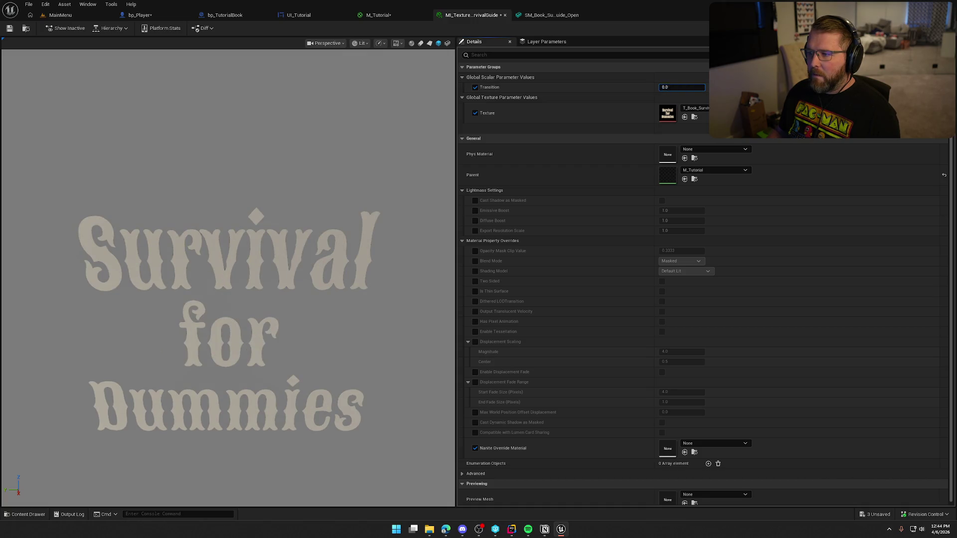
{"action": "left_click", "coordinate": [547, 17]}
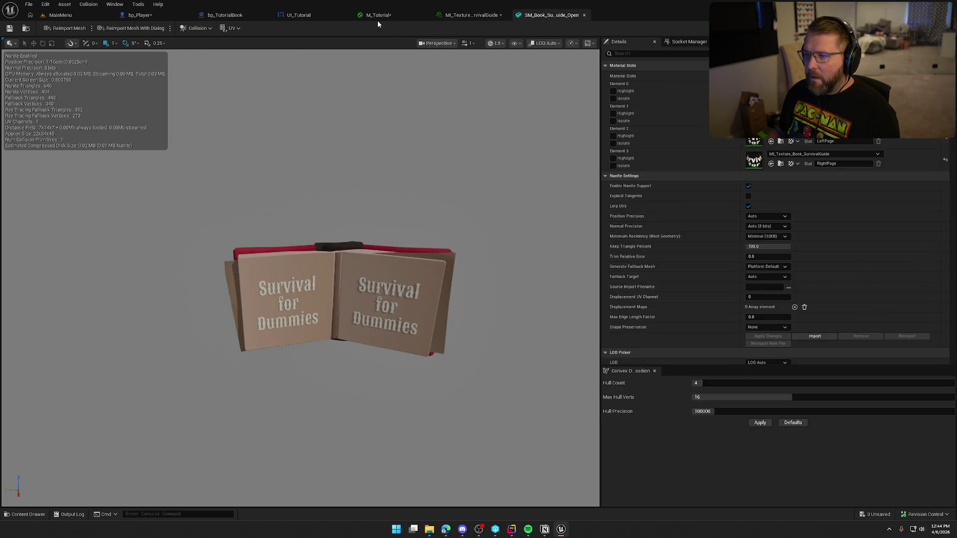
{"action": "left_click", "coordinate": [378, 15]}
{"action": "mouse_move", "coordinate": [451, 221]}
{"action": "left_mouse_down"}
{"action": "mouse_move", "coordinate": [456, 176]}
{"action": "mouse_move", "coordinate": [422, 186]}
{"action": "left_mouse_up"}
{"action": "left_click", "coordinate": [453, 187]}
{"action": "mouse_move", "coordinate": [351, 135]}
{"action": "left_mouse_down"}
{"action": "mouse_move", "coordinate": [486, 145]}
{"action": "mouse_move", "coordinate": [393, 159]}
{"action": "left_mouse_up"}
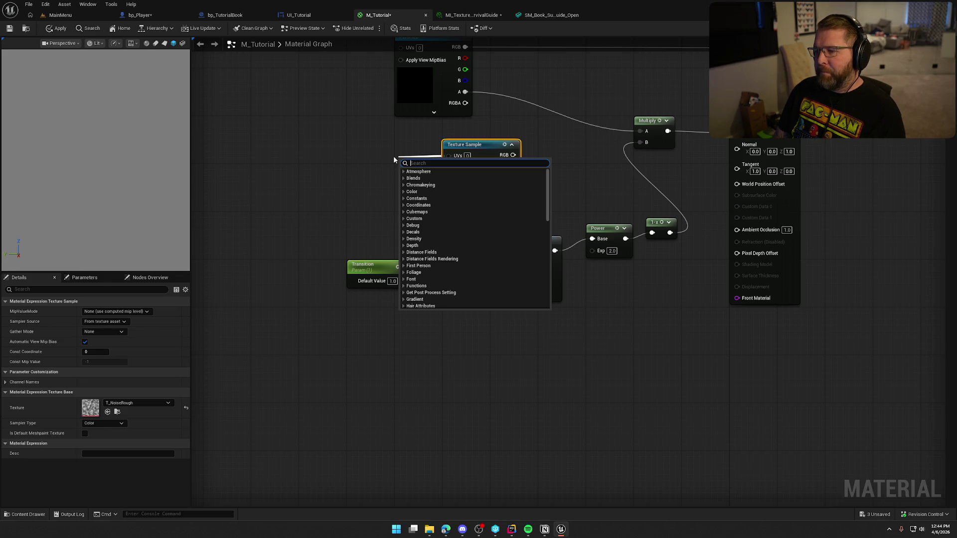
Step: Add a Panner node for the Texture Sample UVs and move it left
{"action": "type", "text": "panner"}
{"action": "key", "text": "Return"}
{"action": "left_click_drag", "start_coordinate": [415, 161], "coordinate": [368, 145]}
{"action": "left_click", "coordinate": [285, 154]}
Step: Wire a TextureCoordinate node into the Panner's Coordinate input and adjust the Panner's Speed X
{"action": "right_click", "coordinate": [315, 160]}
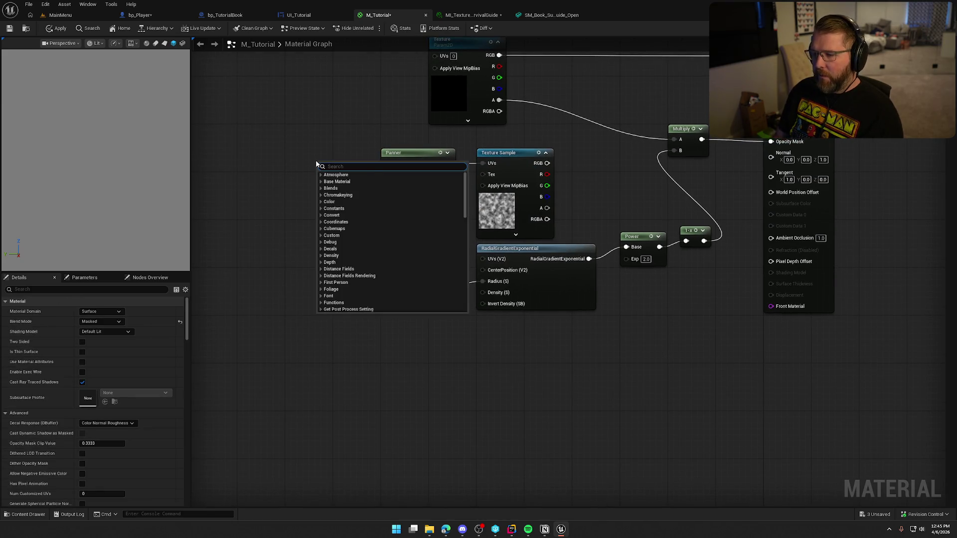
{"action": "type", "text": "uv"}
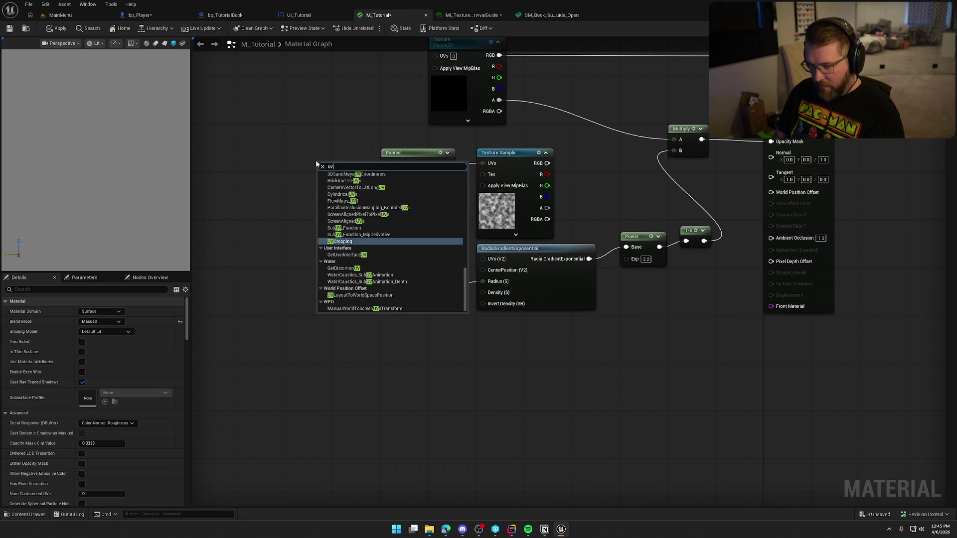
{"action": "type", "text": " coord"}
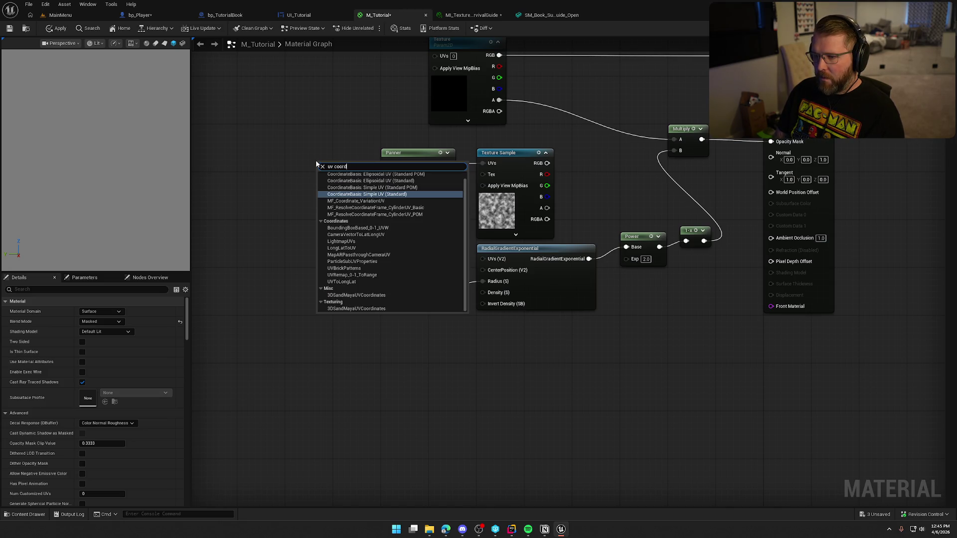
{"action": "right_click", "coordinate": [275, 160]}
{"action": "right_click", "coordinate": [275, 162]}
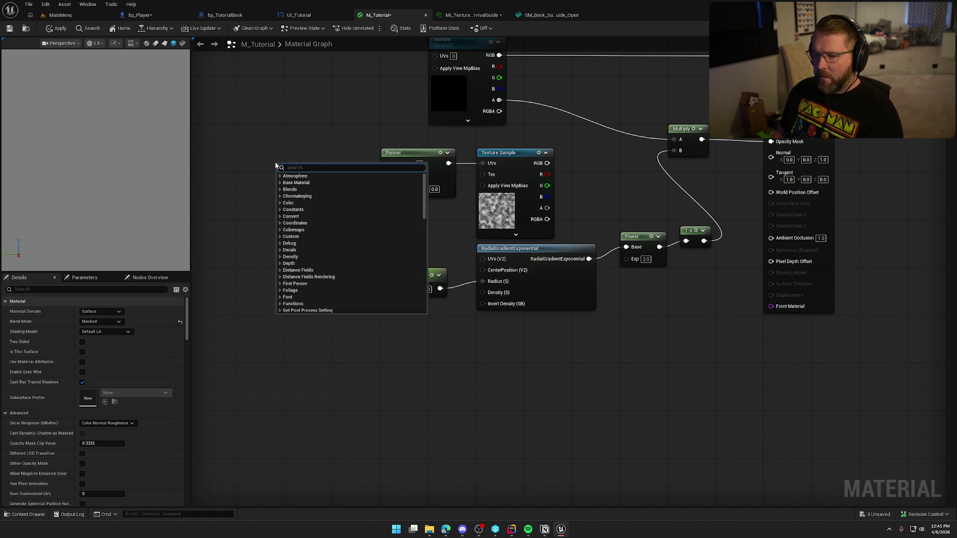
{"action": "type", "text": "tex"}
{"action": "key", "text": "Return"}
{"action": "left_click_drag", "start_coordinate": [335, 176], "coordinate": [389, 163]}
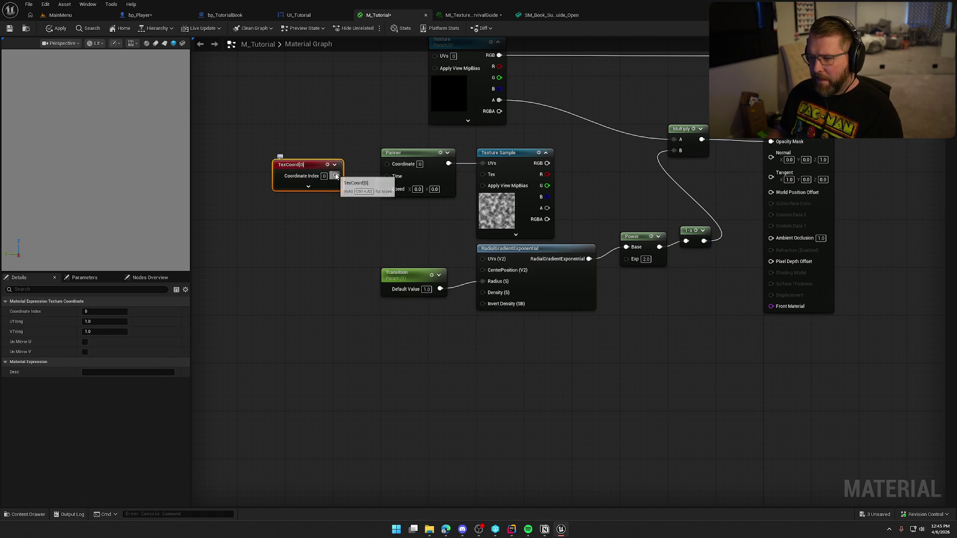
{"action": "left_click_drag", "start_coordinate": [310, 166], "coordinate": [323, 154]}
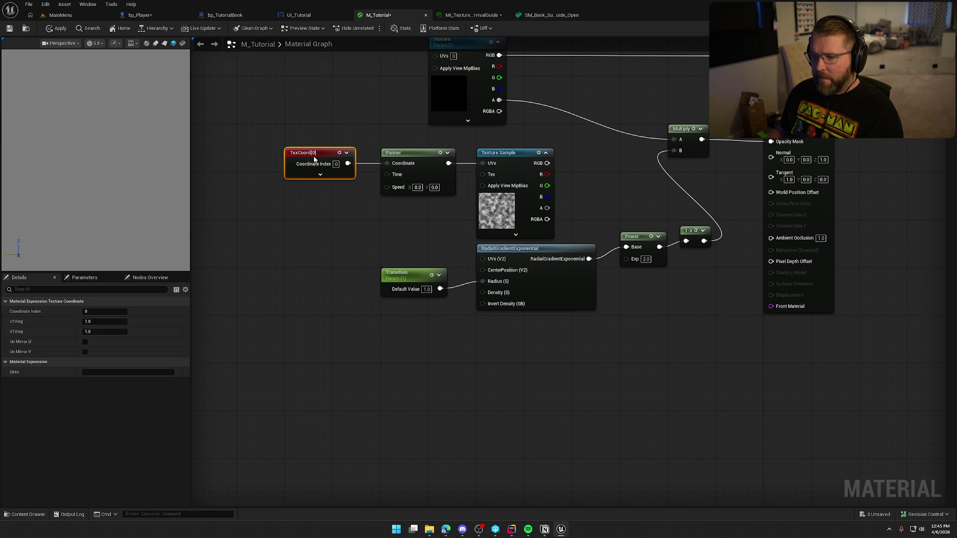
{"action": "left_click", "coordinate": [385, 189]}
{"action": "left_click", "coordinate": [418, 187]}
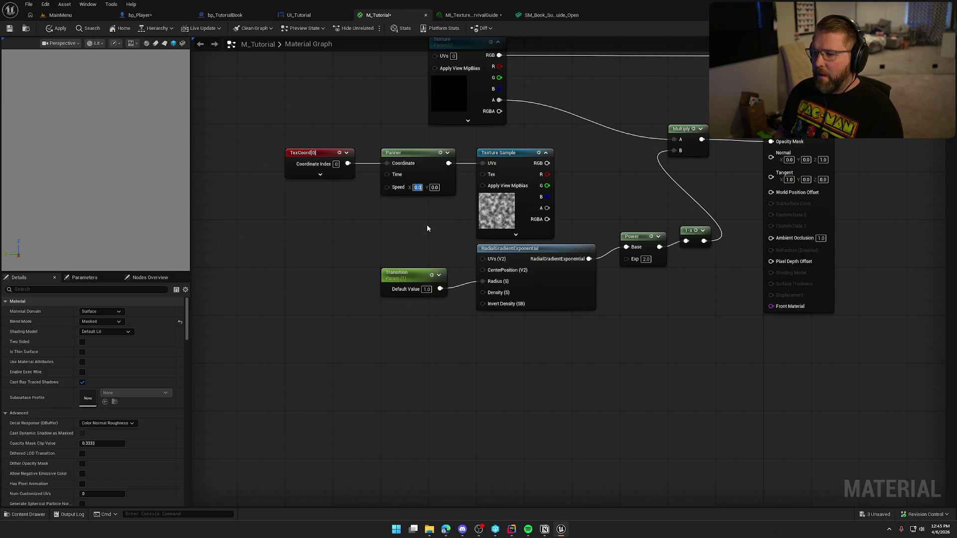
{"action": "left_click", "coordinate": [427, 228]}
Step: Add a Time node followed by a Sine node, placed below TexCoord
{"action": "right_click", "coordinate": [337, 196]}
{"action": "type", "text": "time"}
{"action": "key", "text": "Return"}
{"action": "mouse_move", "coordinate": [336, 200]}
{"action": "left_mouse_down"}
{"action": "mouse_move", "coordinate": [327, 185]}
{"action": "mouse_move", "coordinate": [373, 201]}
{"action": "left_mouse_up"}
{"action": "left_click", "coordinate": [355, 208]}
{"action": "type", "text": "sine"}
{"action": "key", "text": "Return"}
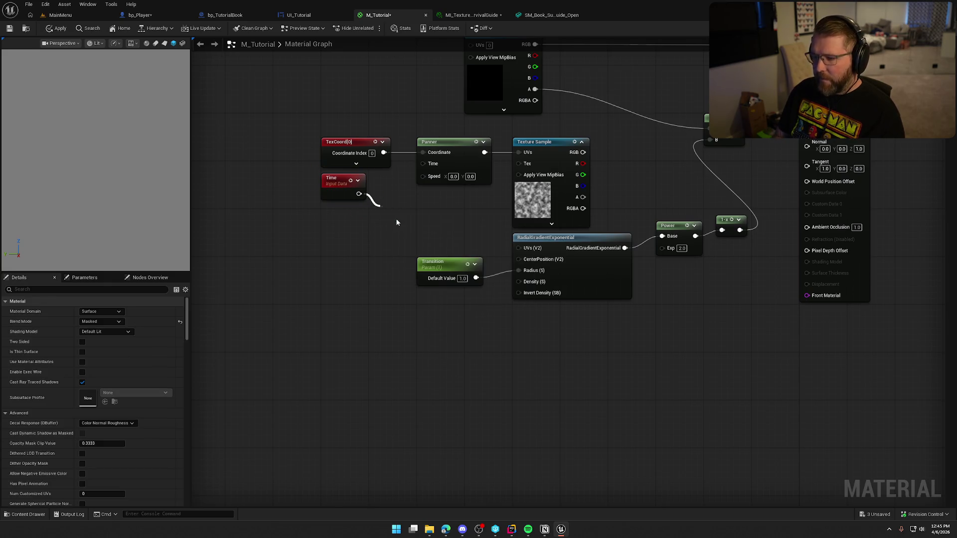
{"action": "left_click", "coordinate": [390, 191]}
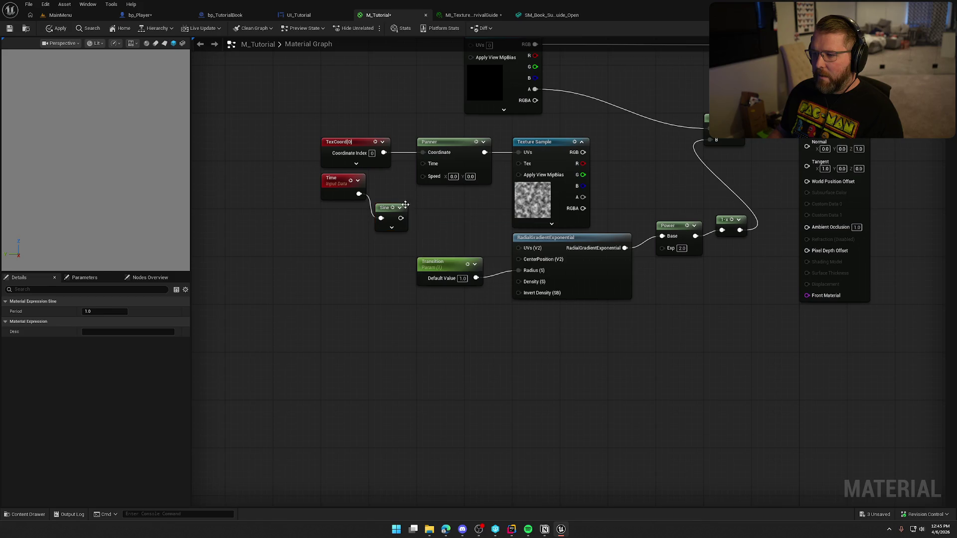
{"action": "left_click_drag", "start_coordinate": [385, 208], "coordinate": [385, 184]}
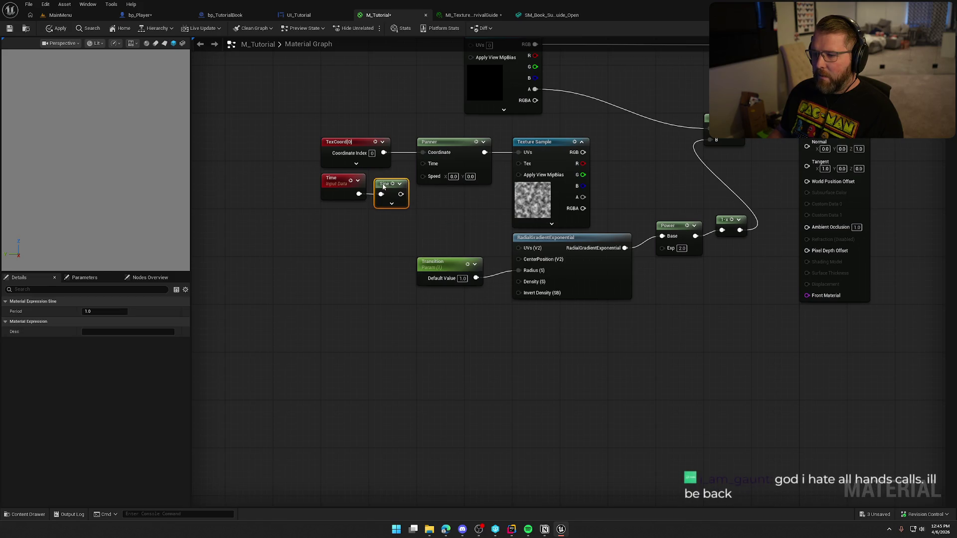
Step: Try pulling connections from the Panner's Speed input, then move Time and Sine further left
{"action": "right_click", "coordinate": [422, 178]}
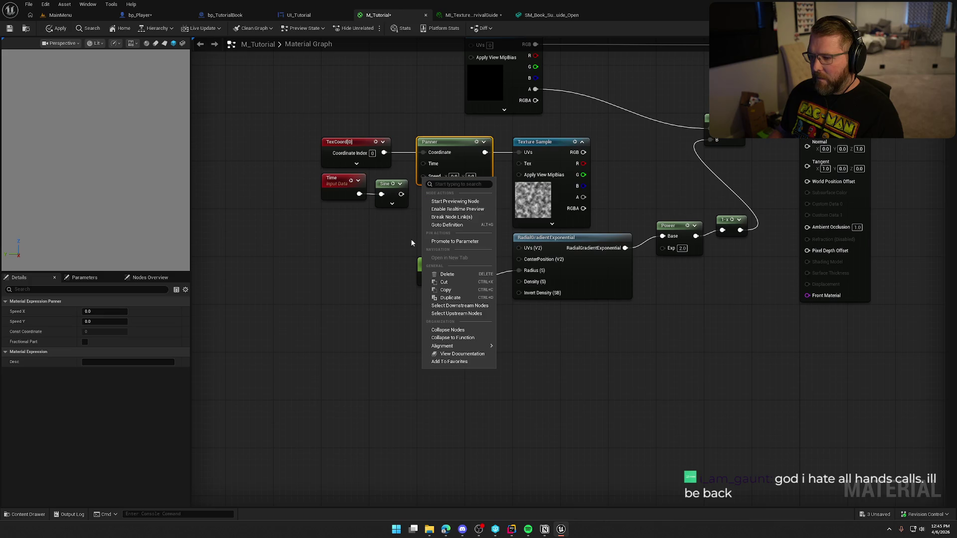
{"action": "left_click", "coordinate": [356, 254]}
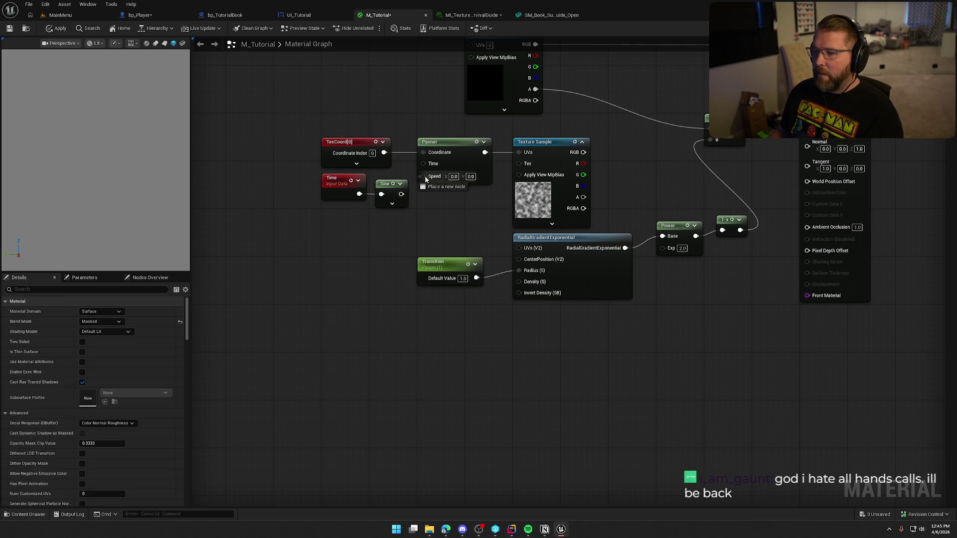
{"action": "left_click_drag", "start_coordinate": [423, 176], "coordinate": [444, 201]}
{"action": "type", "text": "break"}
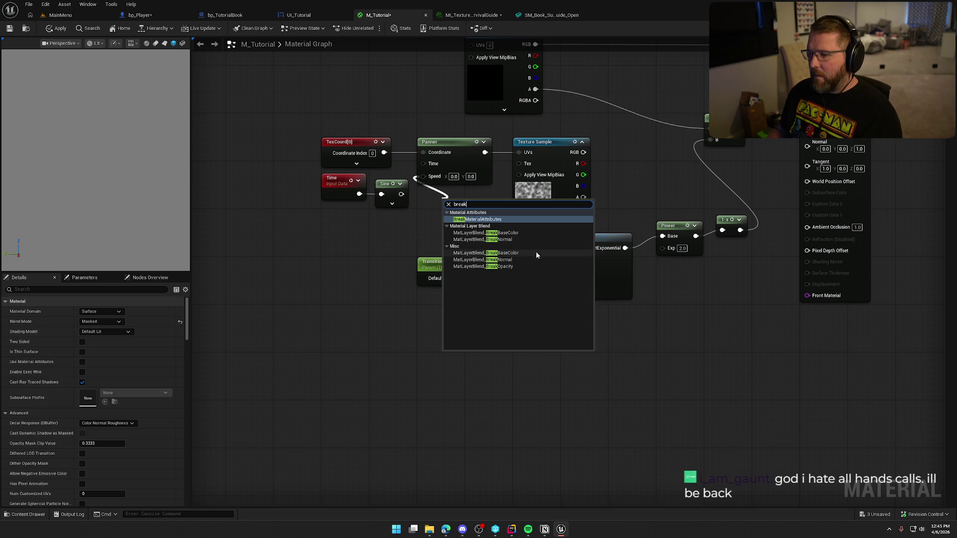
{"action": "left_click", "coordinate": [376, 245]}
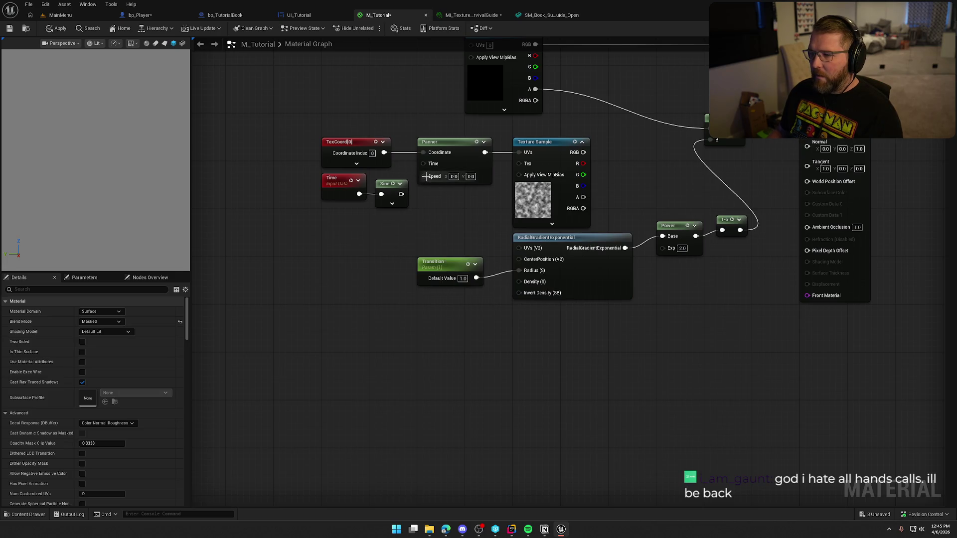
{"action": "mouse_move", "coordinate": [358, 253]}
{"action": "left_mouse_down"}
{"action": "mouse_move", "coordinate": [408, 237]}
{"action": "mouse_move", "coordinate": [367, 156]}
{"action": "mouse_move", "coordinate": [269, 169]}
{"action": "mouse_move", "coordinate": [291, 175]}
{"action": "left_mouse_up"}
{"action": "left_click", "coordinate": [471, 173]}
{"action": "left_click_drag", "start_coordinate": [474, 160], "coordinate": [452, 190]}
{"action": "type", "text": "make"}
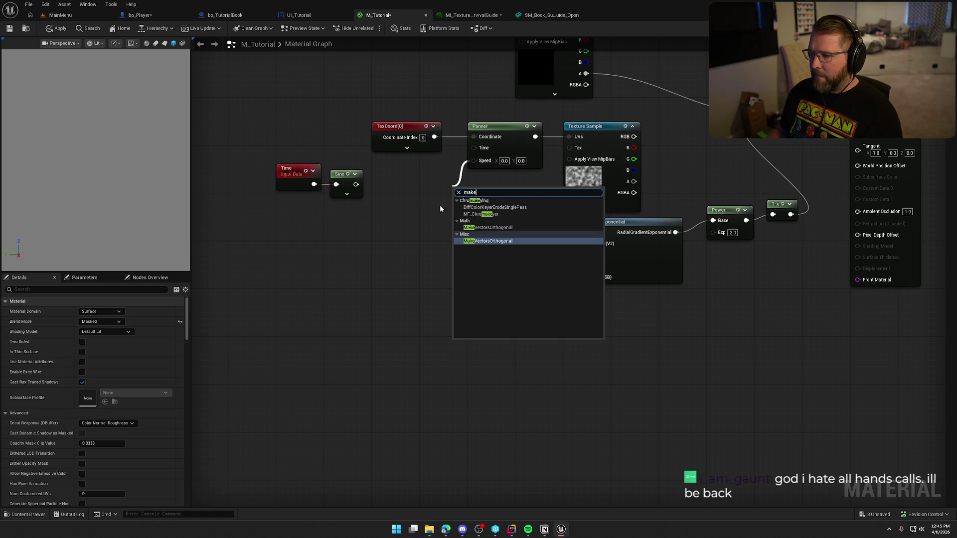
{"action": "left_click", "coordinate": [406, 196]}
Step: Connect the Sine output to the Panner's Speed input and check the Sine Period row
{"action": "left_click_drag", "start_coordinate": [355, 184], "coordinate": [475, 159]}
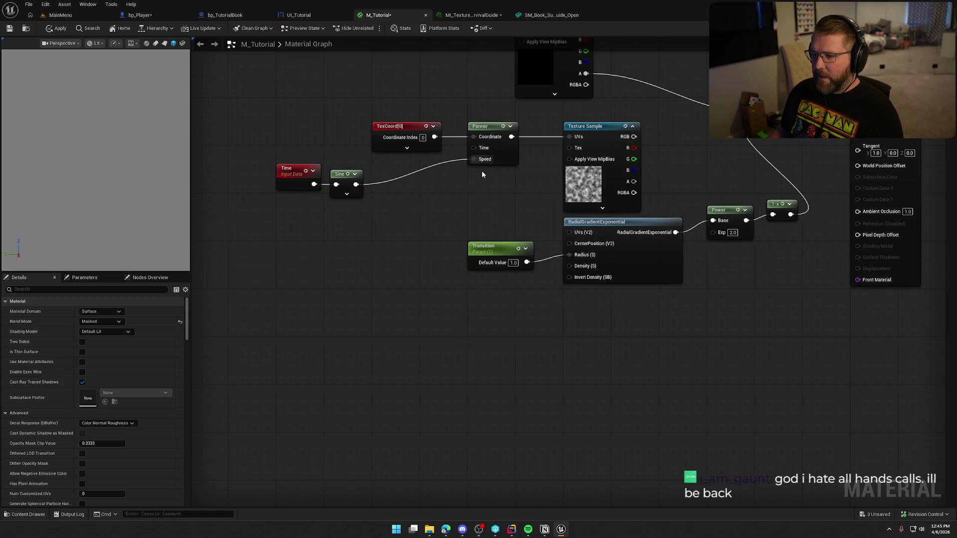
{"action": "left_click", "coordinate": [347, 194]}
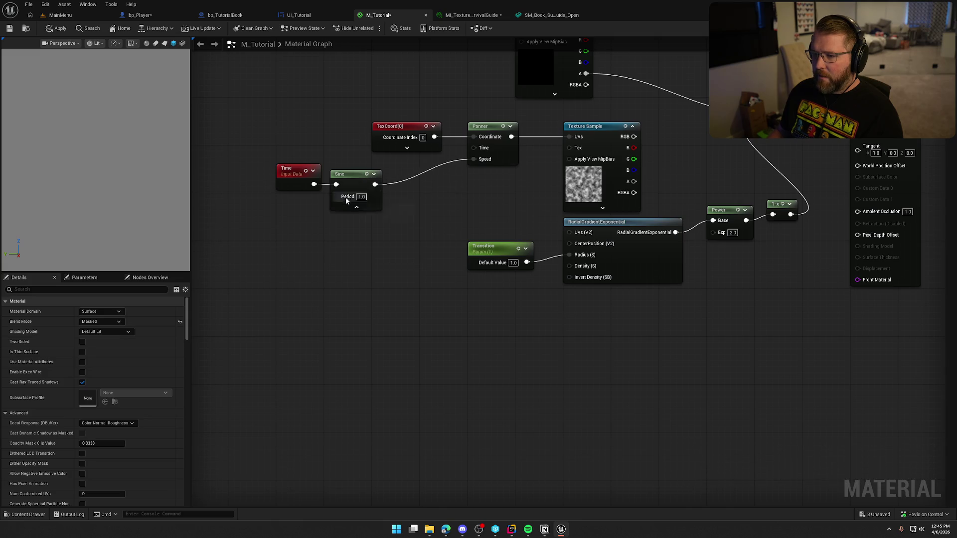
{"action": "left_click", "coordinate": [350, 209]}
{"action": "mouse_move", "coordinate": [441, 206]}
{"action": "left_mouse_down"}
{"action": "mouse_move", "coordinate": [410, 260]}
{"action": "mouse_move", "coordinate": [393, 247]}
{"action": "left_mouse_up"}
Step: Move the RadialGradientExponential and Power nodes left, with the 1-x node beside Power
{"action": "left_click_drag", "start_coordinate": [578, 204], "coordinate": [493, 198]}
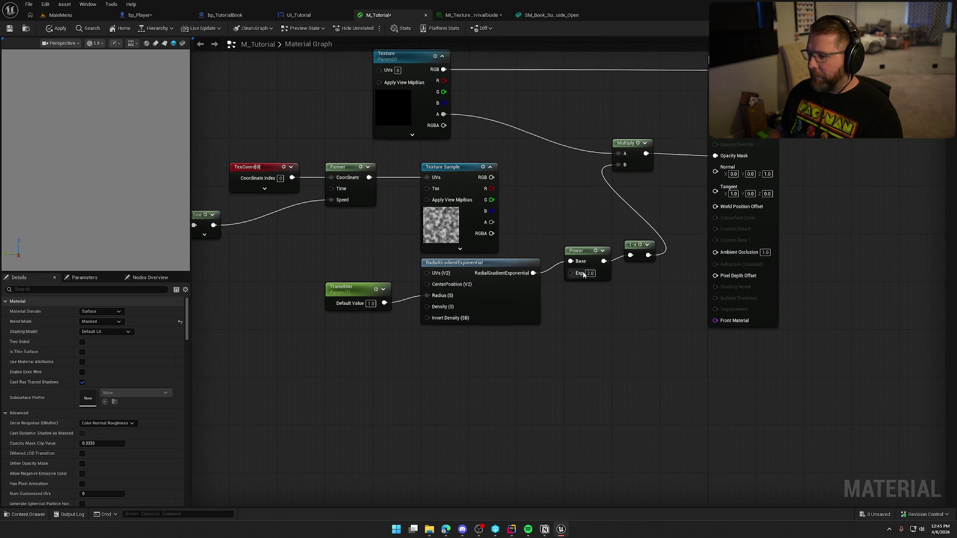
{"action": "left_click_drag", "start_coordinate": [579, 251], "coordinate": [579, 263]}
{"action": "left_click_drag", "start_coordinate": [618, 338], "coordinate": [439, 308]}
{"action": "left_click_drag", "start_coordinate": [470, 265], "coordinate": [327, 277]}
{"action": "left_click", "coordinate": [419, 206]}
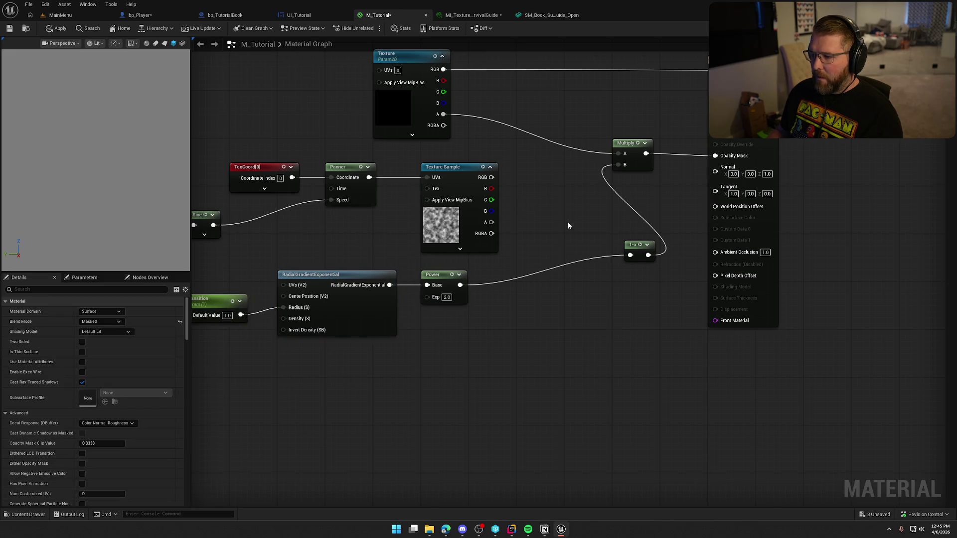
{"action": "mouse_move", "coordinate": [632, 244]}
{"action": "left_mouse_down"}
{"action": "mouse_move", "coordinate": [498, 276]}
{"action": "mouse_move", "coordinate": [528, 274]}
{"action": "left_mouse_up"}
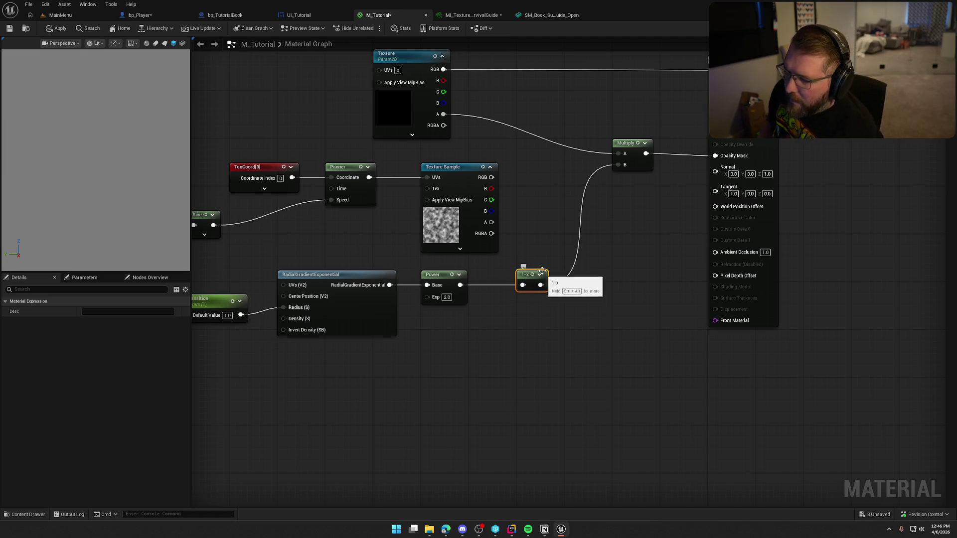
{"action": "left_click_drag", "start_coordinate": [557, 185], "coordinate": [612, 168]}
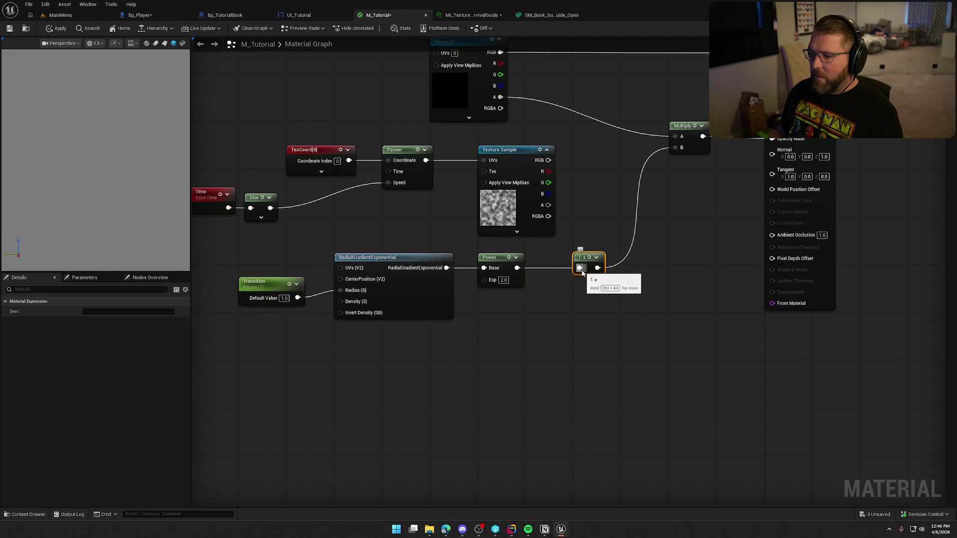
Step: Multiply the noise texture's RGB by the 1-x output and preview the Multiply node
{"action": "mouse_move", "coordinate": [549, 160]}
{"action": "left_mouse_down"}
{"action": "mouse_move", "coordinate": [592, 179]}
{"action": "mouse_move", "coordinate": [603, 196]}
{"action": "left_mouse_up"}
{"action": "type", "text": "multiply"}
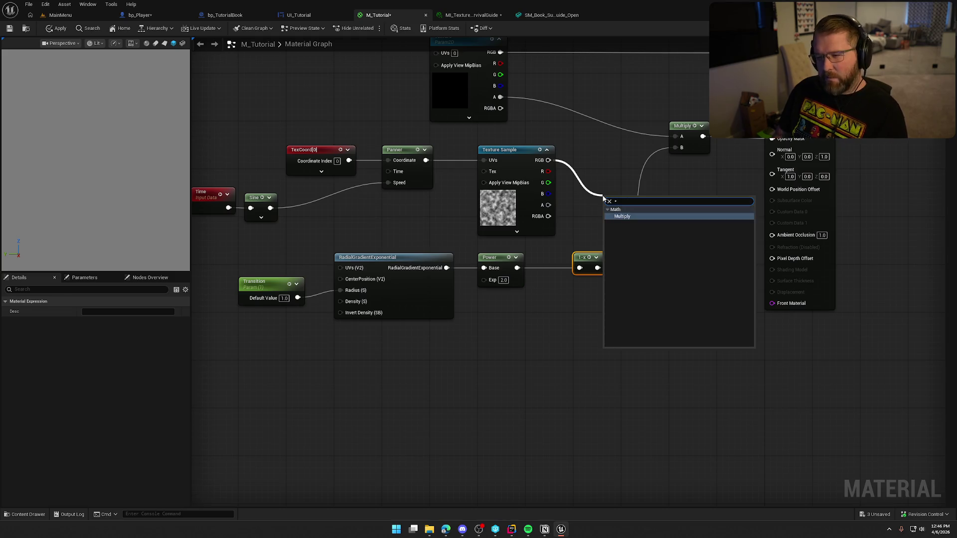
{"action": "key", "text": "Return"}
{"action": "left_click_drag", "start_coordinate": [597, 267], "coordinate": [604, 219]}
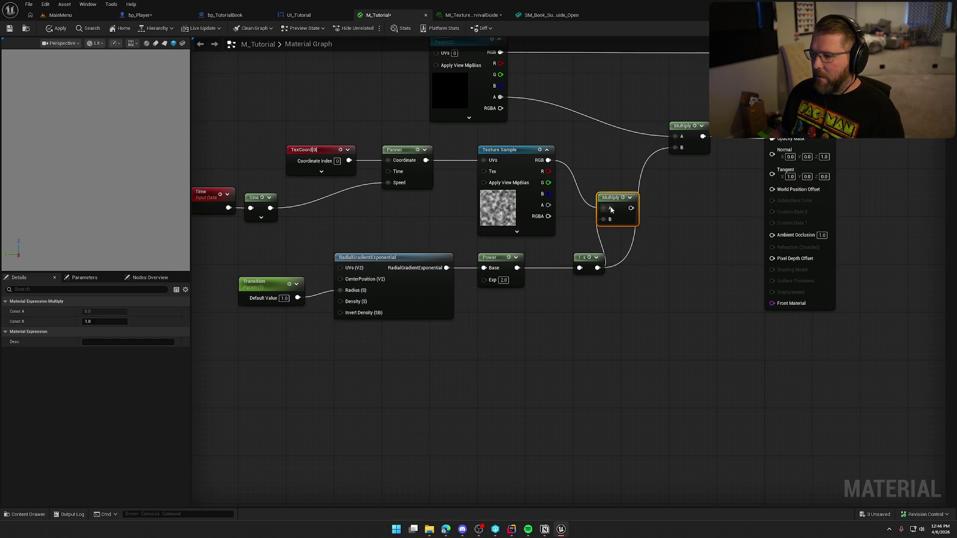
{"action": "right_click", "coordinate": [614, 201]}
{"action": "left_click", "coordinate": [646, 222]}
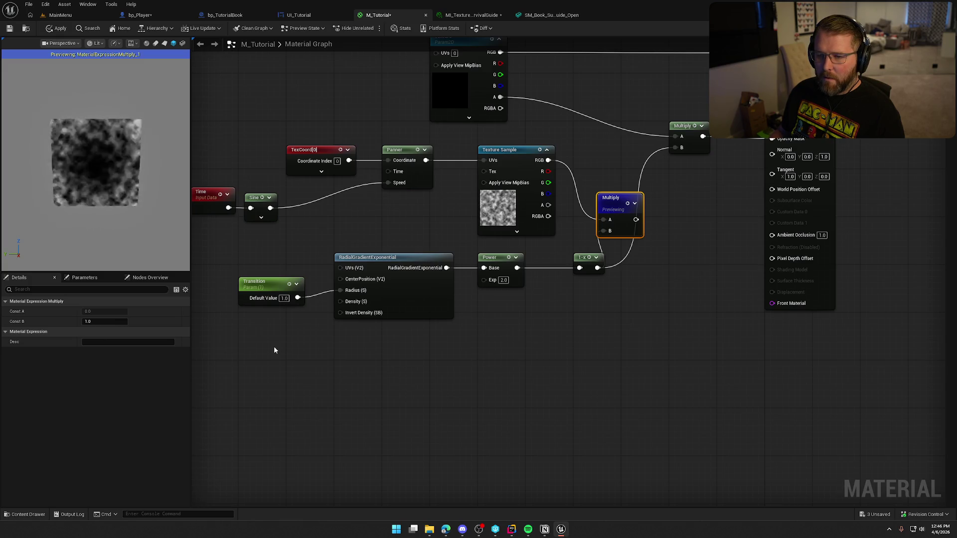
Step: Move Time and Sine back right and try different Sine Period values, including 100
{"action": "mouse_move", "coordinate": [314, 244]}
{"action": "left_mouse_down"}
{"action": "mouse_move", "coordinate": [250, 194]}
{"action": "mouse_move", "coordinate": [333, 189]}
{"action": "left_mouse_up"}
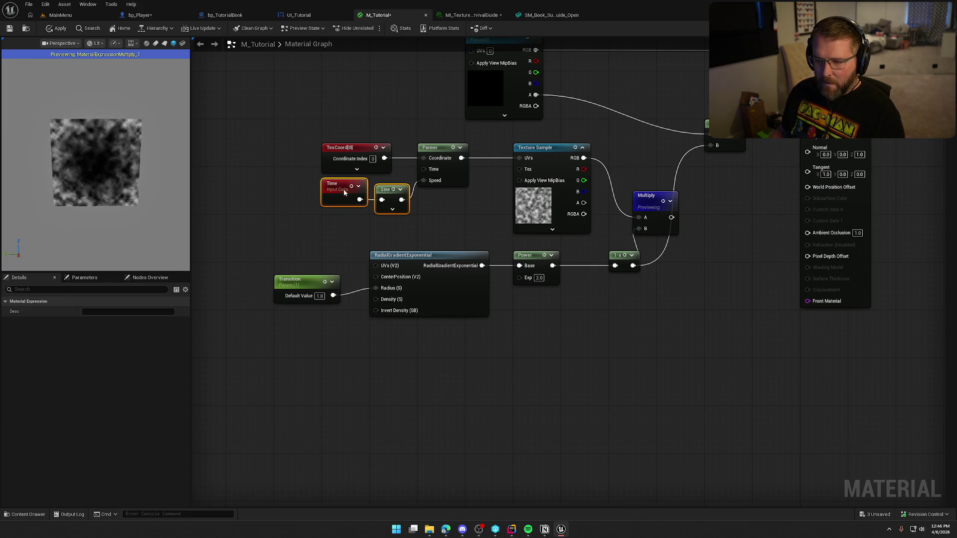
{"action": "left_click", "coordinate": [339, 194]}
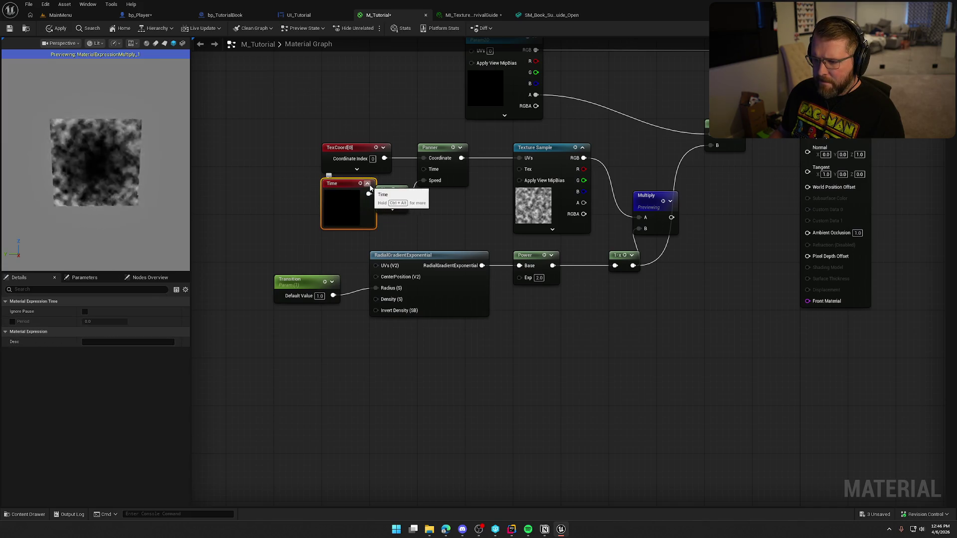
{"action": "left_click", "coordinate": [387, 190]}
{"action": "left_click", "coordinate": [120, 313]}
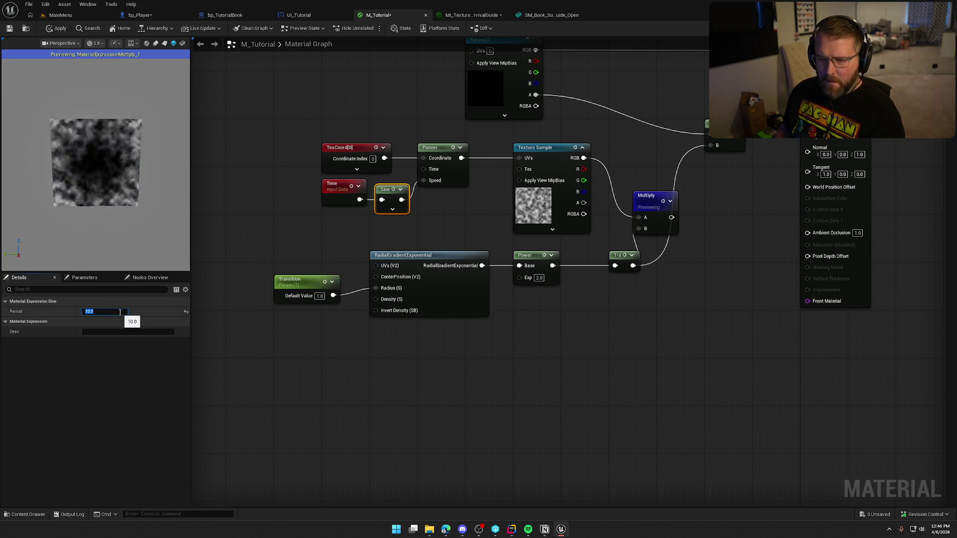
{"action": "key", "text": "BackSpace"}
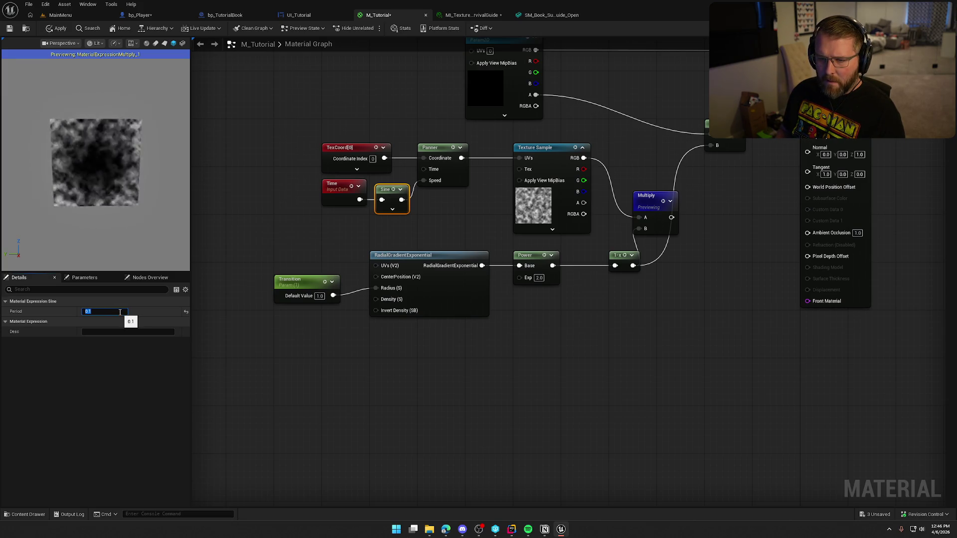
{"action": "type", "text": "00"}
{"action": "key", "text": "Return"}
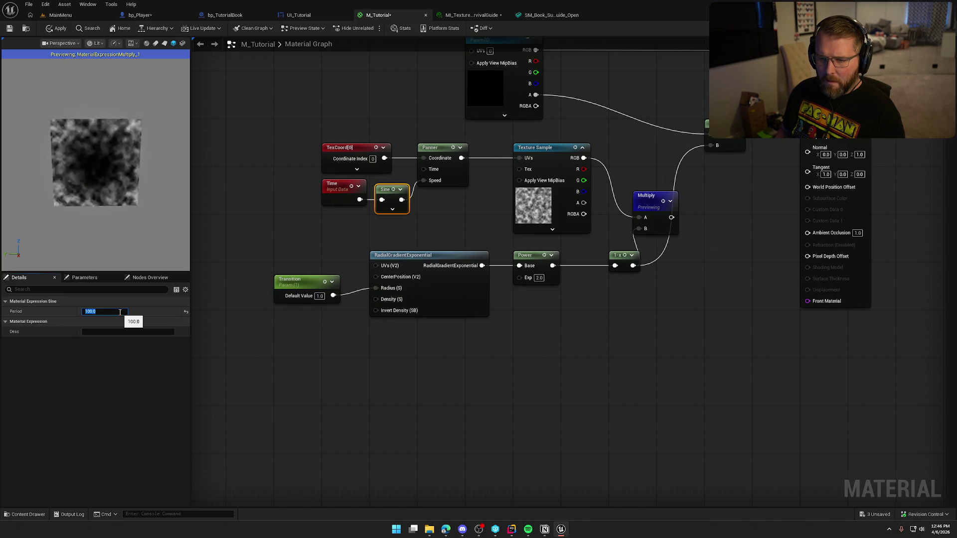
{"action": "type", "text": "0"}
{"action": "key", "text": "Return"}
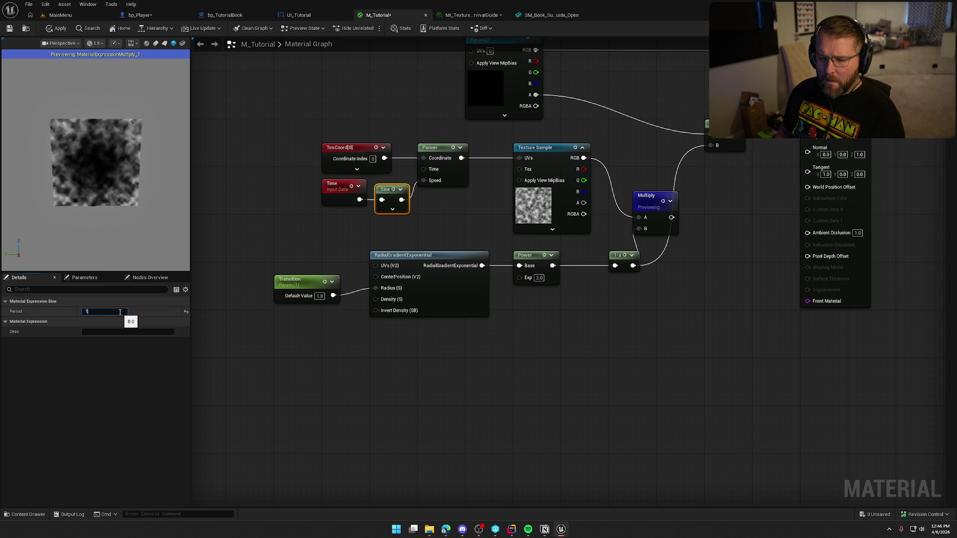
{"action": "left_click", "coordinate": [418, 222]}
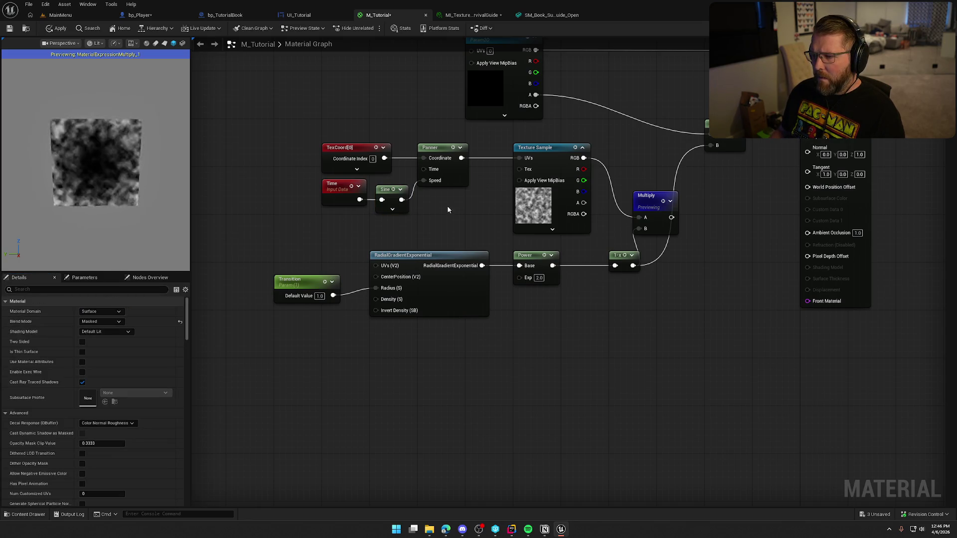
Step: Insert a Multiply node with B of 0.001 between the Sine output and the Panner's Speed
{"action": "left_click", "coordinate": [444, 159]}
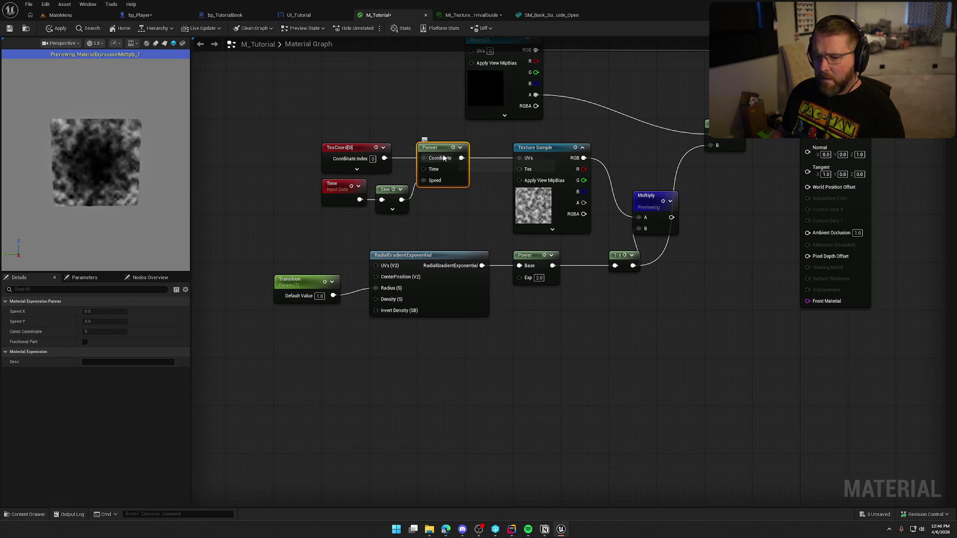
{"action": "left_click_drag", "start_coordinate": [402, 200], "coordinate": [427, 204]}
{"action": "type", "text": "*"}
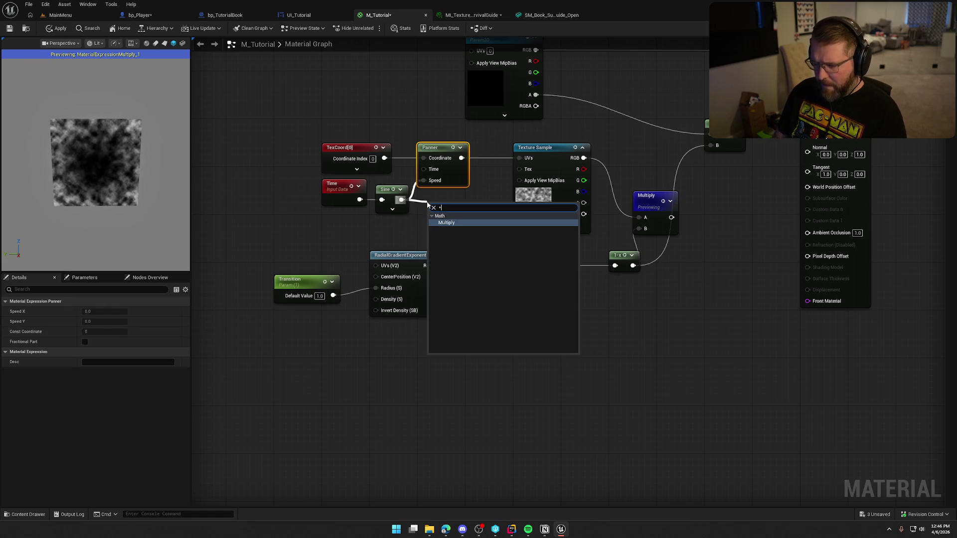
{"action": "left_click", "coordinate": [446, 223]}
{"action": "left_click", "coordinate": [445, 224]}
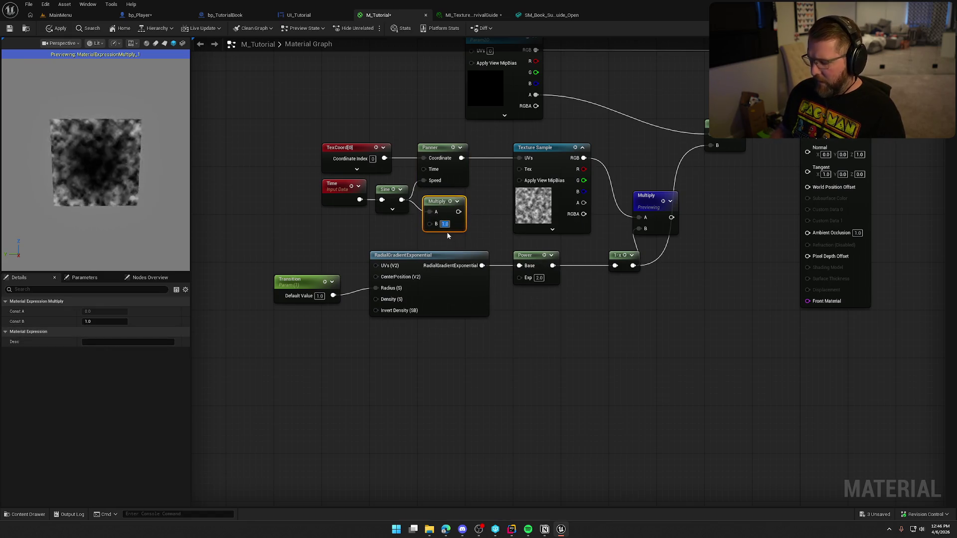
{"action": "type", "text": "0.1"}
{"action": "key", "text": "Return"}
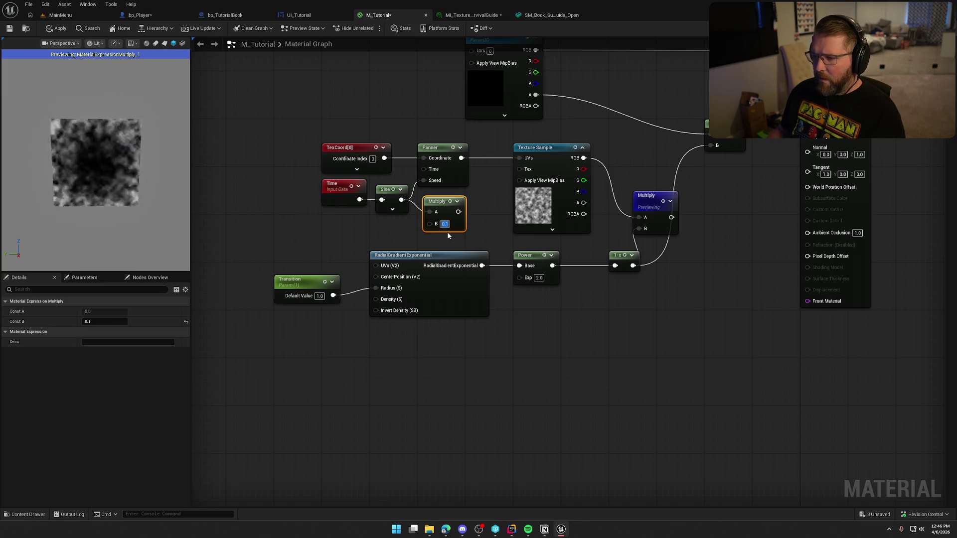
{"action": "left_click_drag", "start_coordinate": [458, 212], "coordinate": [424, 181]}
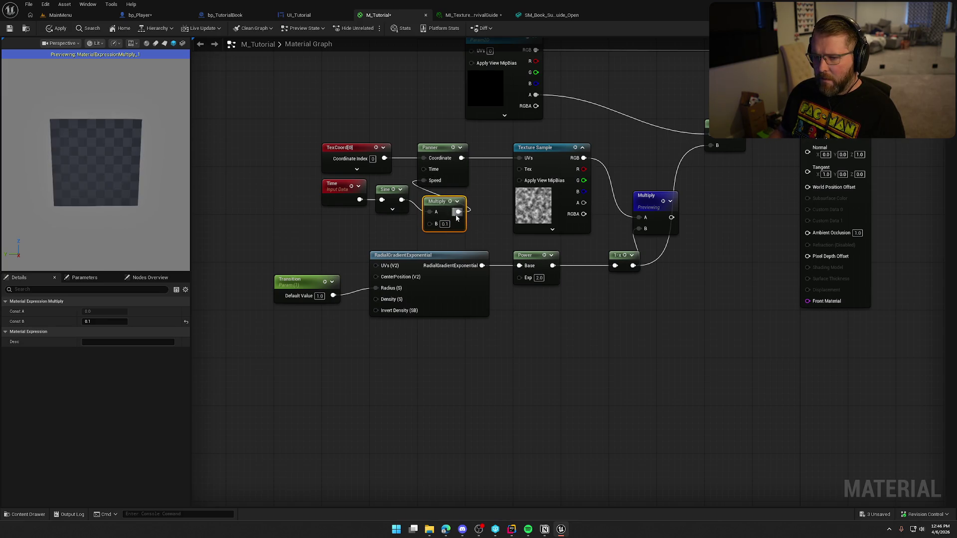
{"action": "type", "text": "0.01"}
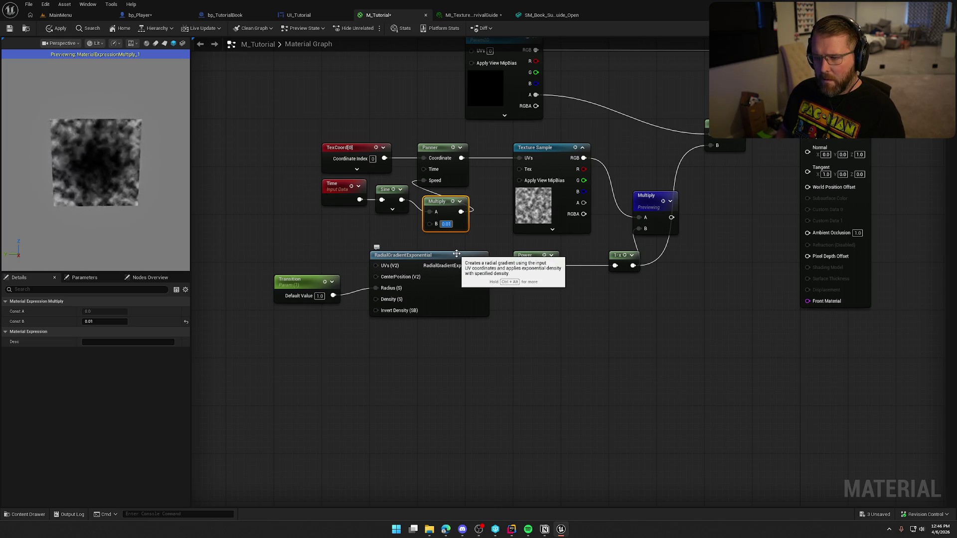
{"action": "type", "text": "0"}
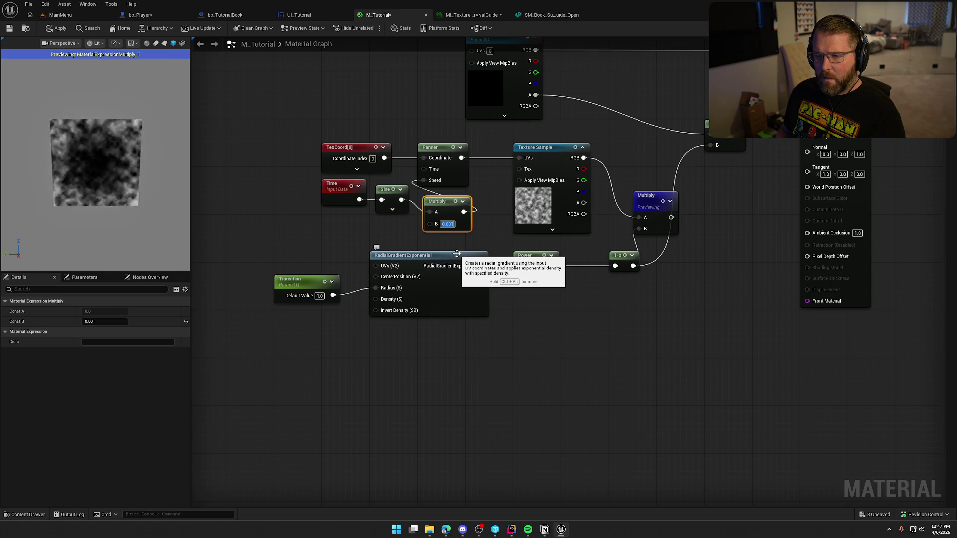
{"action": "left_click", "coordinate": [364, 235]}
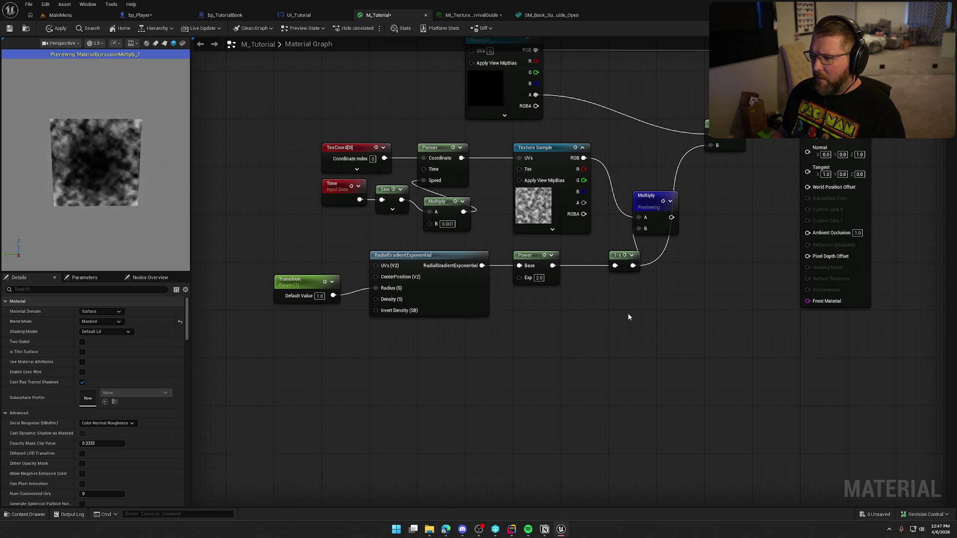
{"action": "left_click_drag", "start_coordinate": [653, 314], "coordinate": [615, 317]}
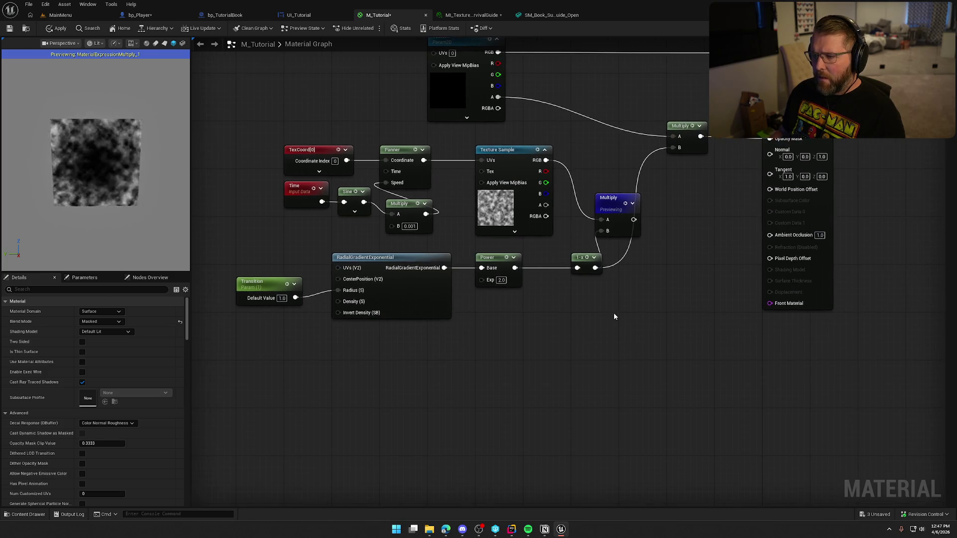
Step: Stop previewing the Multiply, add an Add node fed by the texture's RGB, and preview it
{"action": "right_click", "coordinate": [609, 205]}
{"action": "left_click", "coordinate": [632, 230]}
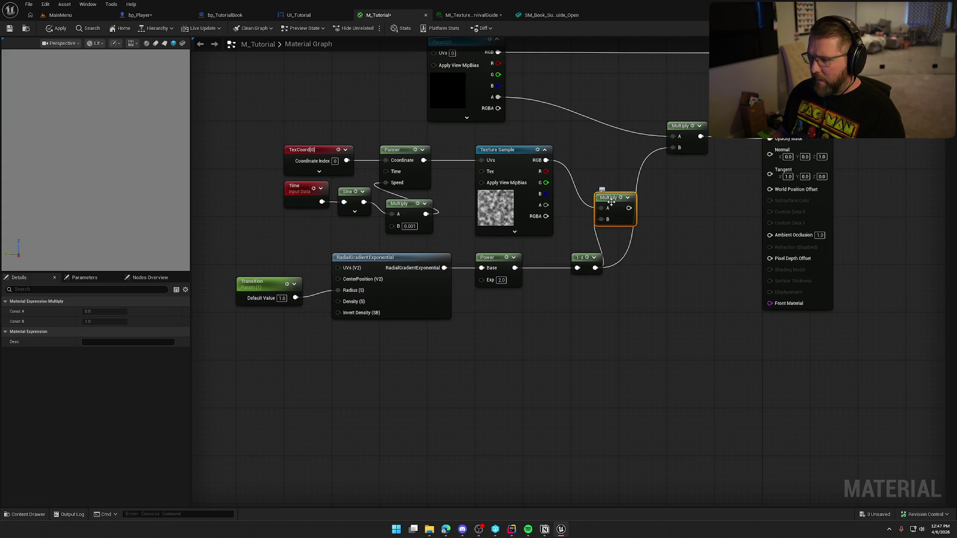
{"action": "left_click", "coordinate": [592, 156]}
{"action": "left_click_drag", "start_coordinate": [546, 160], "coordinate": [598, 167]}
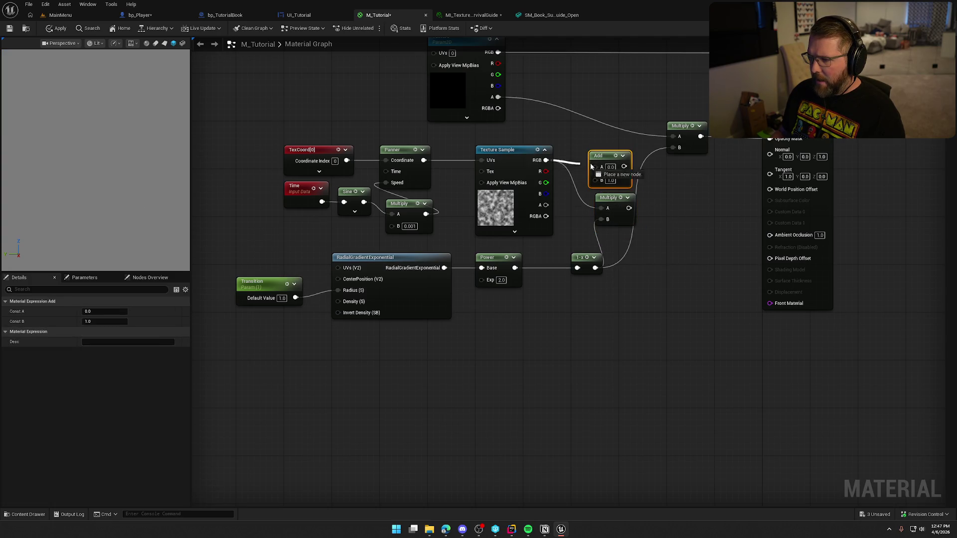
{"action": "right_click", "coordinate": [605, 162]}
{"action": "left_click", "coordinate": [635, 180]}
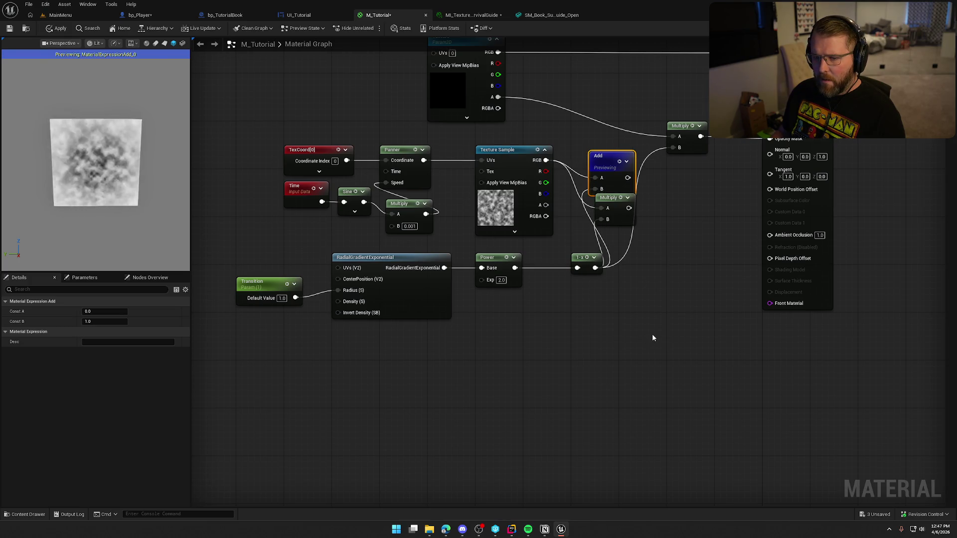
Step: Set the Transition parameter's default value to 0
{"action": "left_click", "coordinate": [281, 298]}
{"action": "type", "text": "0"}
{"action": "key", "text": "Return"}
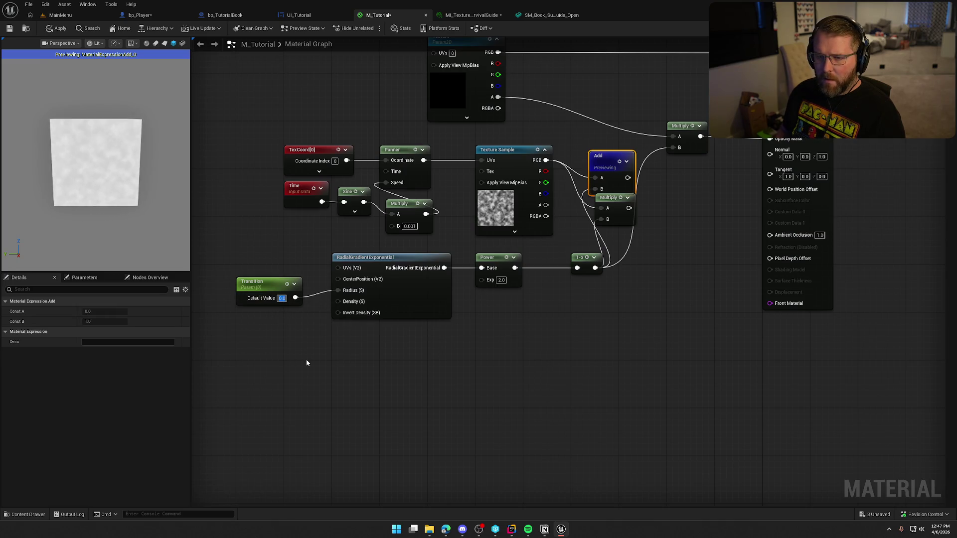
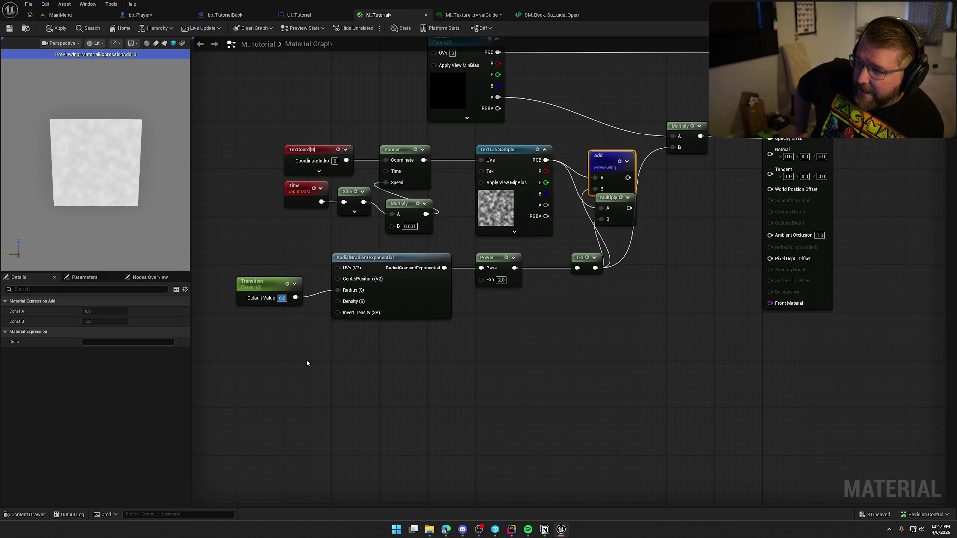
Step: Confirm the Transition default, then move both Multiply nodes and the Add node near Opacity Mask
{"action": "left_click", "coordinate": [306, 363]}
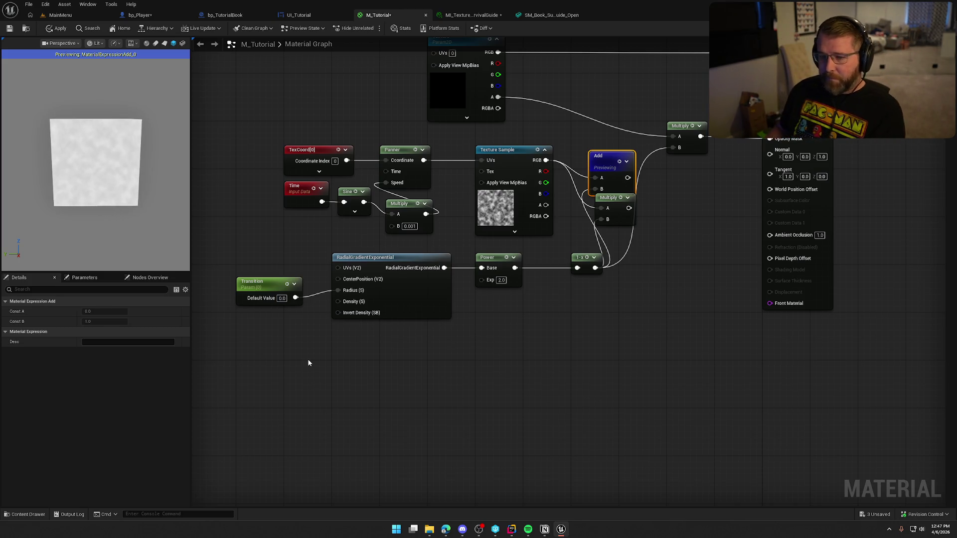
{"action": "left_click_drag", "start_coordinate": [613, 211], "coordinate": [655, 252]}
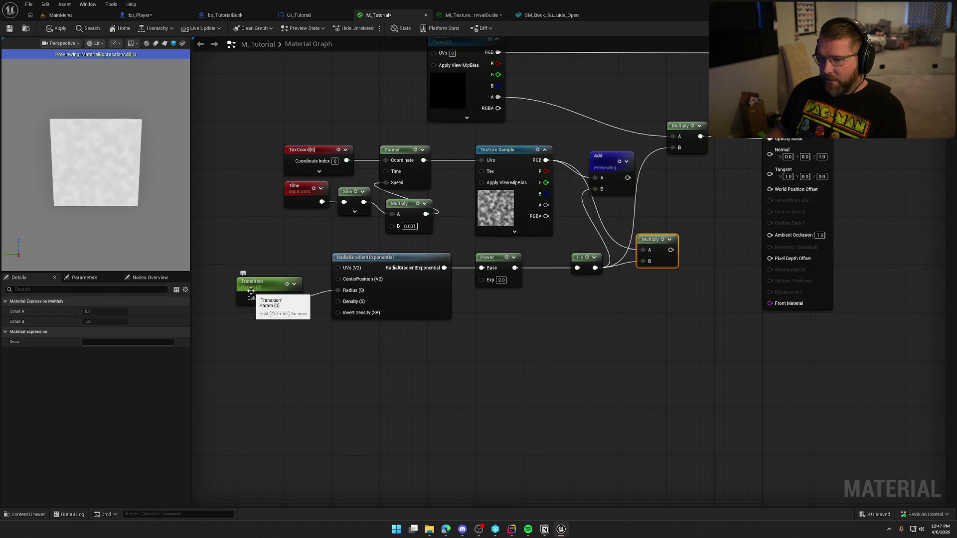
{"action": "left_click_drag", "start_coordinate": [648, 151], "coordinate": [648, 115]}
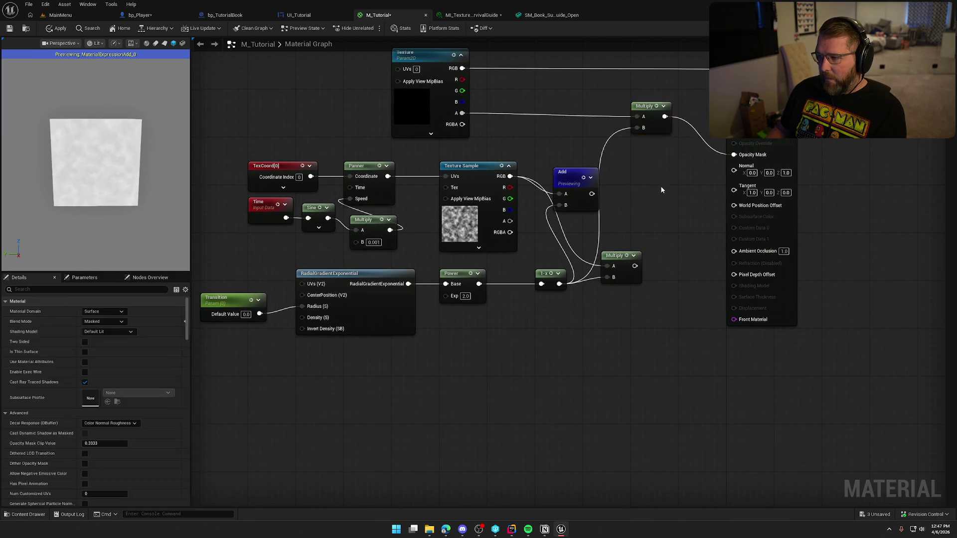
{"action": "left_click_drag", "start_coordinate": [538, 172], "coordinate": [603, 165]}
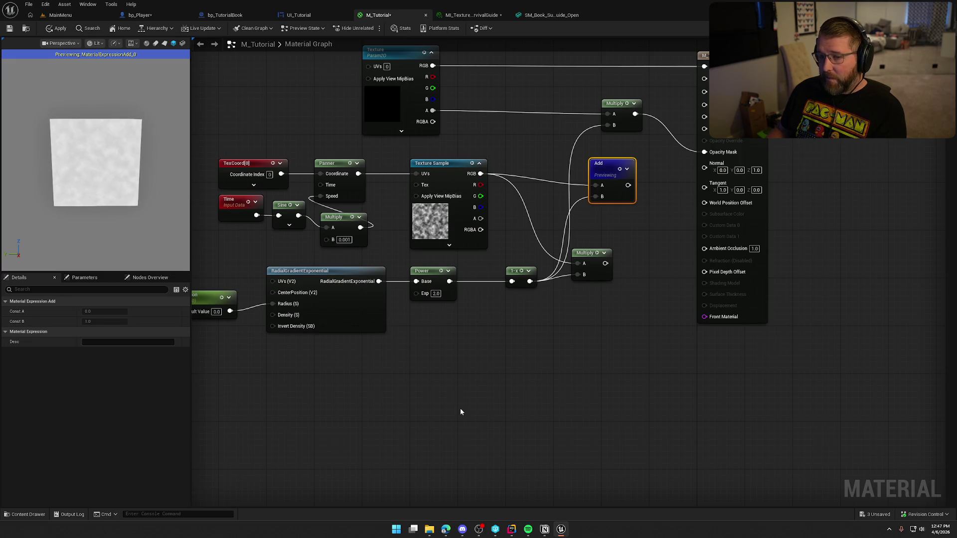
Step: Preview the lower Multiply node's noise result
{"action": "left_click", "coordinate": [582, 256]}
{"action": "right_click", "coordinate": [582, 255]}
{"action": "left_click", "coordinate": [599, 278]}
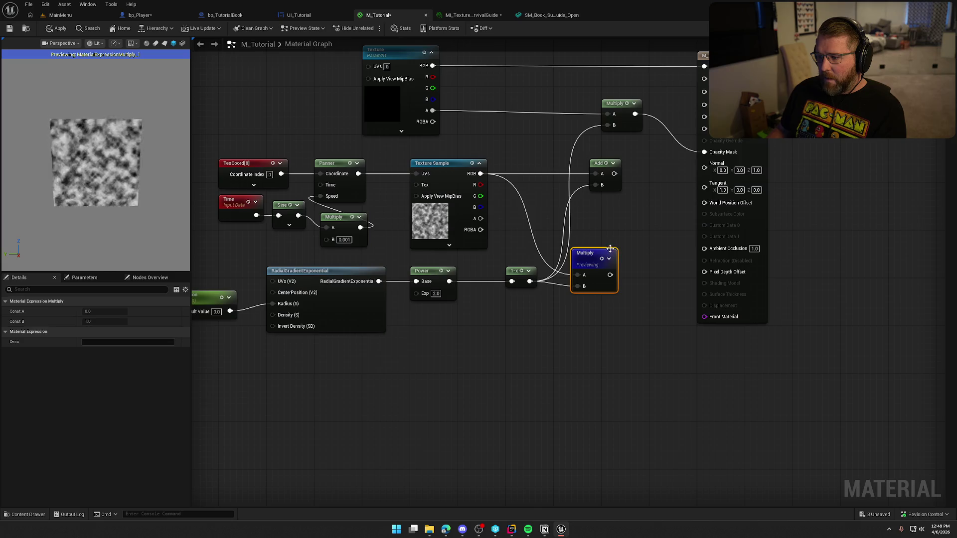
{"action": "left_click", "coordinate": [589, 218]}
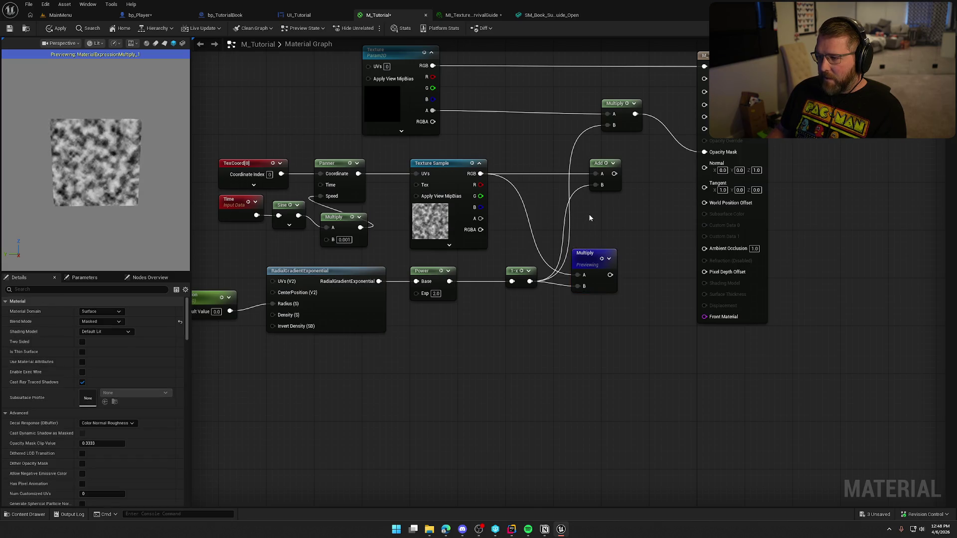
Step: Place a scalar parameter node, then delete the unwanted Param node
{"action": "left_click", "coordinate": [590, 218]}
{"action": "key", "text": "Return"}
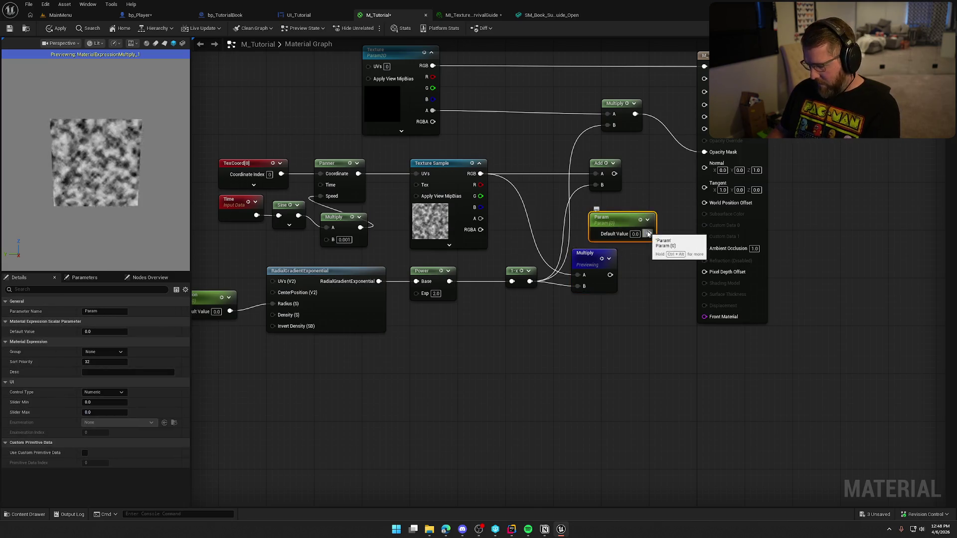
{"action": "key", "text": "Delete"}
{"action": "right_click", "coordinate": [600, 222]}
Step: Add a Subtract node fed by Texture Sample RGB into A, and preview it
{"action": "type", "text": "subtract"}
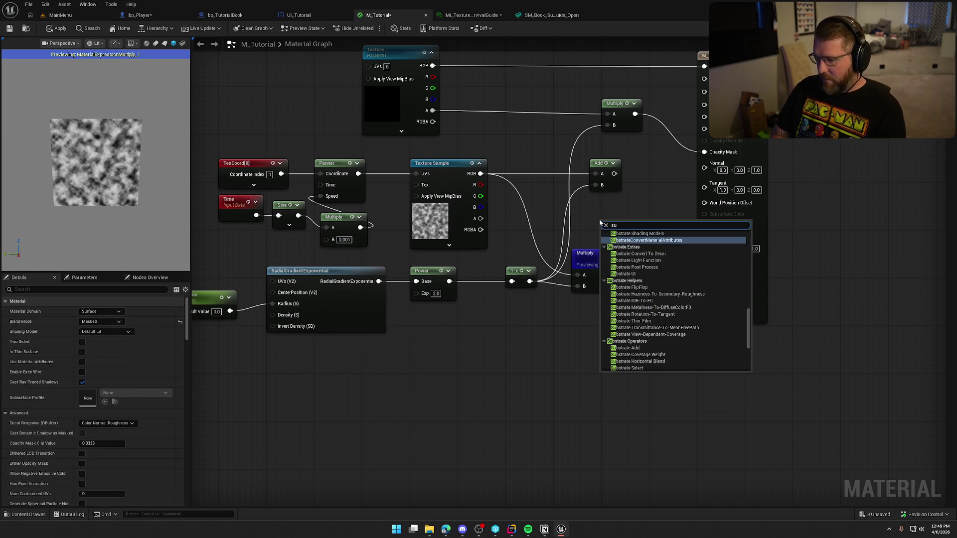
{"action": "key", "text": "Return"}
{"action": "mouse_move", "coordinate": [600, 220]}
{"action": "left_mouse_down"}
{"action": "mouse_move", "coordinate": [581, 208]}
{"action": "mouse_move", "coordinate": [558, 259]}
{"action": "mouse_move", "coordinate": [521, 278]}
{"action": "mouse_move", "coordinate": [526, 218]}
{"action": "mouse_move", "coordinate": [481, 173]}
{"action": "left_mouse_up"}
{"action": "right_click", "coordinate": [587, 214]}
{"action": "left_click", "coordinate": [611, 236]}
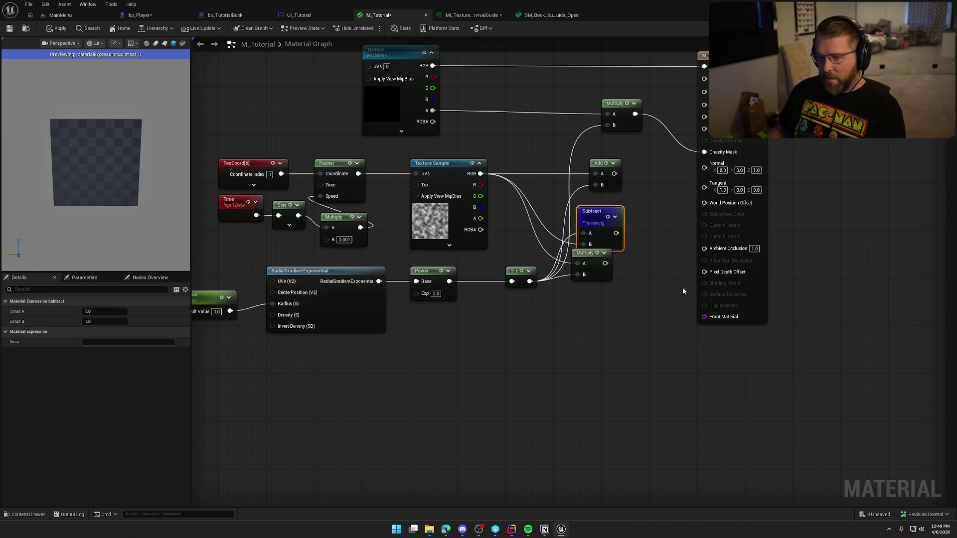
Step: Delete the leftover lower Multiply node and move Subtract up
{"action": "left_click_drag", "start_coordinate": [583, 259], "coordinate": [588, 277]}
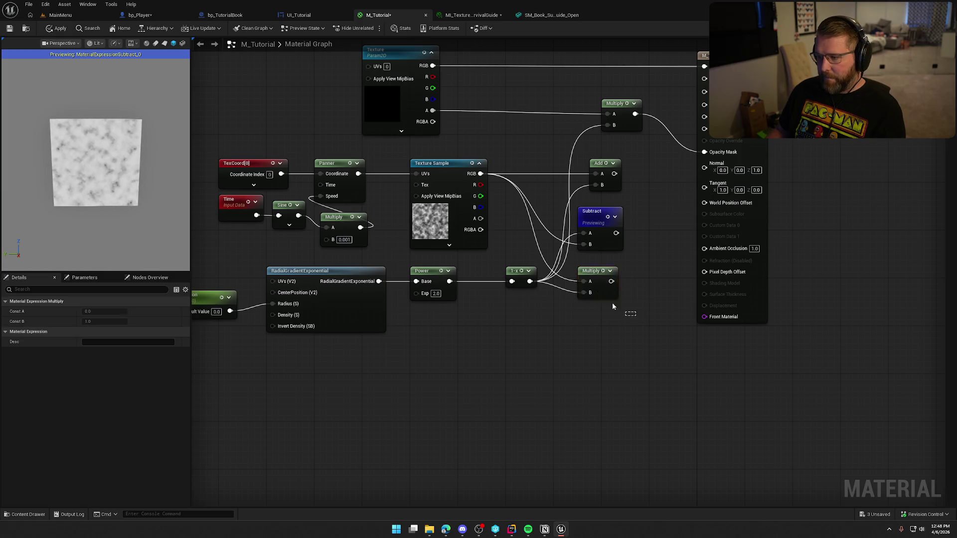
{"action": "key", "text": "Delete"}
{"action": "left_click_drag", "start_coordinate": [594, 212], "coordinate": [600, 170]}
{"action": "left_click", "coordinate": [595, 260]}
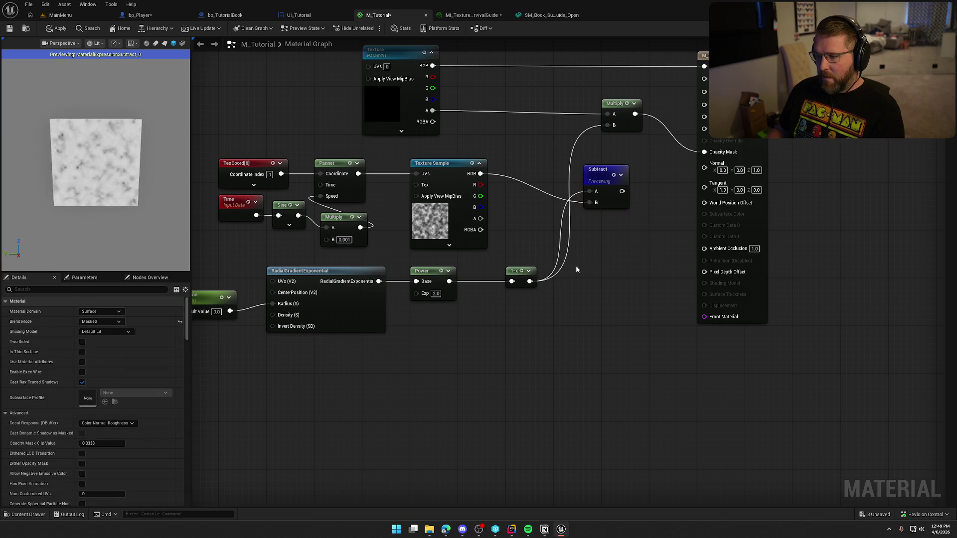
Step: Add a Lerp with 1-x as Alpha and Texture Sample RGB as A, and preview it
{"action": "left_click", "coordinate": [584, 238]}
{"action": "left_click_drag", "start_coordinate": [595, 247], "coordinate": [594, 236]}
{"action": "left_click_drag", "start_coordinate": [537, 225], "coordinate": [557, 212]}
{"action": "left_click", "coordinate": [557, 212]}
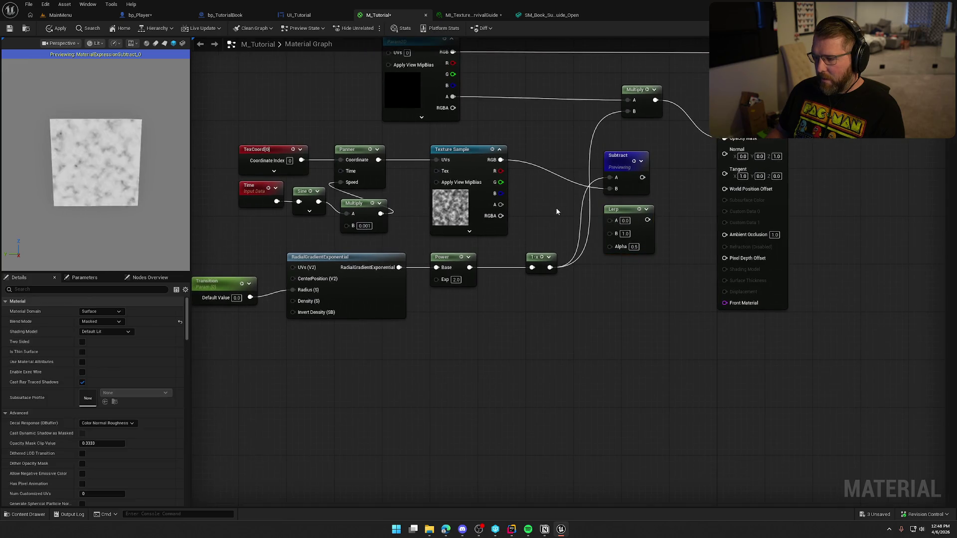
{"action": "left_click_drag", "start_coordinate": [550, 268], "coordinate": [610, 246]}
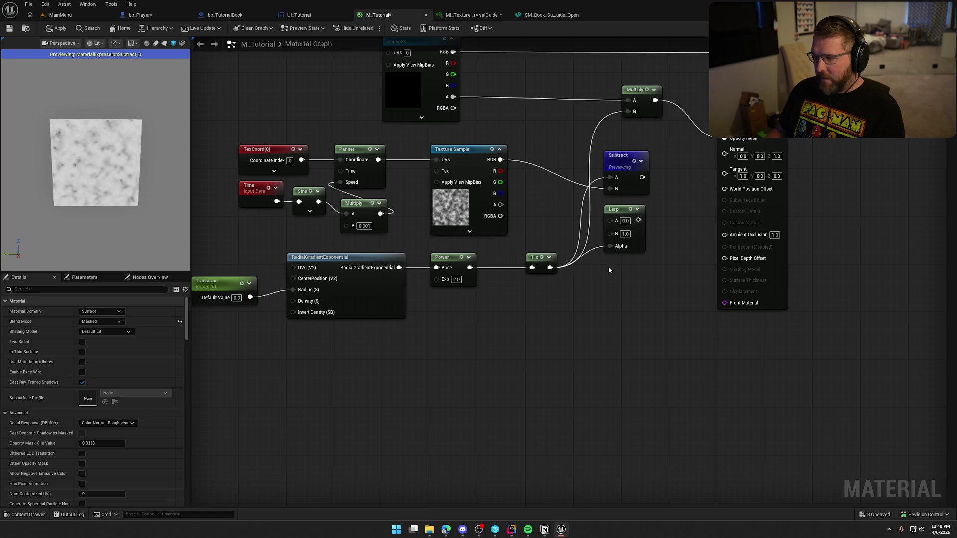
{"action": "left_click_drag", "start_coordinate": [611, 220], "coordinate": [501, 160]}
{"action": "right_click", "coordinate": [615, 206]}
{"action": "left_click", "coordinate": [643, 236]}
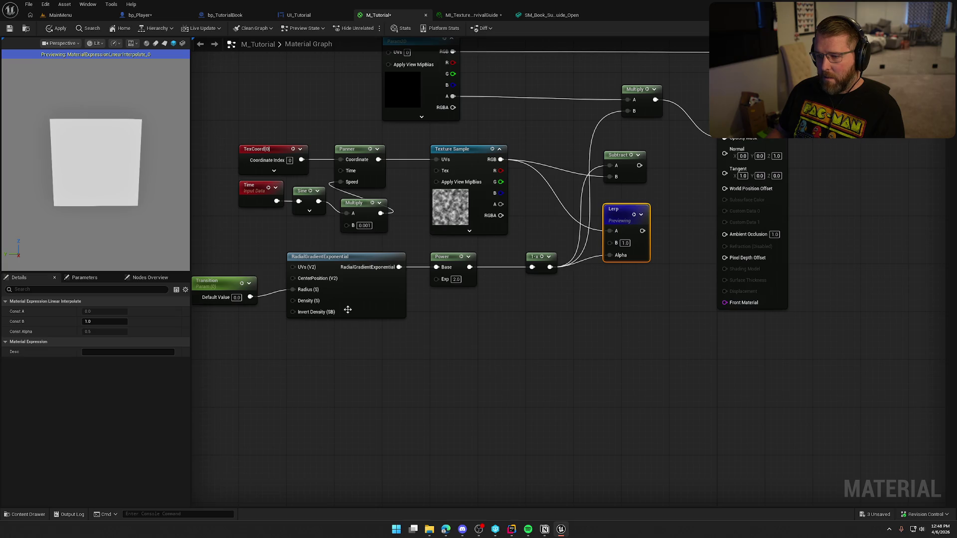
Step: Set the Transition parameter's default value to 0.5, then to 1.0
{"action": "left_click_drag", "start_coordinate": [254, 306], "coordinate": [319, 296]}
{"action": "key", "text": "BackSpace"}
{"action": "type", "text": "0.5"}
{"action": "key", "text": "Return"}
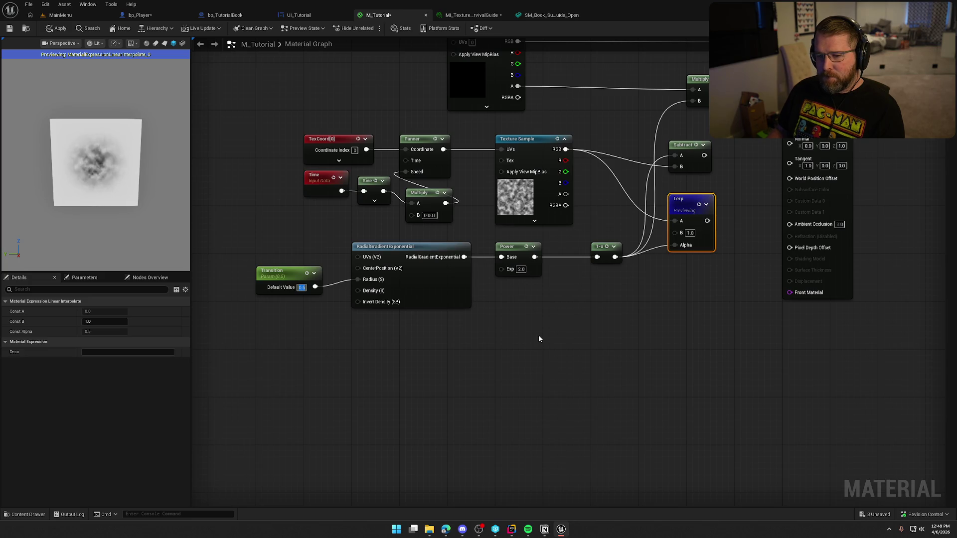
{"action": "type", "text": "1"}
{"action": "key", "text": "Return"}
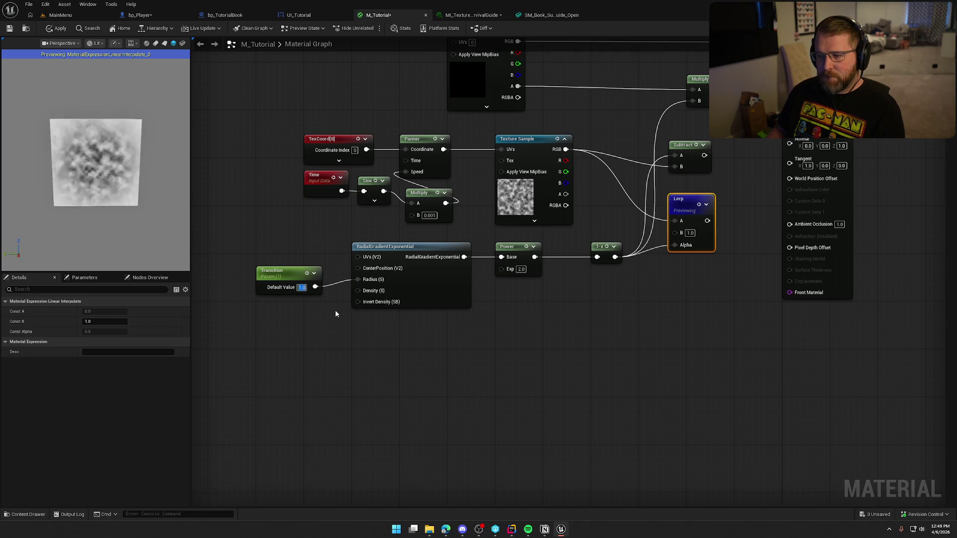
Step: Feed the Lerp output into the upper Multiply's B input and delete the unused Subtract
{"action": "left_click", "coordinate": [565, 372]}
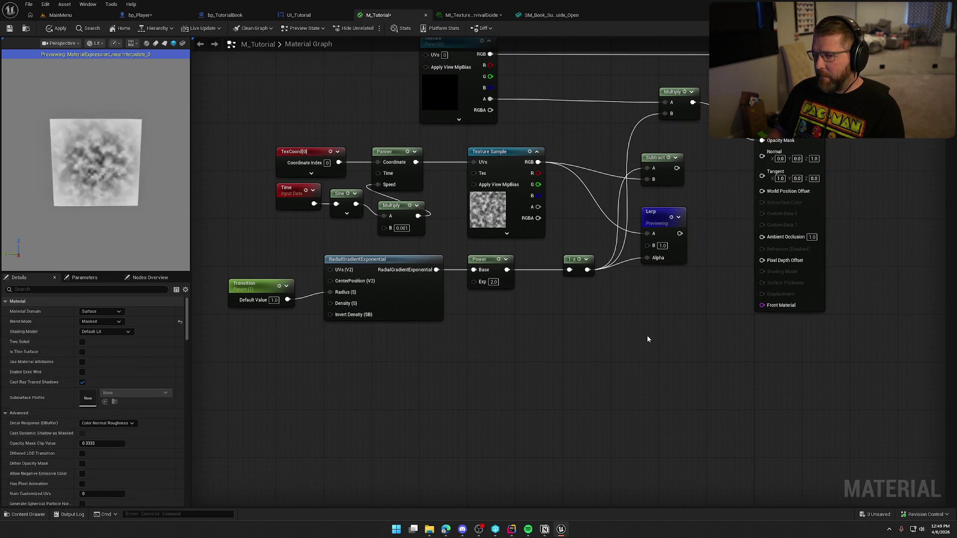
{"action": "mouse_move", "coordinate": [680, 233]}
{"action": "left_mouse_down"}
{"action": "mouse_move", "coordinate": [698, 234]}
{"action": "mouse_move", "coordinate": [666, 114]}
{"action": "left_mouse_up"}
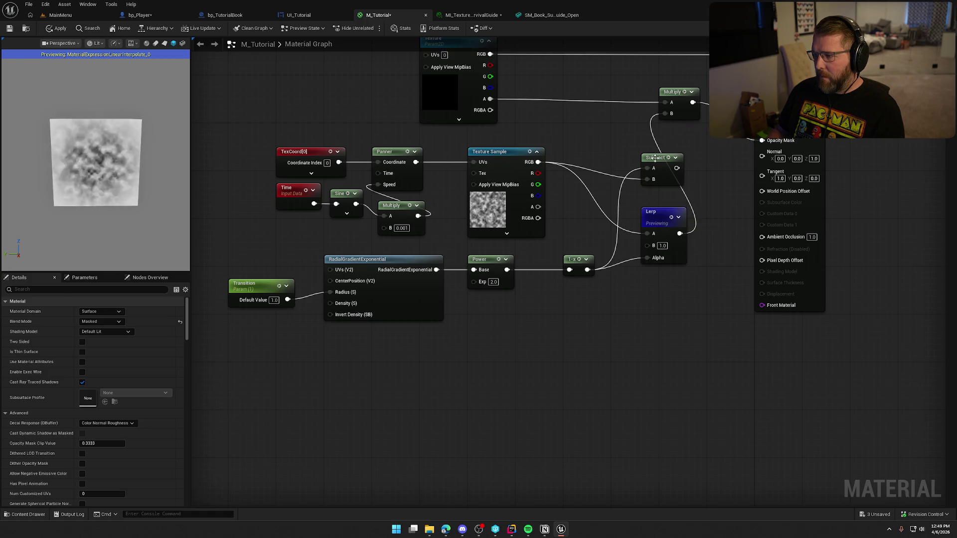
{"action": "left_click", "coordinate": [656, 158]}
{"action": "key", "text": "Delete"}
{"action": "left_click_drag", "start_coordinate": [659, 213], "coordinate": [633, 164]}
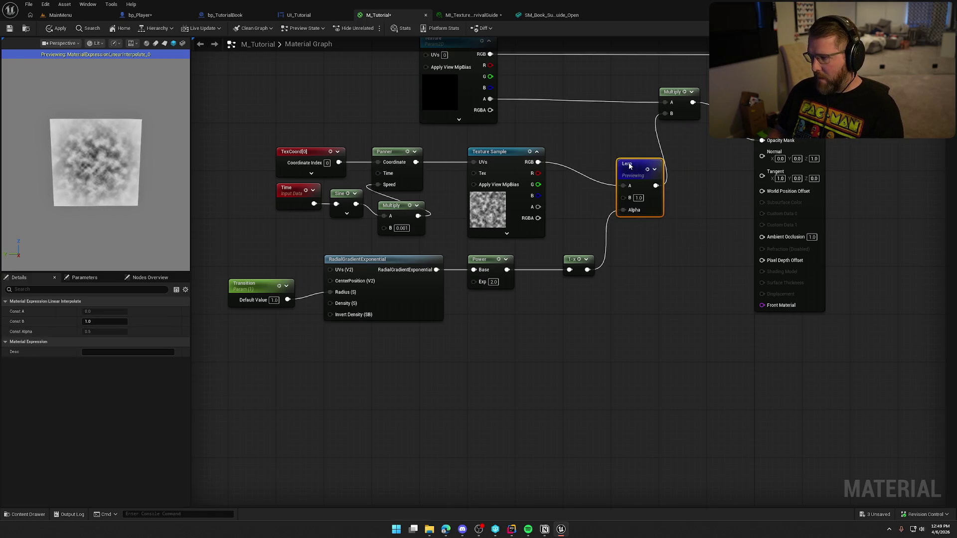
Step: Stop previewing the Lerp node and apply the material changes
{"action": "right_click", "coordinate": [627, 166]}
{"action": "left_click", "coordinate": [641, 188]}
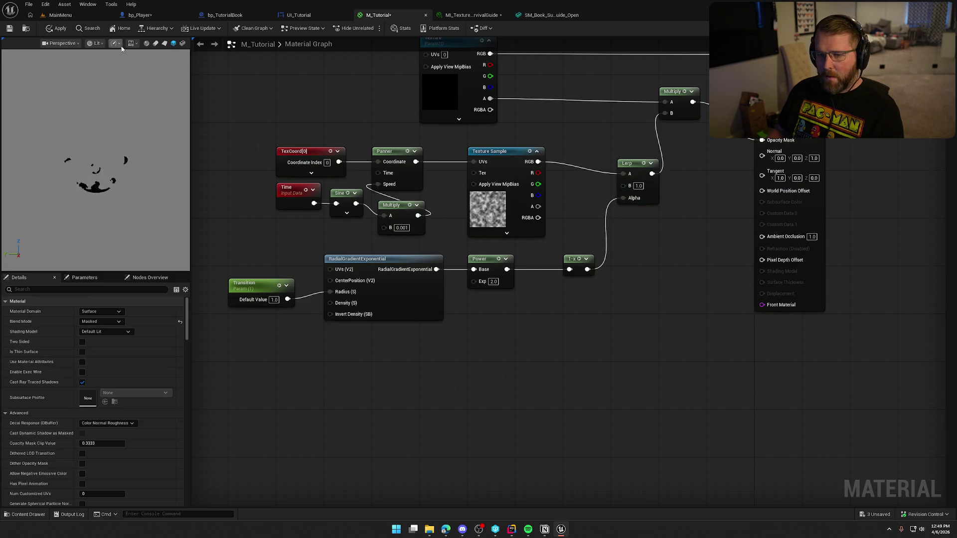
{"action": "left_click", "coordinate": [56, 28]}
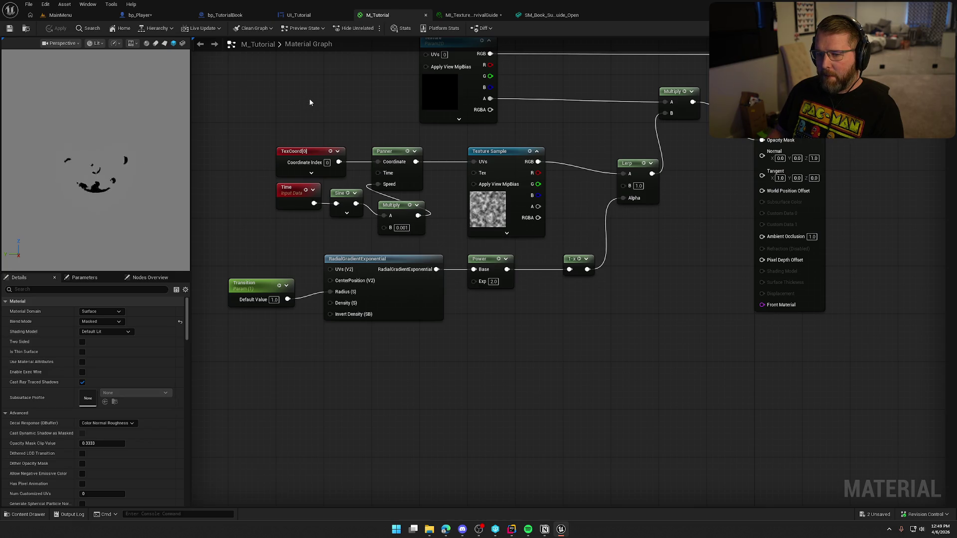
Step: Raise Transition in the book texture material instance to dissolve the page text
{"action": "left_click", "coordinate": [471, 15]}
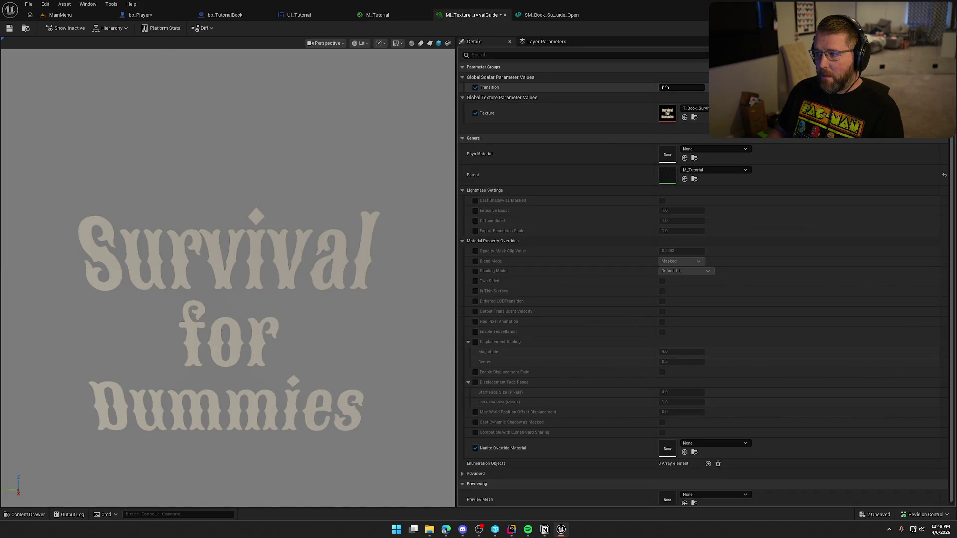
{"action": "mouse_move", "coordinate": [662, 87]}
{"action": "left_mouse_down"}
{"action": "mouse_move", "coordinate": [689, 88]}
{"action": "mouse_move", "coordinate": [659, 88]}
{"action": "left_mouse_up"}
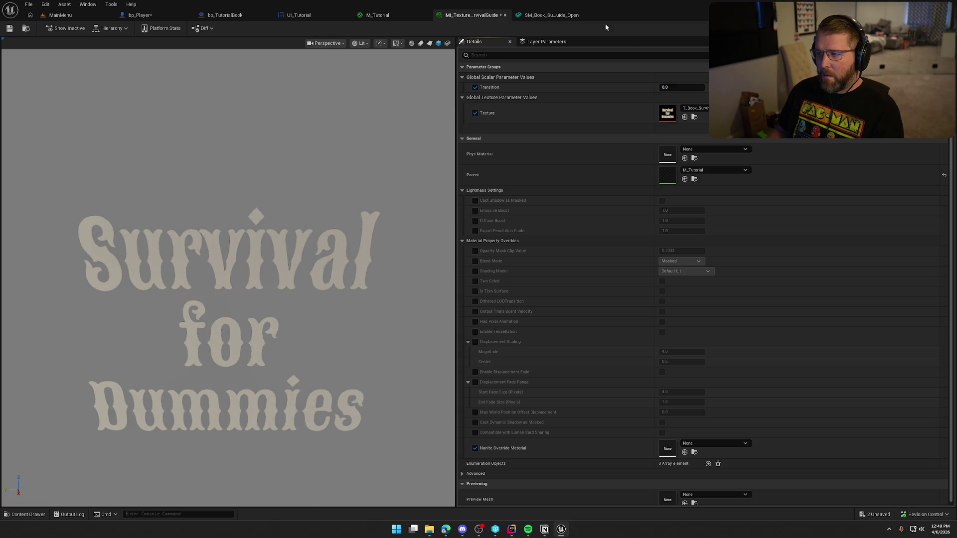
{"action": "left_click", "coordinate": [551, 14]}
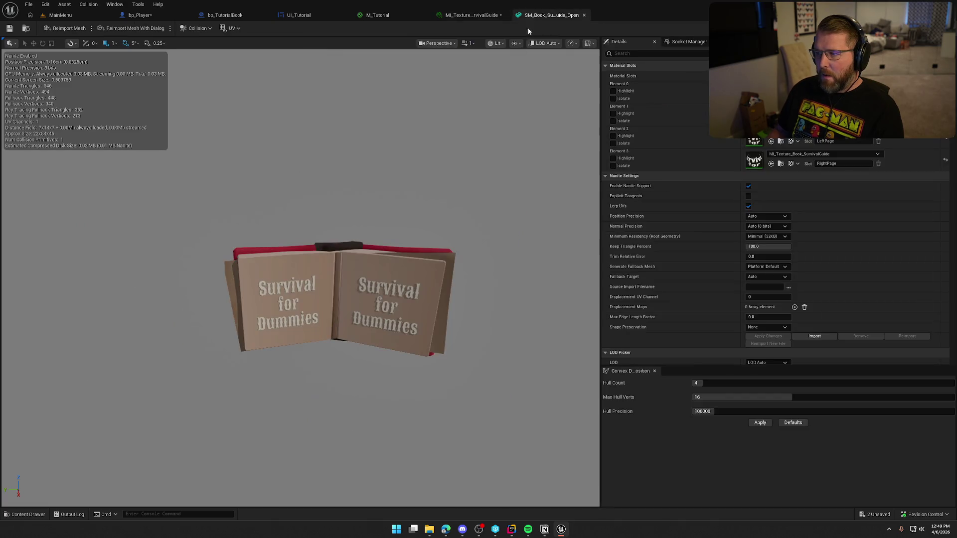
{"action": "left_click", "coordinate": [375, 15]}
Step: Delete the TexCoord, Panner, Time, Sine and Multiply panning nodes and apply the material
{"action": "left_click_drag", "start_coordinate": [272, 219], "coordinate": [425, 142]}
{"action": "left_click", "coordinate": [397, 177]}
{"action": "left_click_drag", "start_coordinate": [428, 239], "coordinate": [273, 145]}
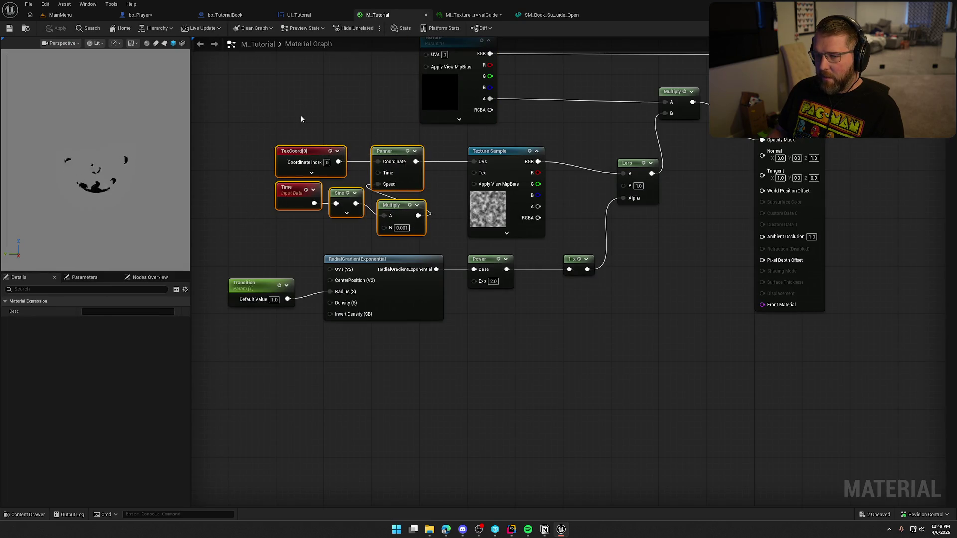
{"action": "key", "text": "Delete"}
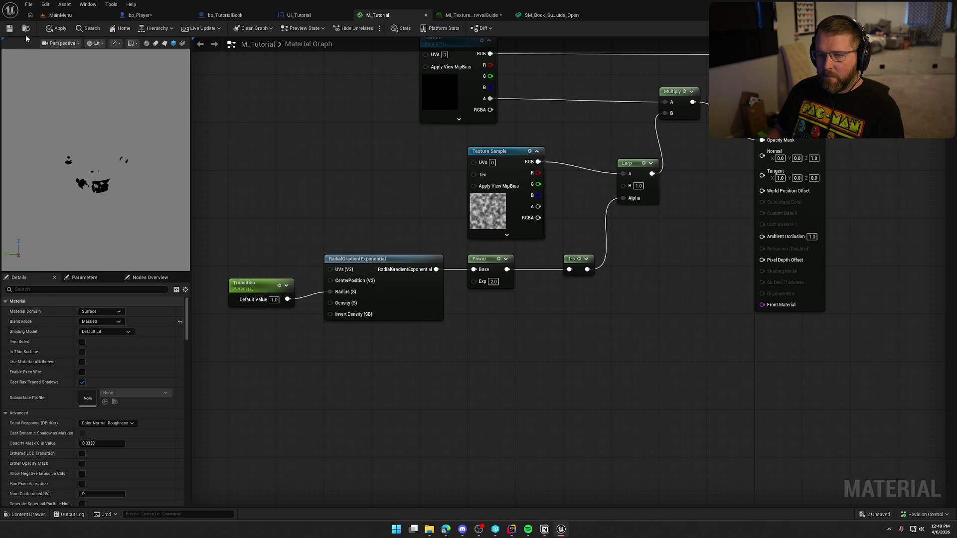
{"action": "left_click_drag", "start_coordinate": [364, 172], "coordinate": [412, 185]}
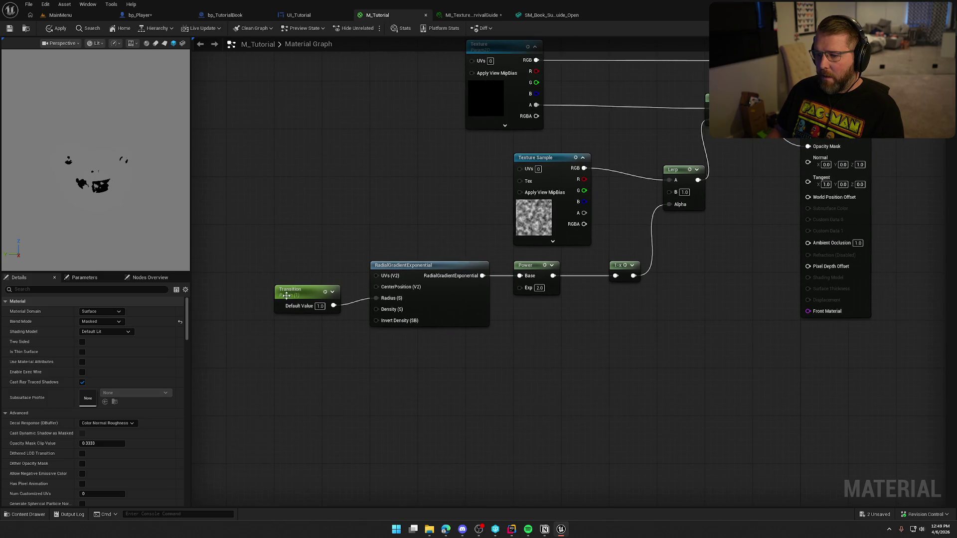
{"action": "left_click_drag", "start_coordinate": [286, 296], "coordinate": [287, 287]}
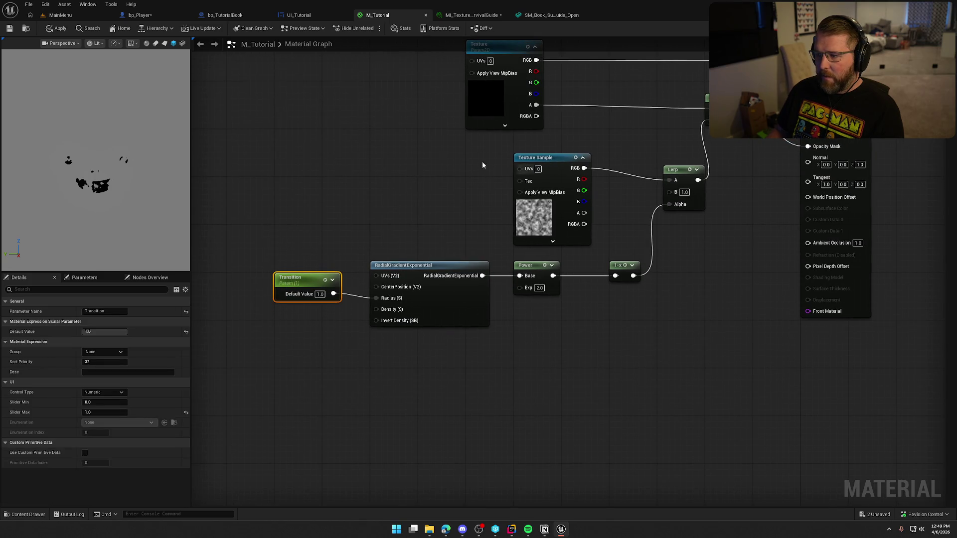
{"action": "left_click", "coordinate": [47, 31]}
{"action": "left_click", "coordinate": [8, 29]}
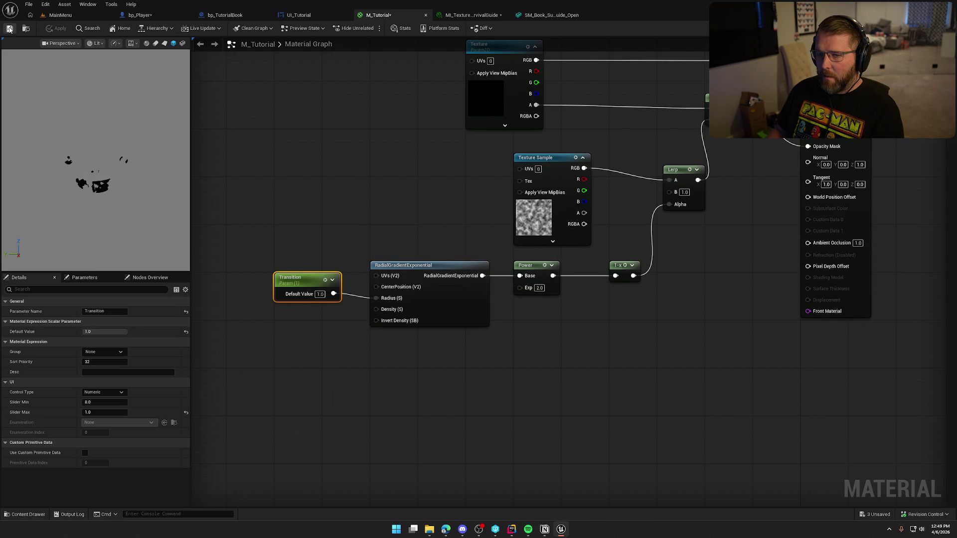
{"action": "left_click", "coordinate": [372, 169]}
Step: Set Transition to partially dissolve the page text, then return to M_Tutorial
{"action": "left_click", "coordinate": [548, 17]}
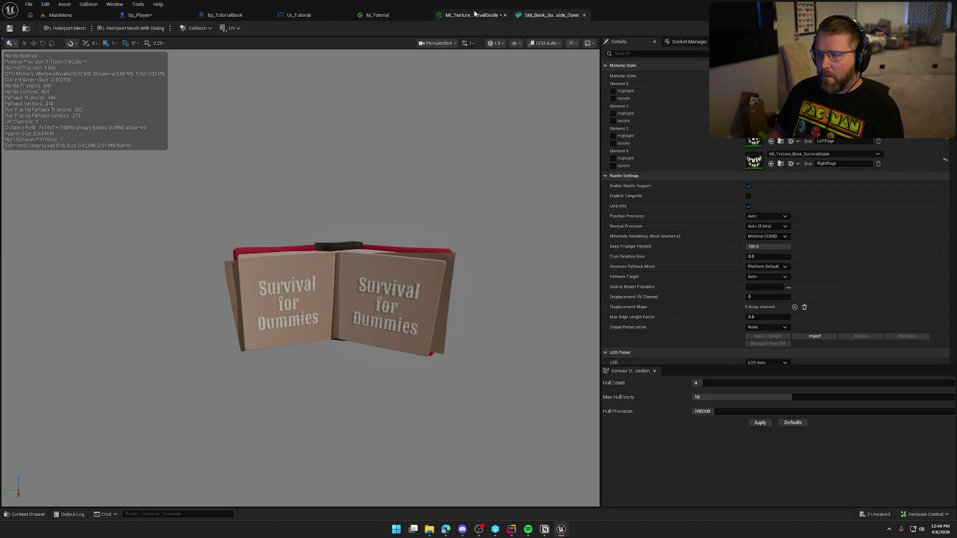
{"action": "mouse_move", "coordinate": [668, 87]}
{"action": "left_mouse_down"}
{"action": "mouse_move", "coordinate": [705, 87]}
{"action": "mouse_move", "coordinate": [659, 87]}
{"action": "mouse_move", "coordinate": [705, 88]}
{"action": "left_mouse_up"}
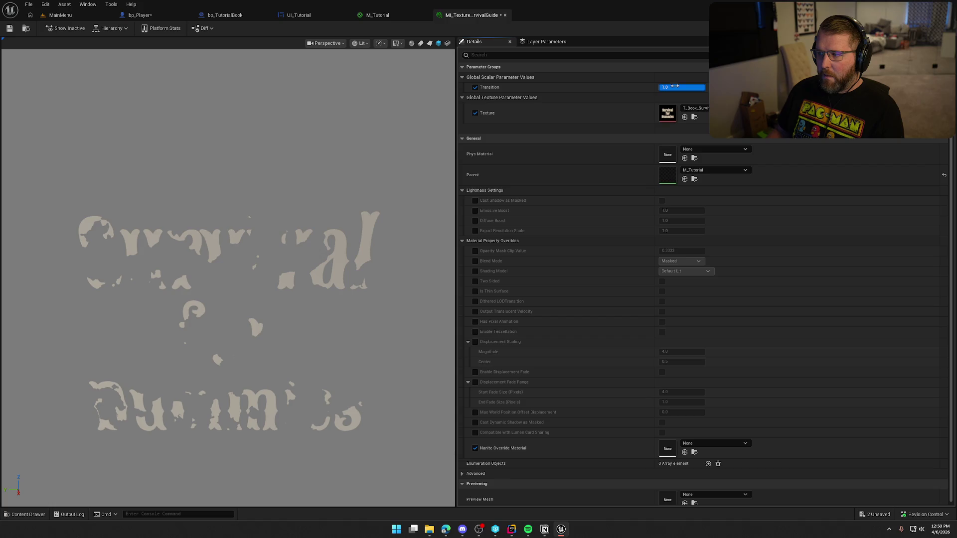
{"action": "left_click", "coordinate": [308, 17]}
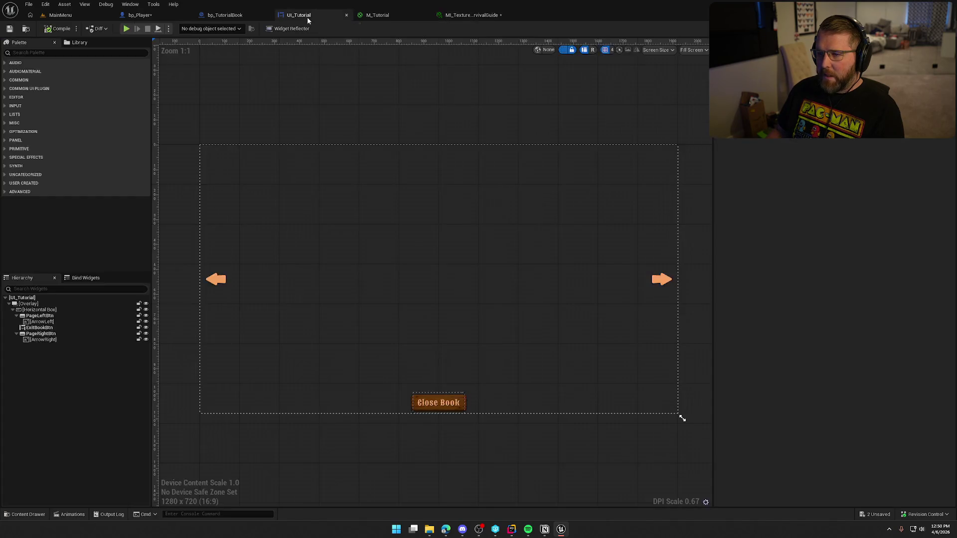
{"action": "left_click", "coordinate": [379, 15]}
{"action": "left_click", "coordinate": [471, 15]}
{"action": "left_click", "coordinate": [377, 16]}
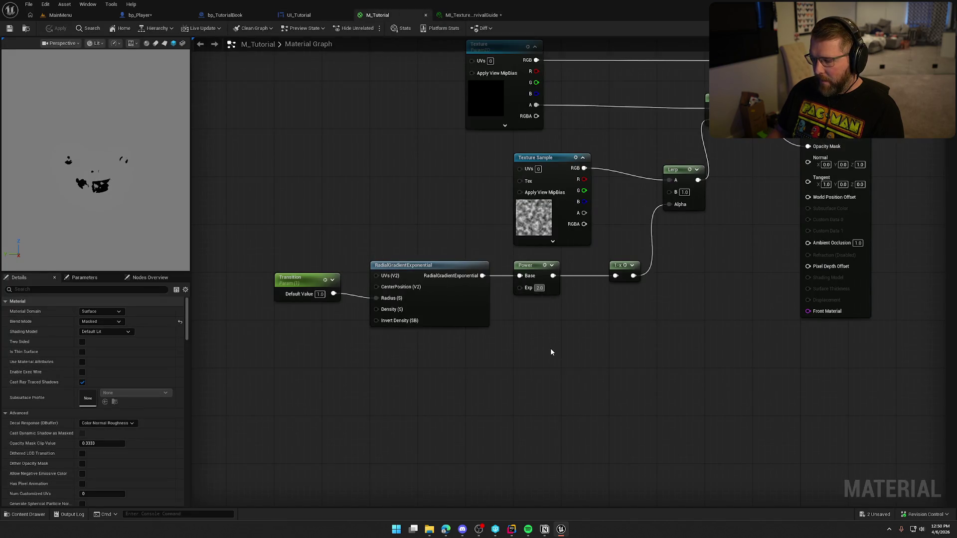
Step: Try Power exponents 10 and 1, and route Power between the radial gradient and 1-x
{"action": "type", "text": "10"}
{"action": "key", "text": "Return"}
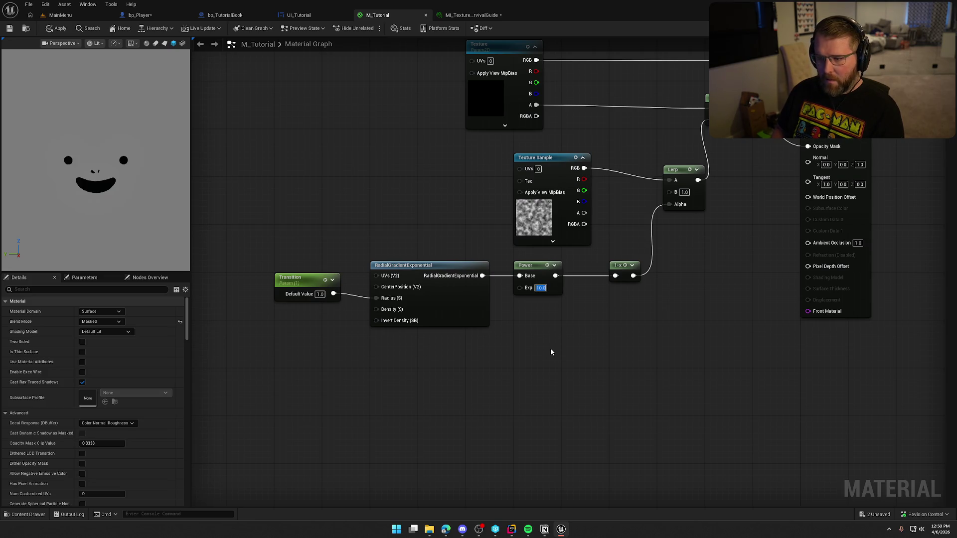
{"action": "type", "text": "1"}
{"action": "key", "text": "Return"}
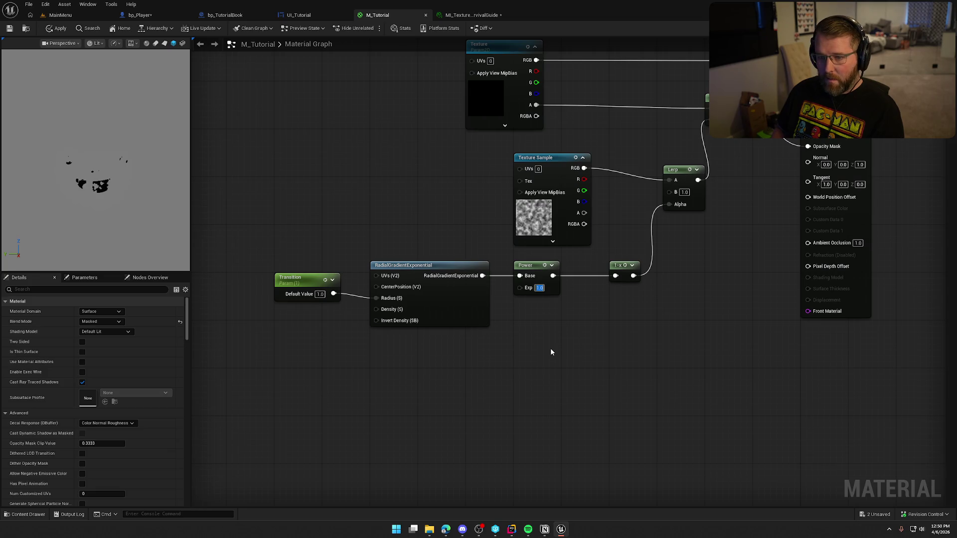
{"action": "left_click_drag", "start_coordinate": [483, 276], "coordinate": [617, 276]}
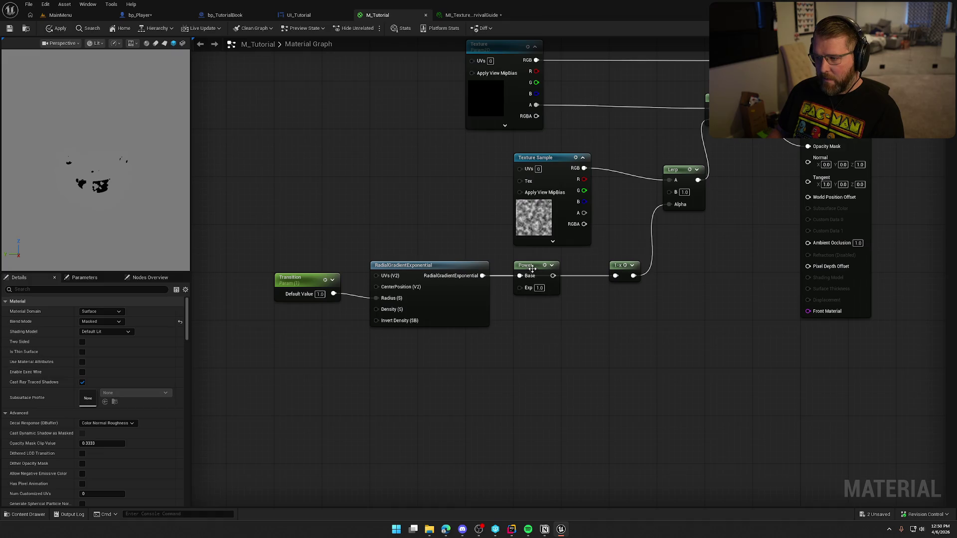
{"action": "left_click_drag", "start_coordinate": [532, 270], "coordinate": [551, 311]}
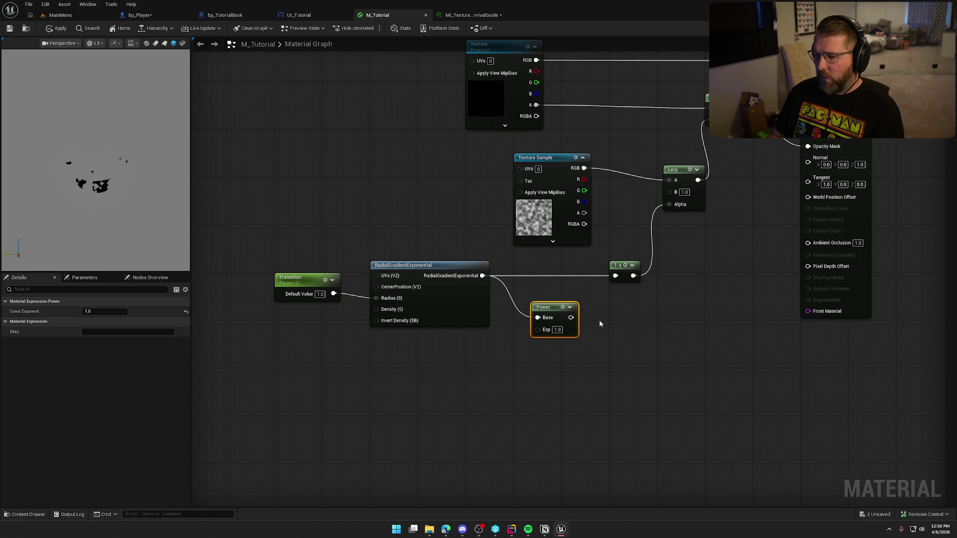
{"action": "mouse_move", "coordinate": [571, 318]}
{"action": "left_mouse_down"}
{"action": "mouse_move", "coordinate": [648, 296]}
{"action": "mouse_move", "coordinate": [615, 276]}
{"action": "mouse_move", "coordinate": [541, 279]}
{"action": "mouse_move", "coordinate": [537, 268]}
{"action": "left_mouse_up"}
Step: Step the Power exponent through 0.1, 0, -1, -5 to -10 and apply
{"action": "type", "text": "0.1"}
{"action": "key", "text": "Return"}
{"action": "type", "text": "0"}
{"action": "key", "text": "Return"}
{"action": "type", "text": "-1"}
{"action": "key", "text": "Return"}
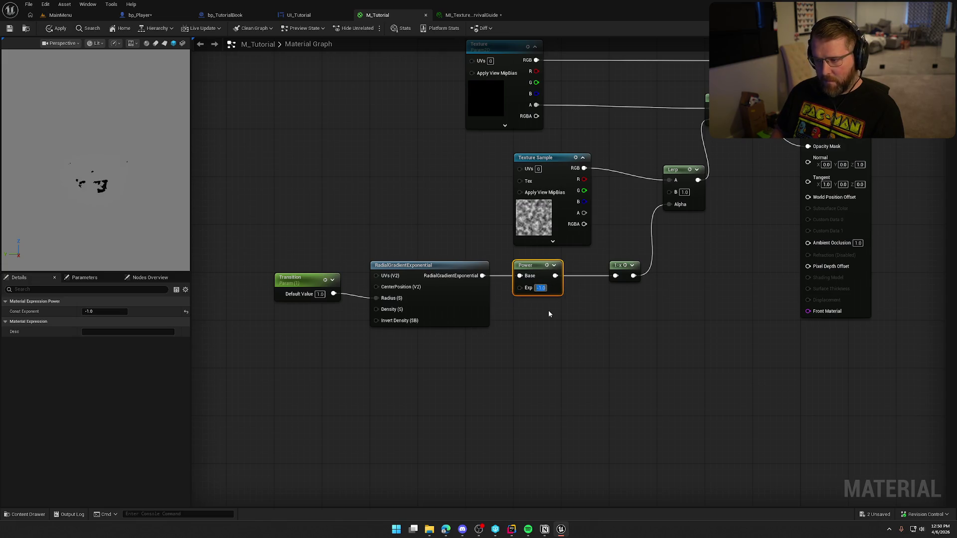
{"action": "type", "text": "-5"}
{"action": "key", "text": "Return"}
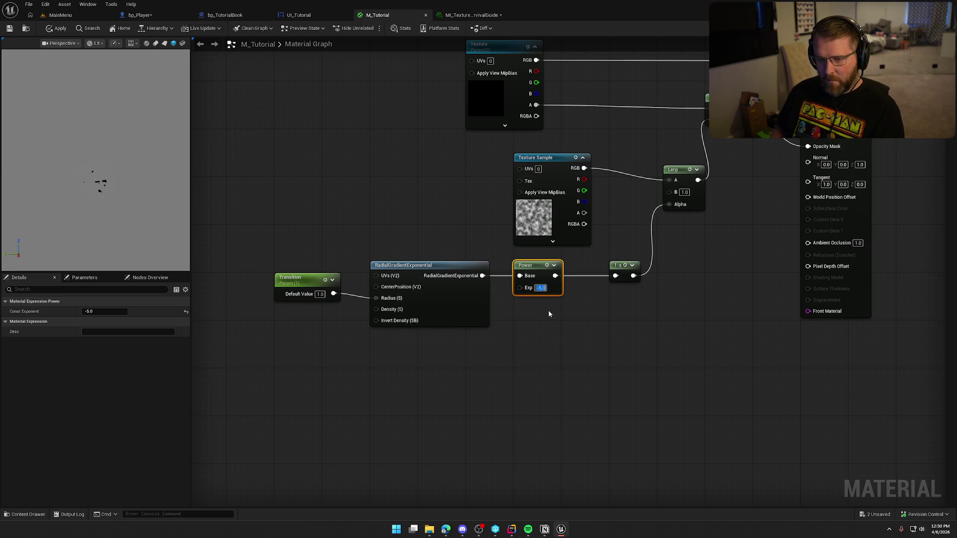
{"action": "type", "text": "-10"}
{"action": "key", "text": "Return"}
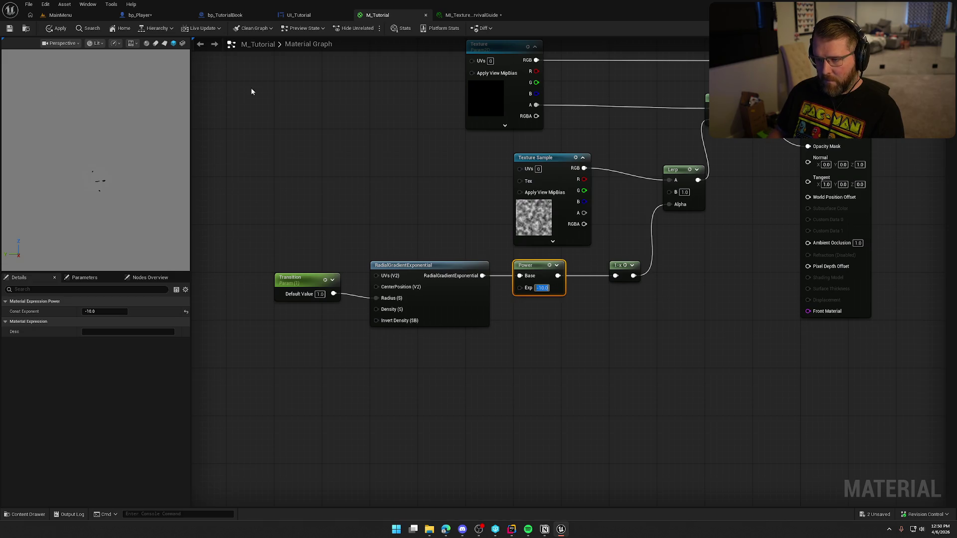
{"action": "left_click", "coordinate": [56, 29]}
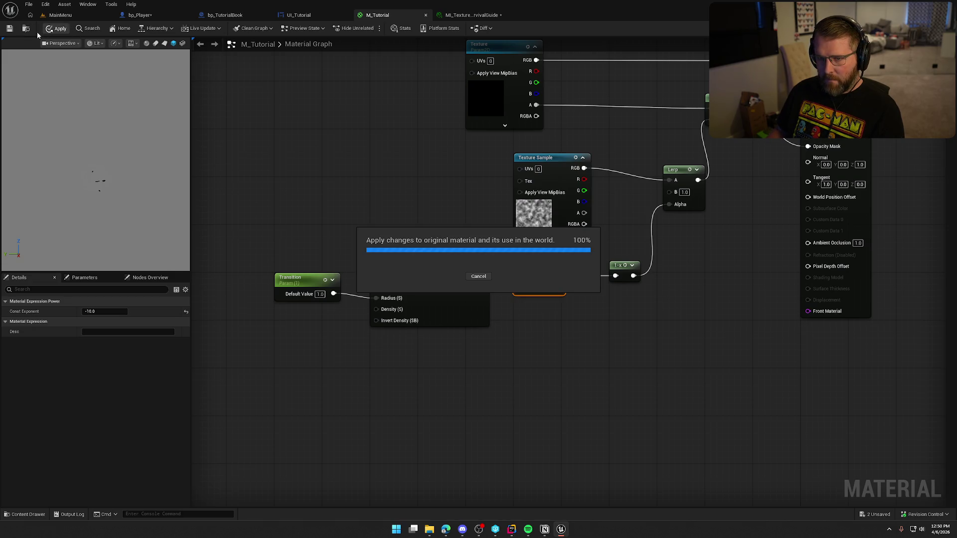
Step: Scrub Transition to about 0.25 in the book texture instance to test the reveal
{"action": "left_click", "coordinate": [459, 16]}
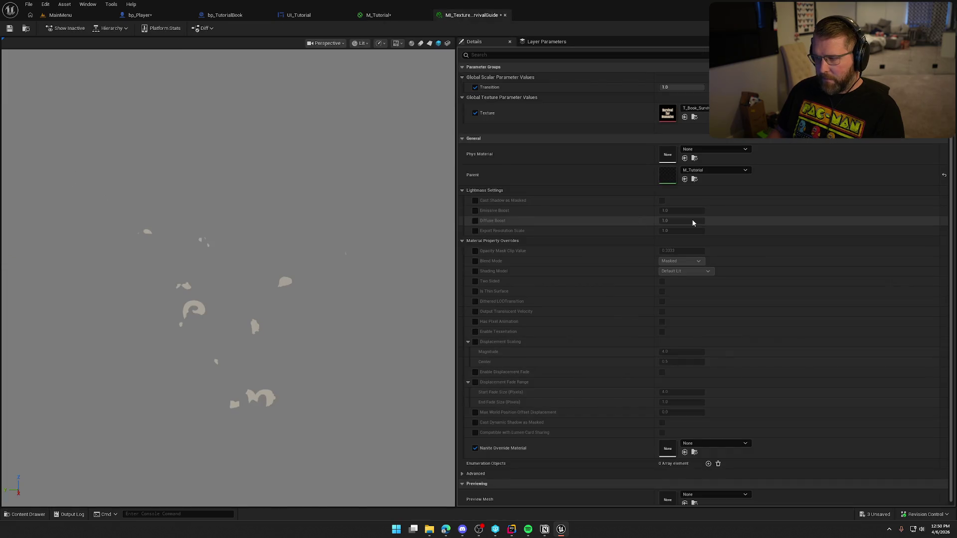
{"action": "mouse_move", "coordinate": [669, 87]}
{"action": "left_mouse_down"}
{"action": "mouse_move", "coordinate": [621, 87]}
{"action": "mouse_move", "coordinate": [666, 87]}
{"action": "left_mouse_up"}
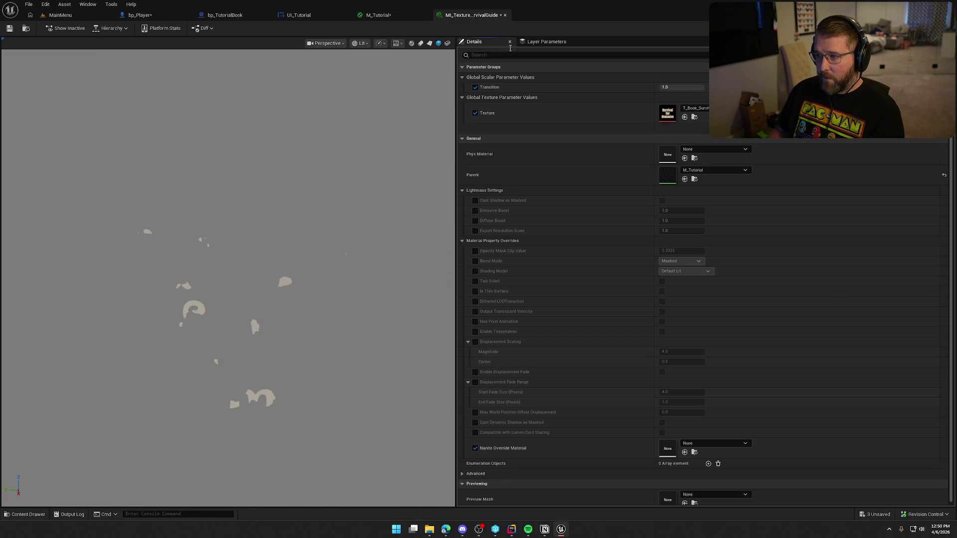
{"action": "left_click", "coordinate": [378, 15]}
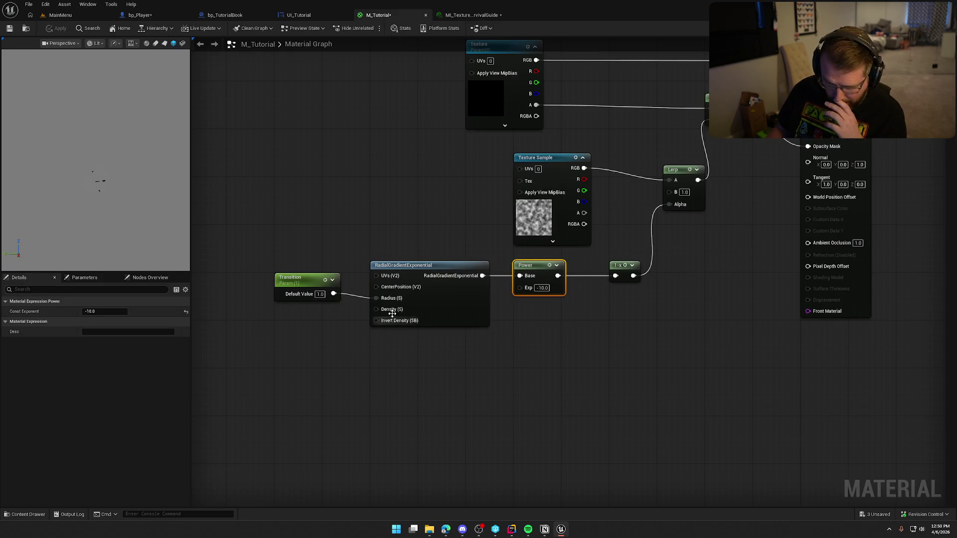
Step: Delete the Power node, wire the radial gradient straight into 1-x, and move Transition and gradient right
{"action": "key", "text": "Delete"}
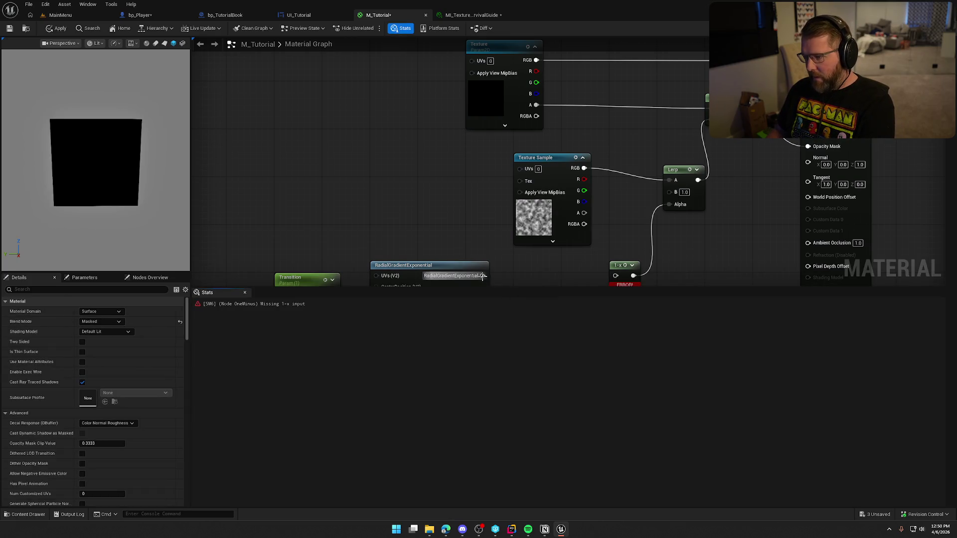
{"action": "left_click_drag", "start_coordinate": [482, 275], "coordinate": [616, 256]}
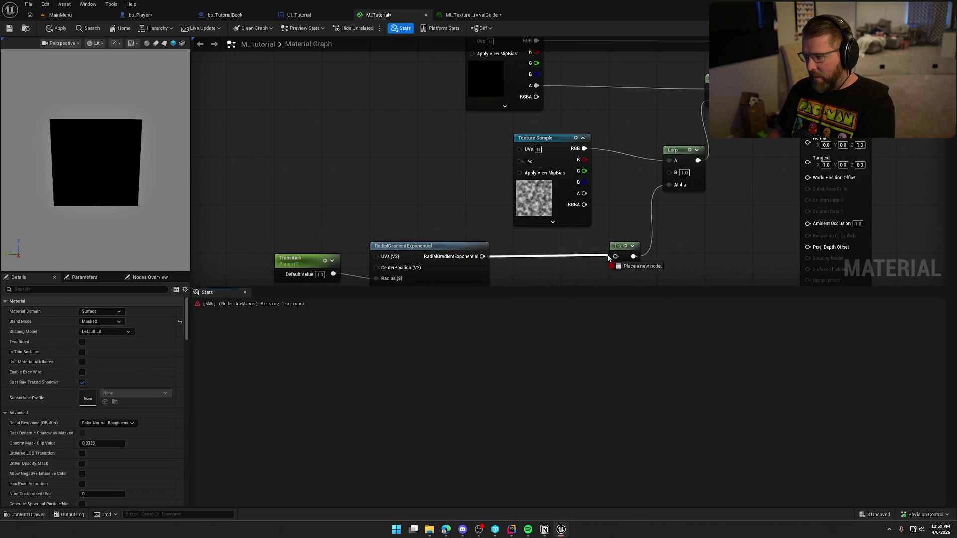
{"action": "left_click", "coordinate": [245, 292]}
{"action": "left_click_drag", "start_coordinate": [288, 171], "coordinate": [384, 256]}
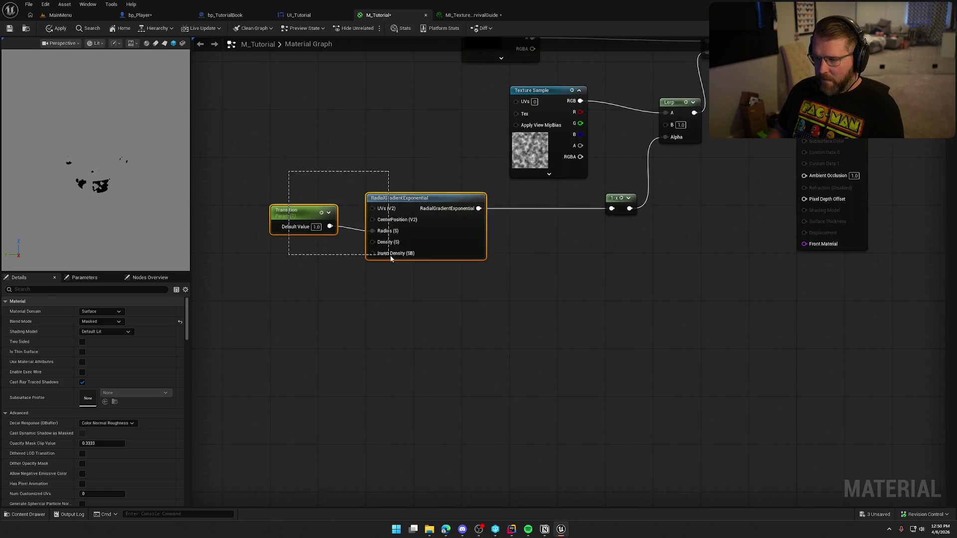
{"action": "left_click_drag", "start_coordinate": [417, 206], "coordinate": [512, 206]}
{"action": "left_click", "coordinate": [433, 314]}
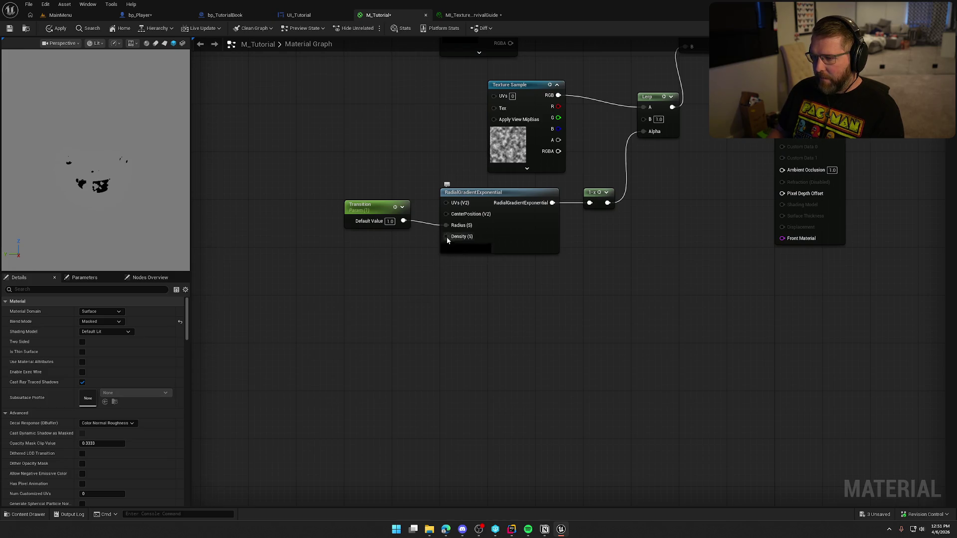
Step: Add a RemapValueRange node from a "map" search feeding the gradient's Density
{"action": "left_click_drag", "start_coordinate": [447, 236], "coordinate": [414, 278]}
{"action": "type", "text": "map"}
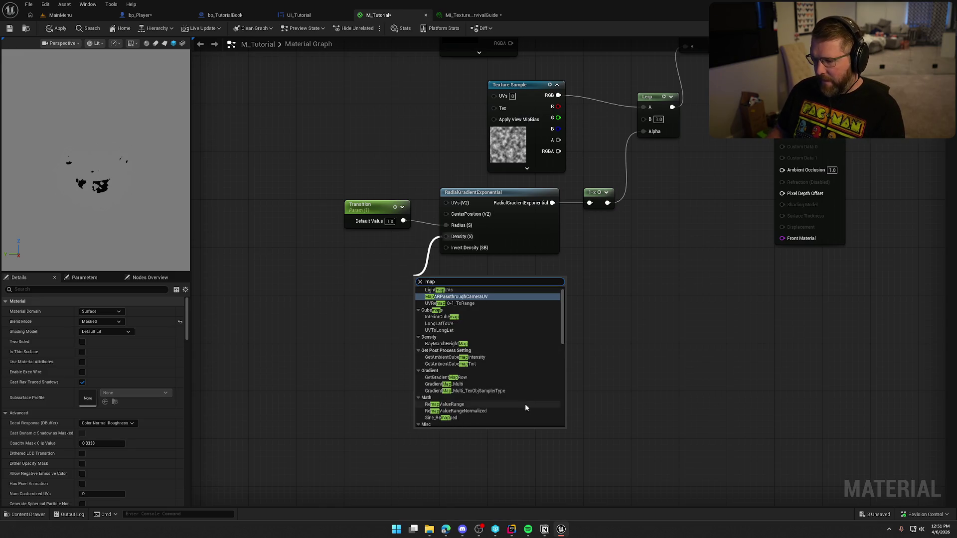
{"action": "left_click", "coordinate": [477, 404]}
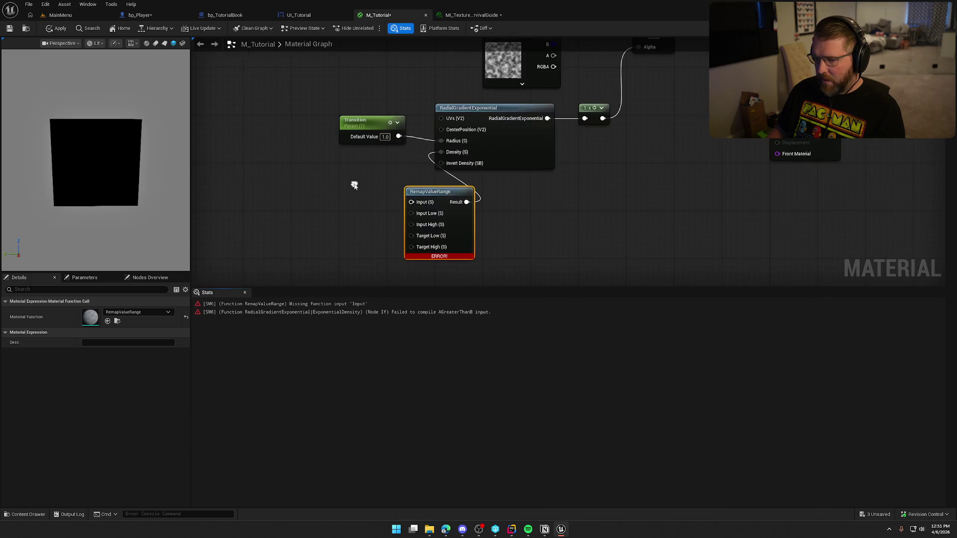
Step: Connect Transition into RemapValueRange Input and feed a constant 0 into Input Low
{"action": "left_click_drag", "start_coordinate": [321, 287], "coordinate": [320, 415]}
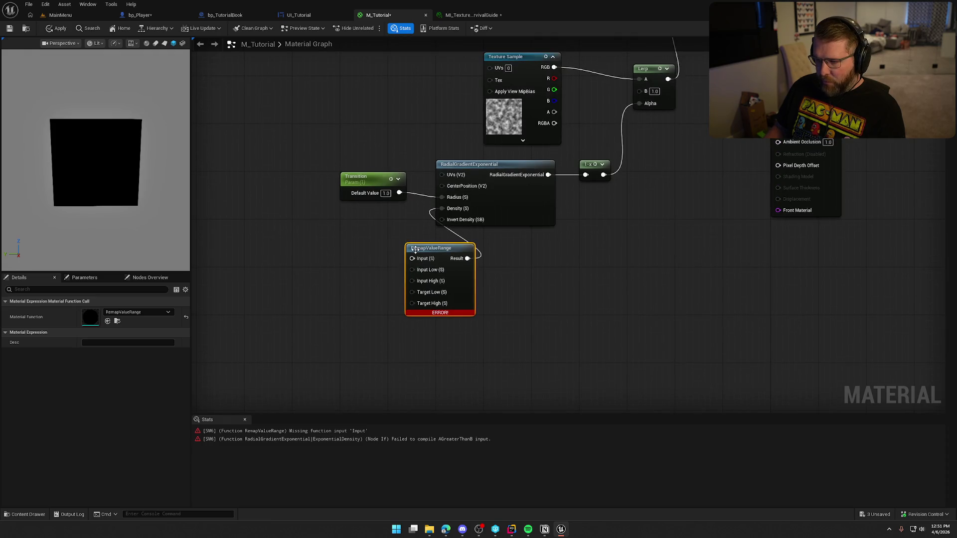
{"action": "left_click_drag", "start_coordinate": [412, 259], "coordinate": [400, 193]}
{"action": "left_click_drag", "start_coordinate": [442, 247], "coordinate": [473, 232]}
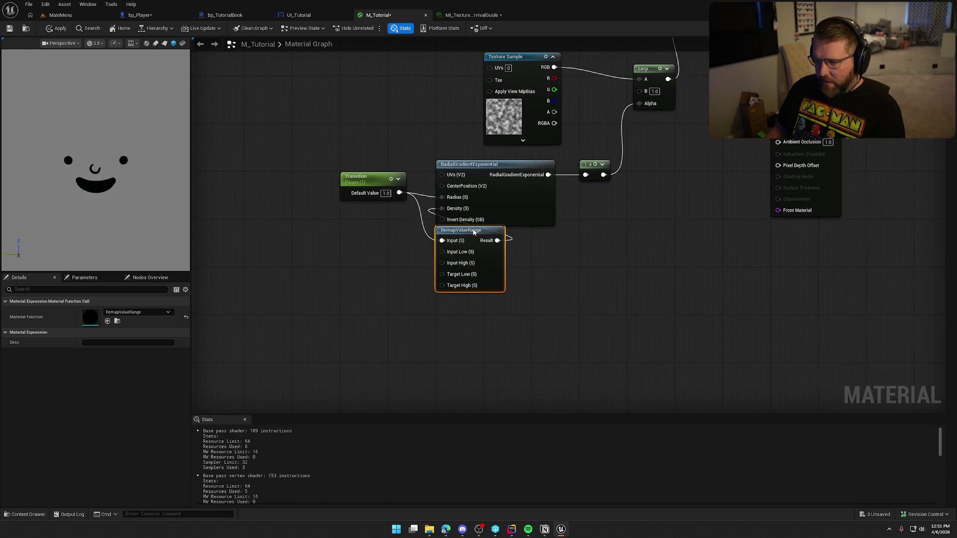
{"action": "left_click", "coordinate": [387, 252]}
{"action": "left_click", "coordinate": [343, 252]}
{"action": "mouse_move", "coordinate": [379, 264]}
{"action": "left_mouse_down"}
{"action": "mouse_move", "coordinate": [370, 257]}
{"action": "mouse_move", "coordinate": [421, 264]}
{"action": "mouse_move", "coordinate": [442, 252]}
{"action": "left_mouse_up"}
{"action": "left_click_drag", "start_coordinate": [354, 242], "coordinate": [360, 242]}
Step: Add a constant of 1 wired into Input High
{"action": "left_click", "coordinate": [351, 272]}
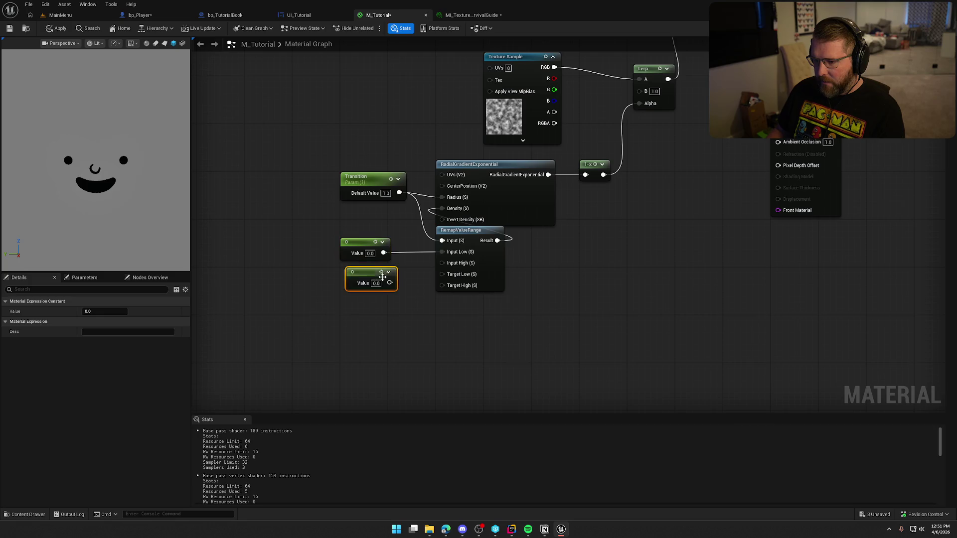
{"action": "left_click", "coordinate": [376, 283]}
{"action": "type", "text": "1"}
{"action": "key", "text": "Return"}
{"action": "mouse_move", "coordinate": [390, 283]}
{"action": "left_mouse_down"}
{"action": "mouse_move", "coordinate": [442, 263]}
{"action": "mouse_move", "coordinate": [362, 270]}
{"action": "mouse_move", "coordinate": [444, 257]}
{"action": "mouse_move", "coordinate": [442, 275]}
{"action": "left_mouse_up"}
Step: Add a constant 0 and a constant 10 wired into Target High
{"action": "left_click", "coordinate": [348, 293]}
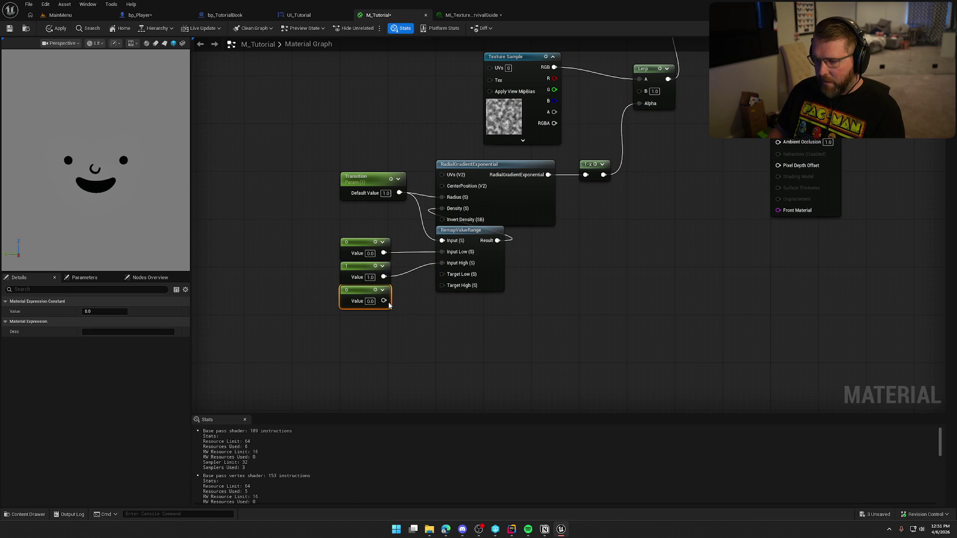
{"action": "left_click", "coordinate": [344, 319]}
{"action": "left_click_drag", "start_coordinate": [384, 331], "coordinate": [442, 285]}
{"action": "left_click_drag", "start_coordinate": [365, 317], "coordinate": [364, 311]}
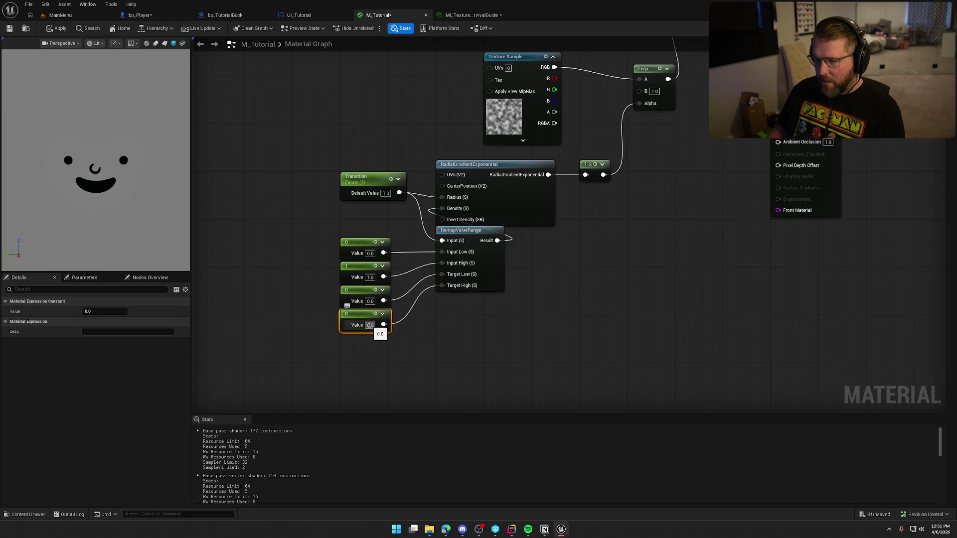
{"action": "left_click", "coordinate": [370, 324]}
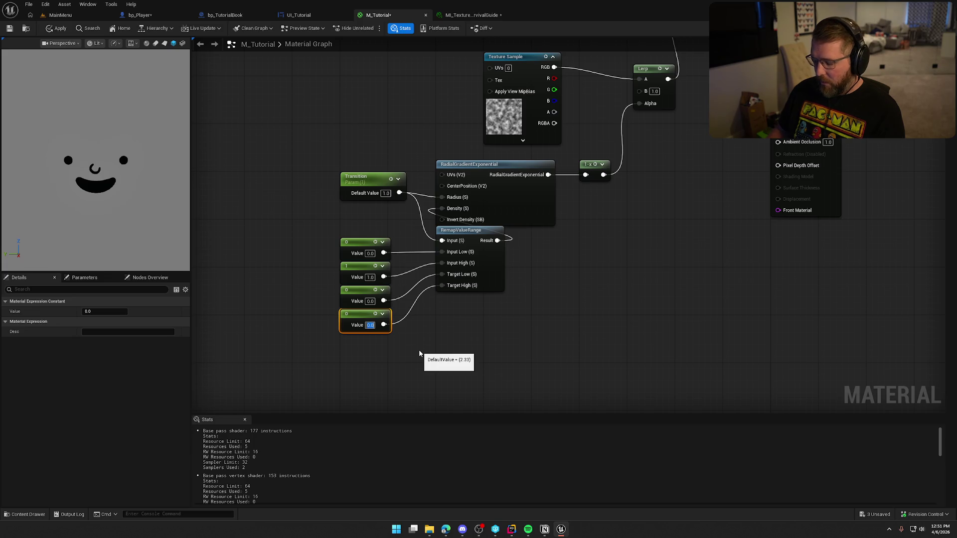
{"action": "type", "text": "10"}
{"action": "key", "text": "Return"}
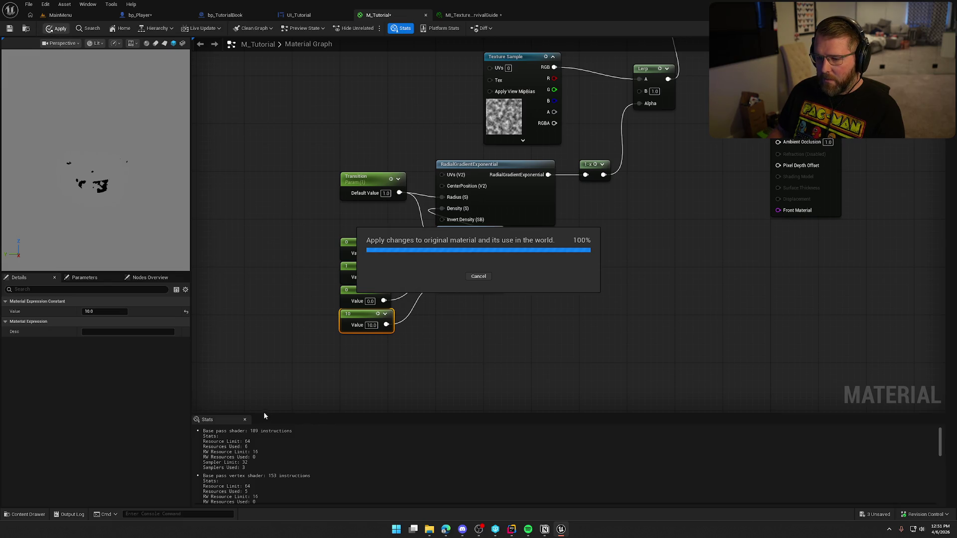
{"action": "left_click", "coordinate": [352, 389]}
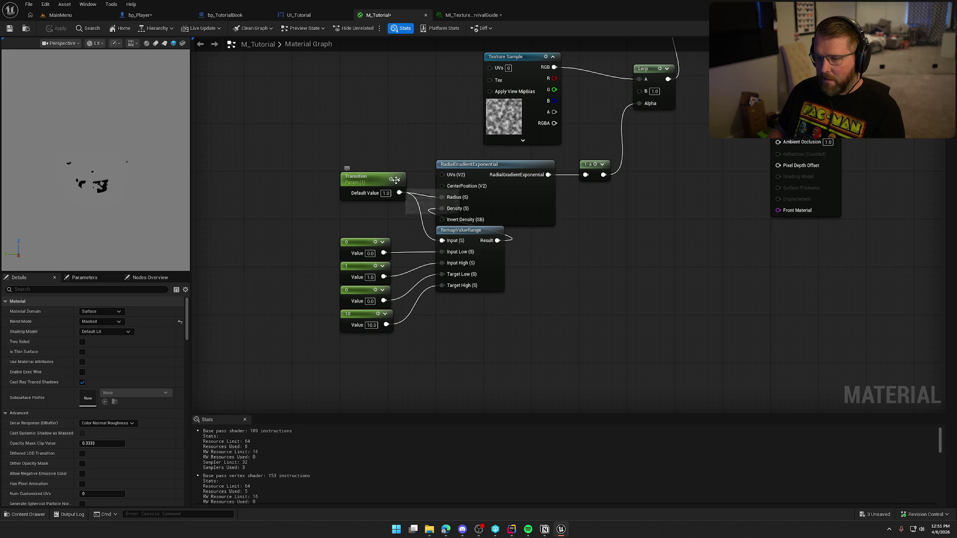
Step: Lower Transition in the book texture instance to reveal the full cover text
{"action": "left_click", "coordinate": [471, 15]}
{"action": "mouse_move", "coordinate": [696, 88]}
{"action": "left_mouse_down"}
{"action": "mouse_move", "coordinate": [665, 87]}
{"action": "mouse_move", "coordinate": [685, 87]}
{"action": "left_mouse_up"}
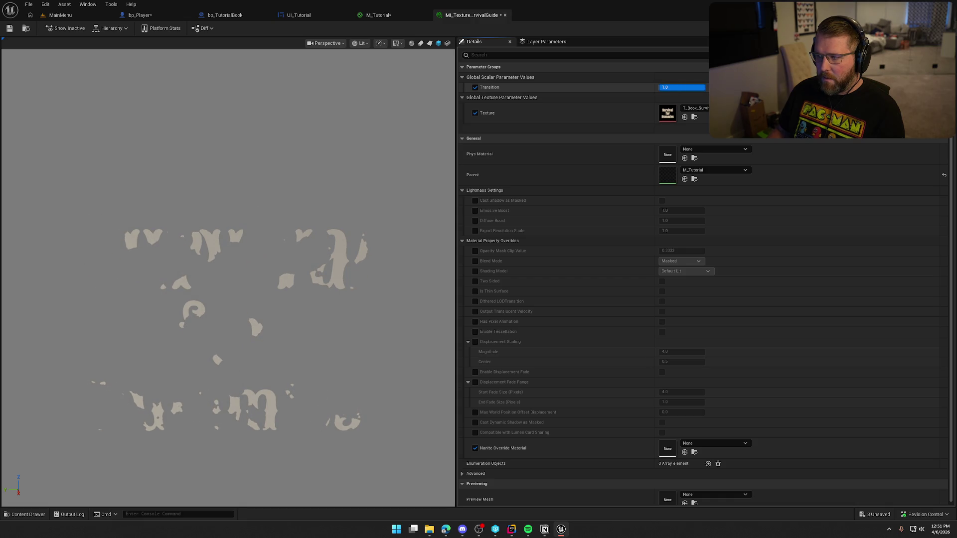
{"action": "left_click", "coordinate": [378, 15]}
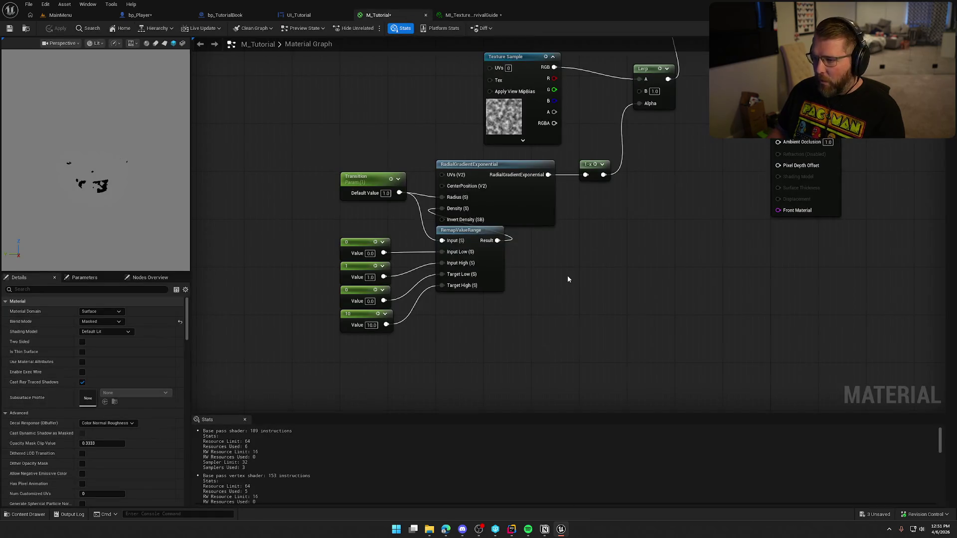
Step: Tidy the graph by moving Texture Sample, Lerp, gradient and remap nodes up
{"action": "left_click_drag", "start_coordinate": [519, 136], "coordinate": [469, 118]}
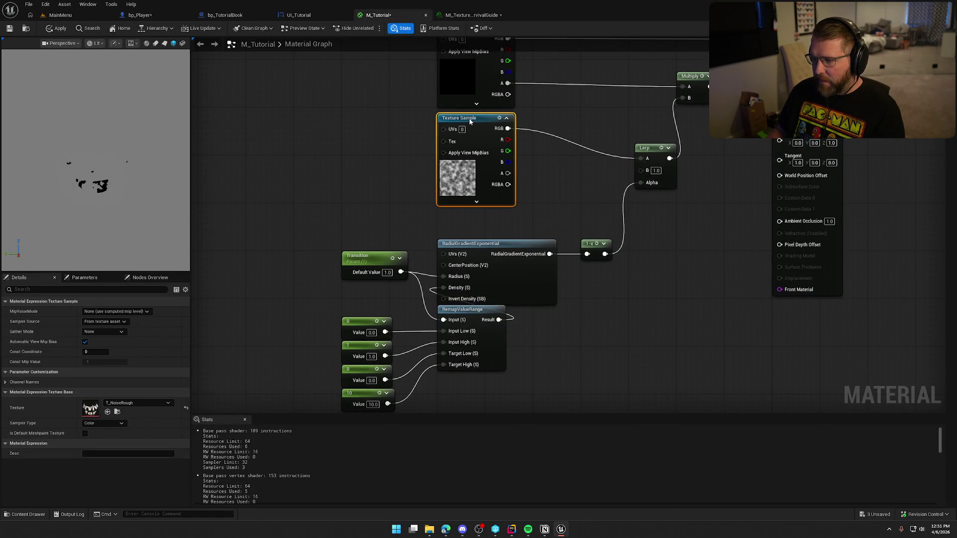
{"action": "left_click_drag", "start_coordinate": [645, 148], "coordinate": [639, 118]}
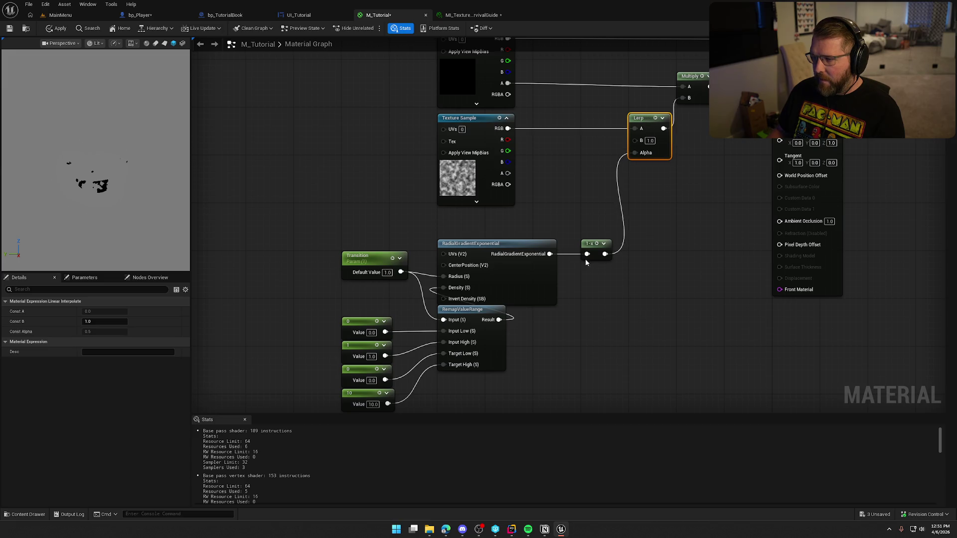
{"action": "left_click_drag", "start_coordinate": [608, 392], "coordinate": [614, 314]}
{"action": "left_click_drag", "start_coordinate": [641, 347], "coordinate": [342, 160]}
{"action": "left_click_drag", "start_coordinate": [479, 164], "coordinate": [479, 136]}
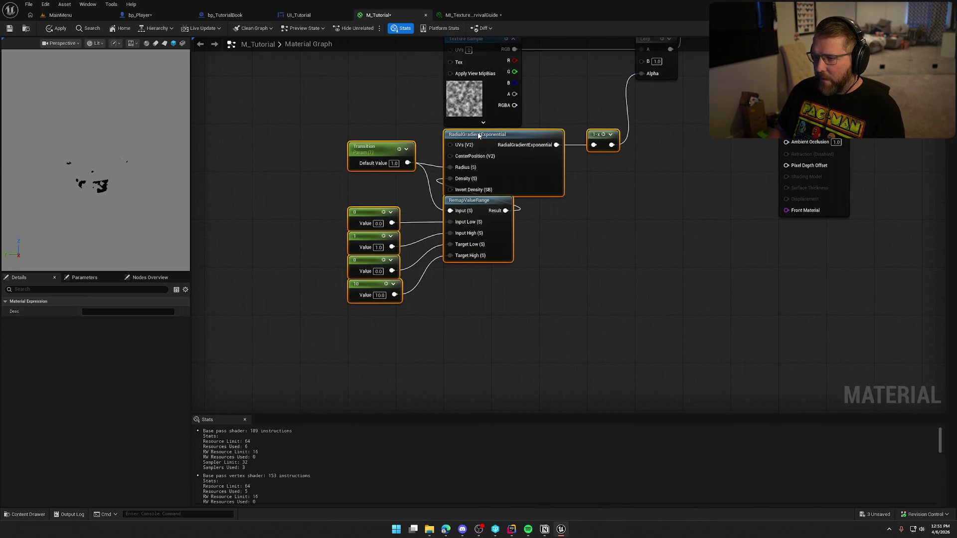
{"action": "left_click", "coordinate": [554, 97]}
{"action": "left_click_drag", "start_coordinate": [555, 96], "coordinate": [552, 159]}
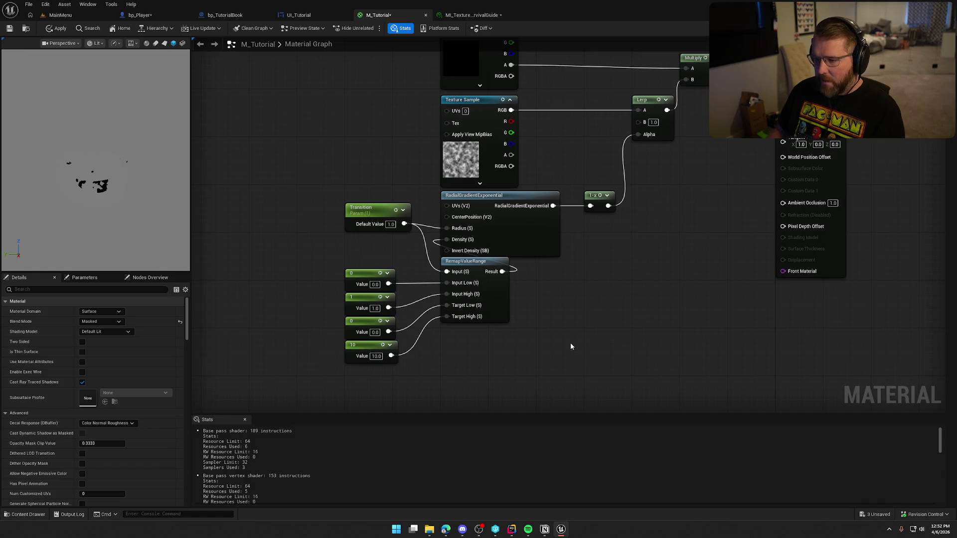
{"action": "left_click_drag", "start_coordinate": [571, 345], "coordinate": [557, 306]}
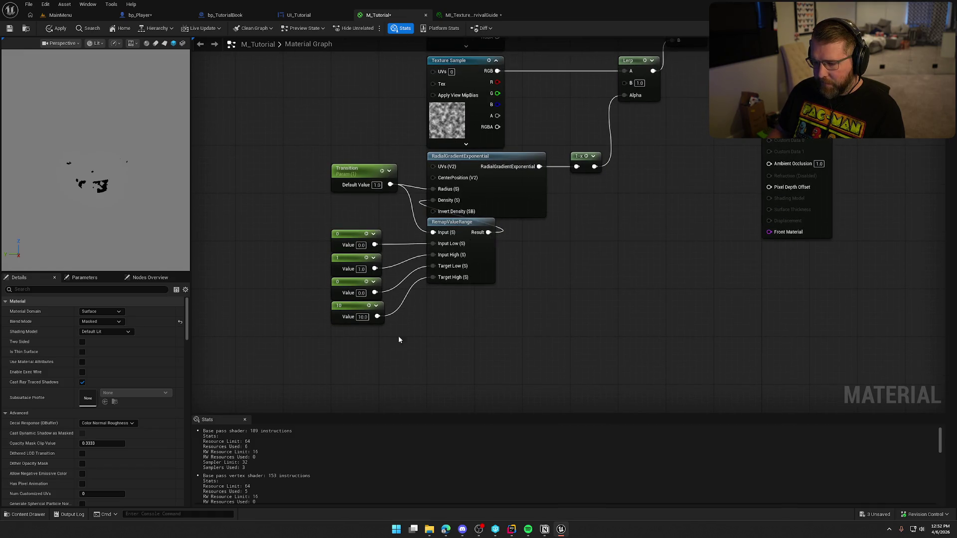
Step: Change the Target High constant from 10 to -5
{"action": "mouse_move", "coordinate": [362, 353]}
{"action": "left_mouse_down"}
{"action": "mouse_move", "coordinate": [332, 225]}
{"action": "mouse_move", "coordinate": [348, 218]}
{"action": "mouse_move", "coordinate": [349, 236]}
{"action": "left_mouse_up"}
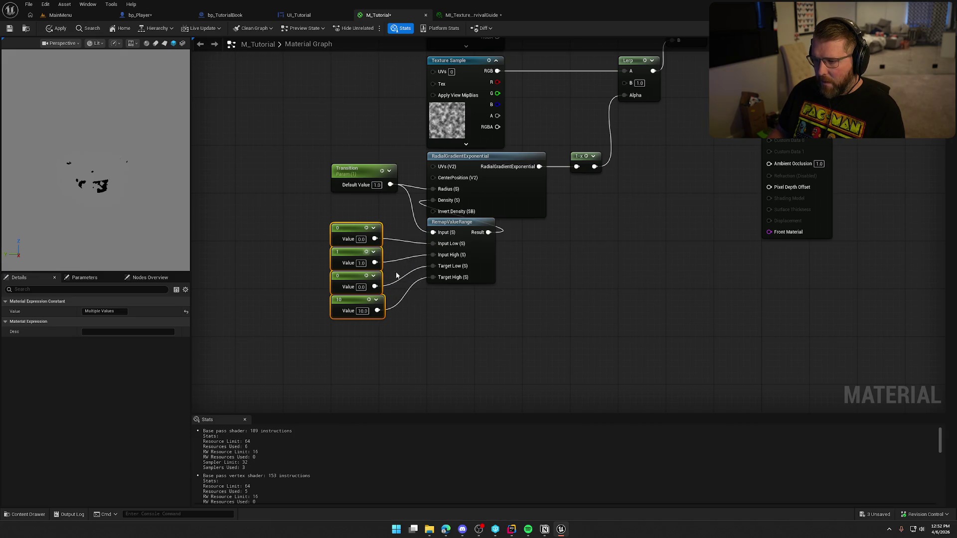
{"action": "left_click", "coordinate": [402, 224]}
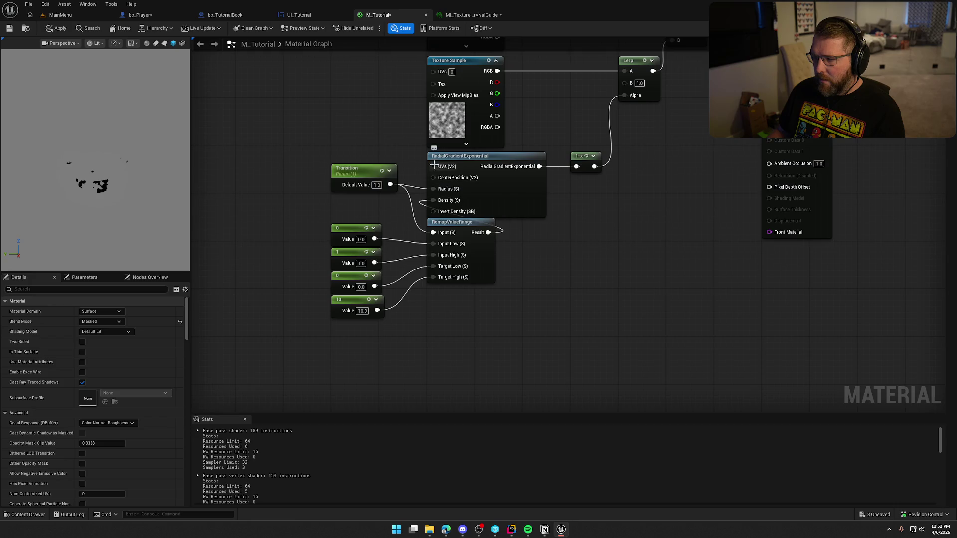
{"action": "mouse_move", "coordinate": [525, 318]}
{"action": "left_mouse_down"}
{"action": "mouse_move", "coordinate": [351, 251]}
{"action": "mouse_move", "coordinate": [349, 239]}
{"action": "left_mouse_up"}
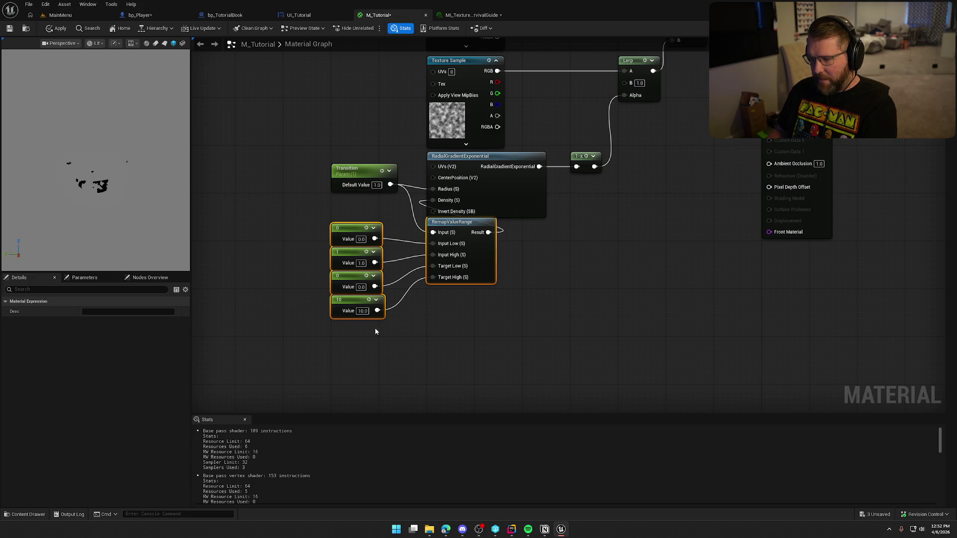
{"action": "left_click", "coordinate": [362, 311]}
{"action": "type", "text": "-5"}
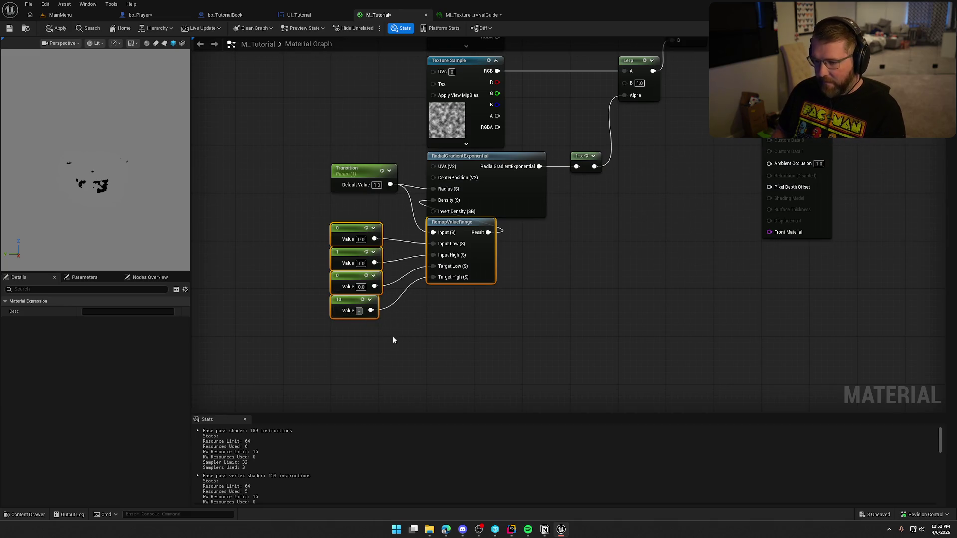
{"action": "key", "text": "Return"}
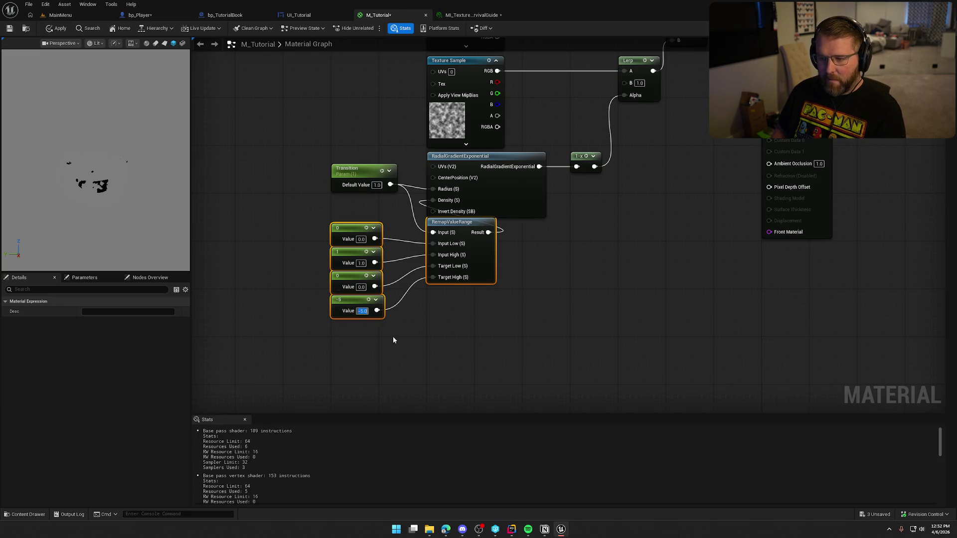
Step: Delete the RemapValueRange and its constants, apply, reposition Transition, then undo the last change
{"action": "key", "text": "Delete"}
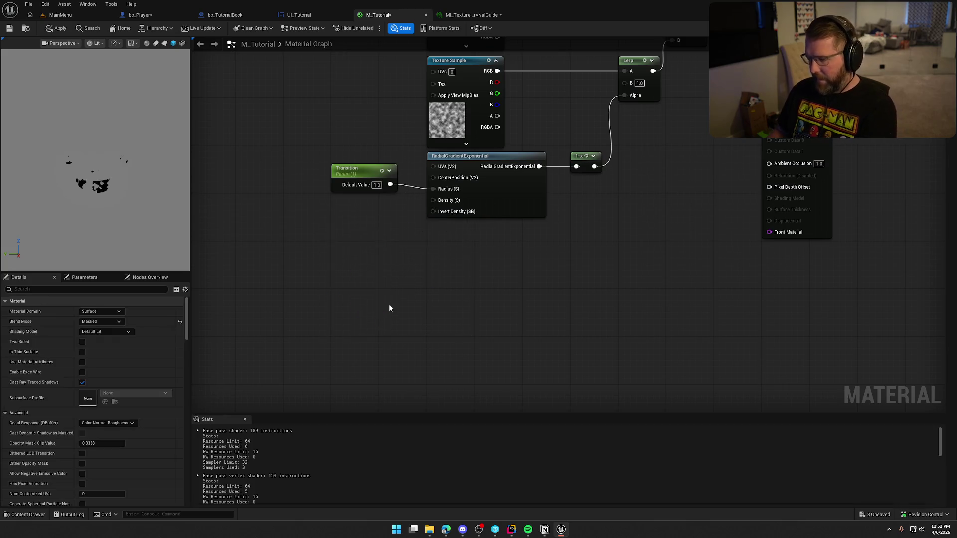
{"action": "key", "text": "Home"}
{"action": "left_click", "coordinate": [56, 28]}
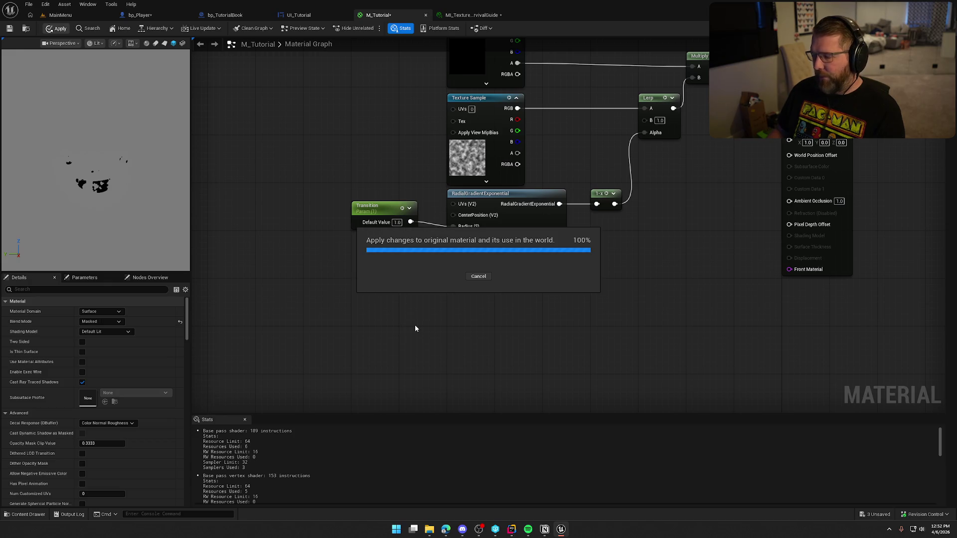
{"action": "left_click", "coordinate": [336, 221]}
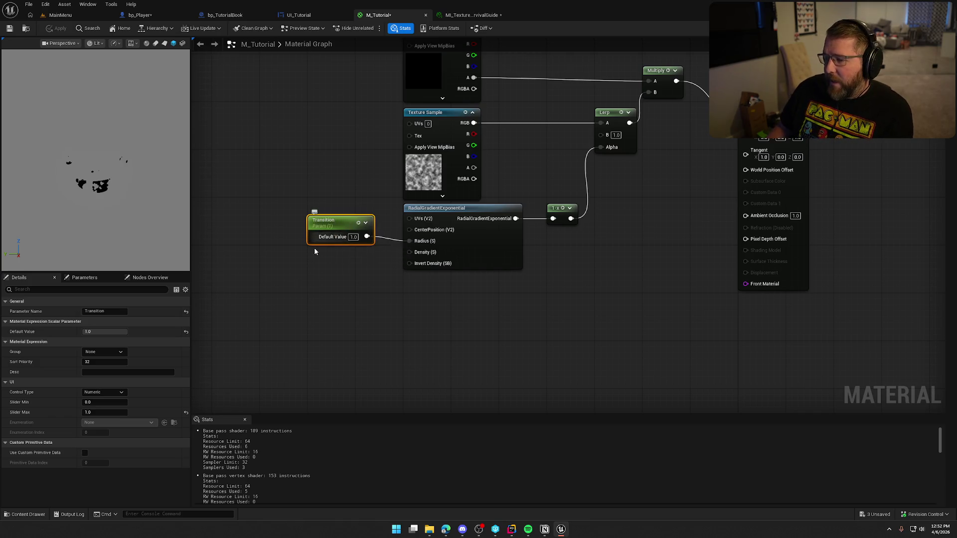
{"action": "left_click_drag", "start_coordinate": [321, 259], "coordinate": [368, 254]}
{"action": "left_click_drag", "start_coordinate": [362, 205], "coordinate": [323, 209]}
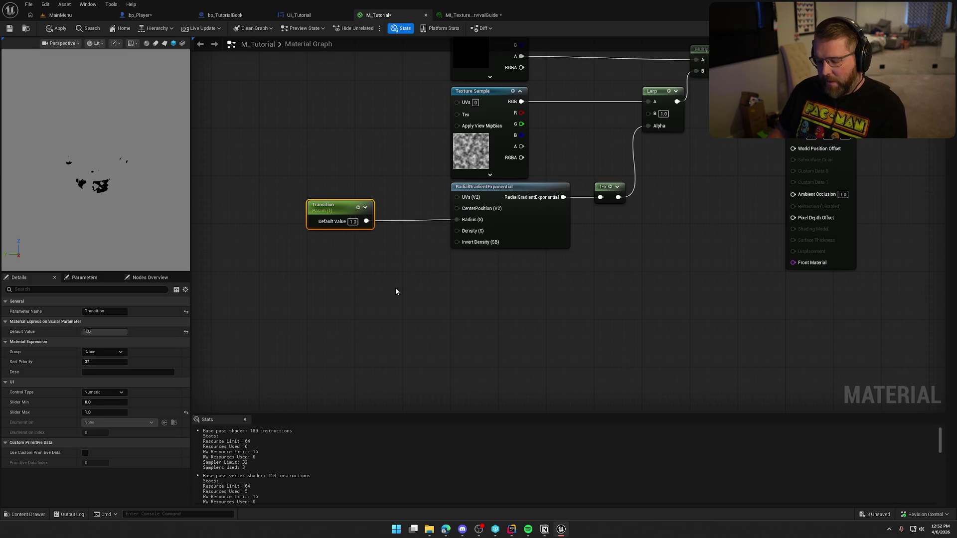
{"action": "key", "text": "ctrl+z"}
{"action": "key", "text": "ctrl+z"}
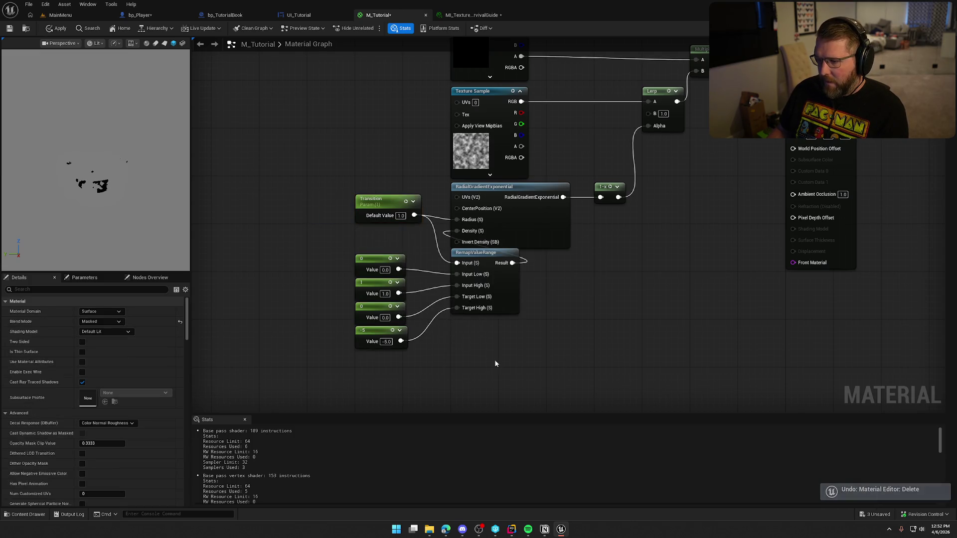
Step: Rearrange the remap nodes, detach the remap from Density, set the Target High constant to 2, and apply
{"action": "left_click_drag", "start_coordinate": [494, 258], "coordinate": [397, 234]}
{"action": "left_click_drag", "start_coordinate": [427, 264], "coordinate": [474, 268]}
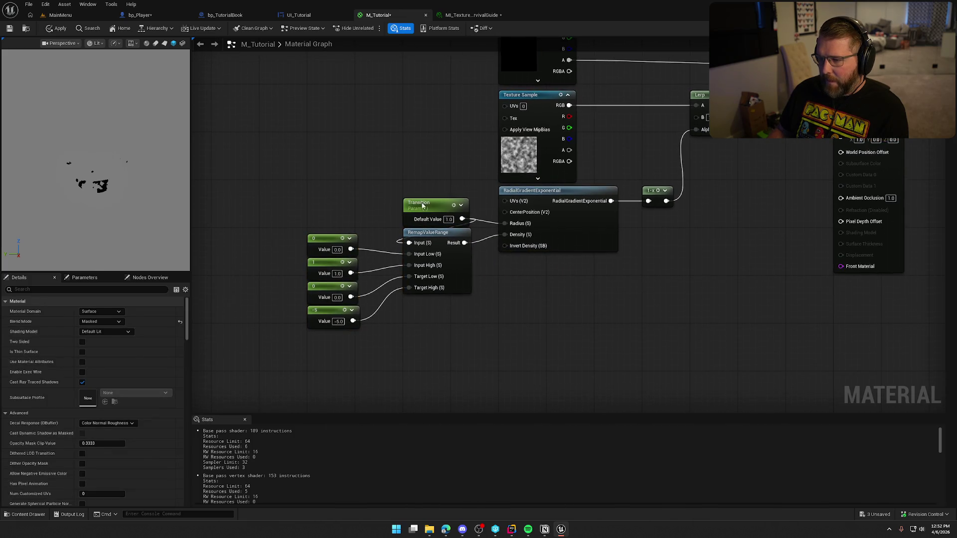
{"action": "left_click_drag", "start_coordinate": [422, 205], "coordinate": [324, 203]}
{"action": "left_click", "coordinate": [364, 173]}
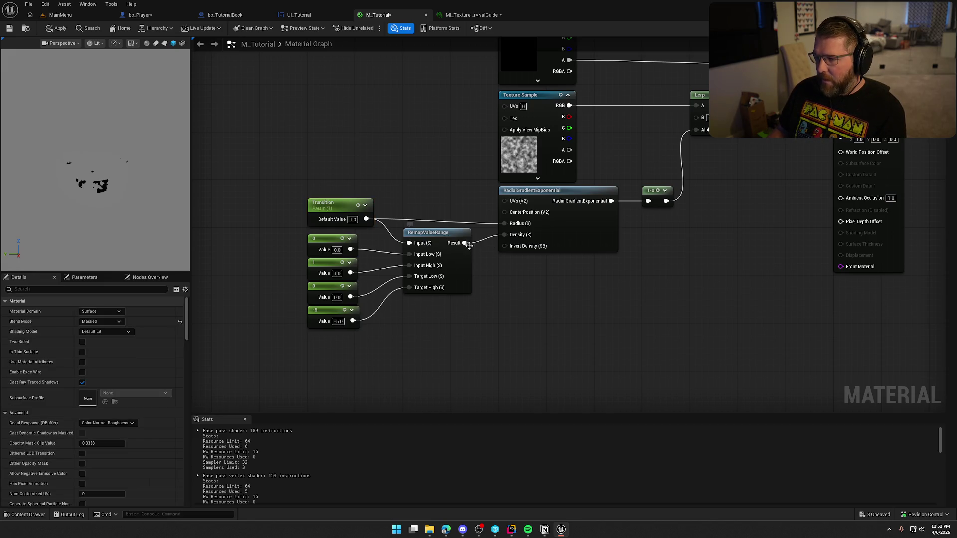
{"action": "mouse_move", "coordinate": [505, 235]}
{"action": "left_mouse_down"}
{"action": "mouse_move", "coordinate": [491, 236]}
{"action": "mouse_move", "coordinate": [505, 223]}
{"action": "left_mouse_up"}
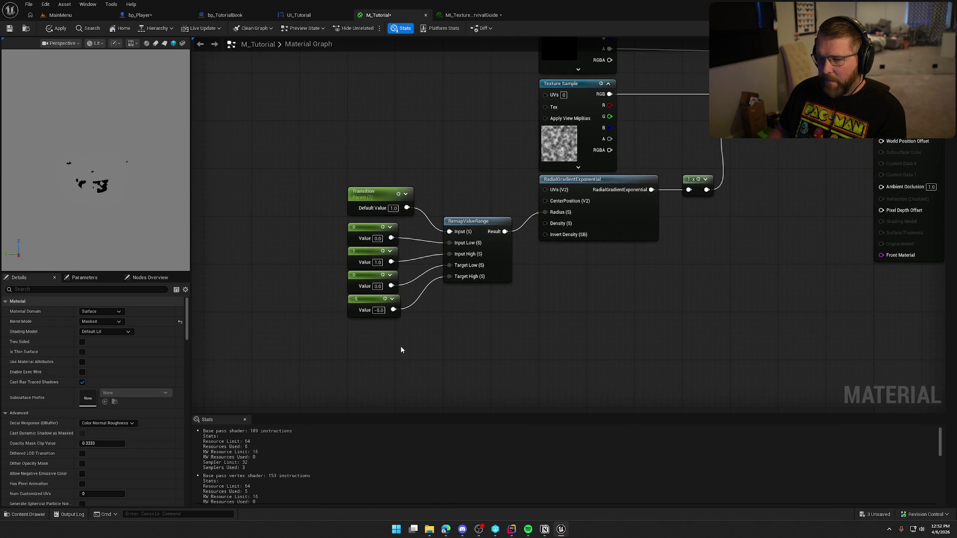
{"action": "type", "text": "-"}
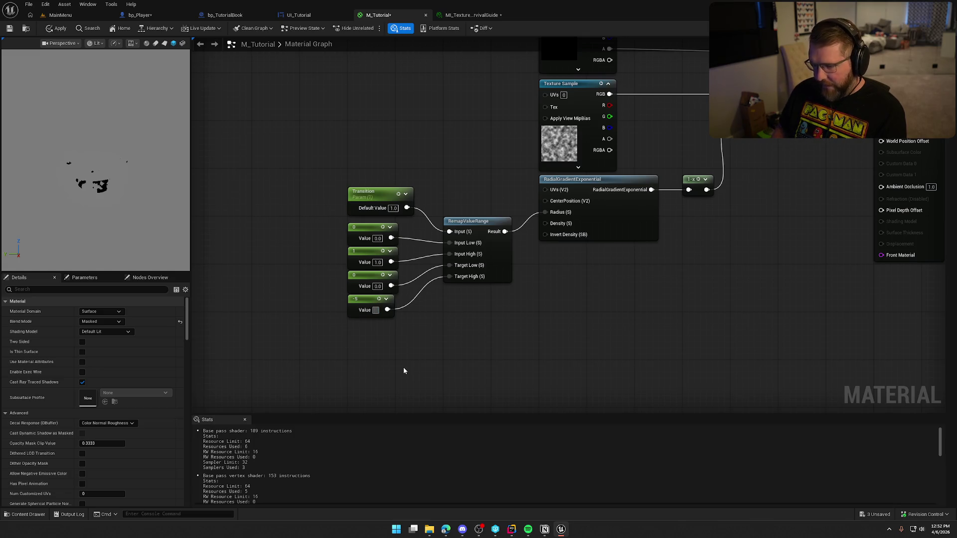
{"action": "type", "text": "2"}
{"action": "key", "text": "Return"}
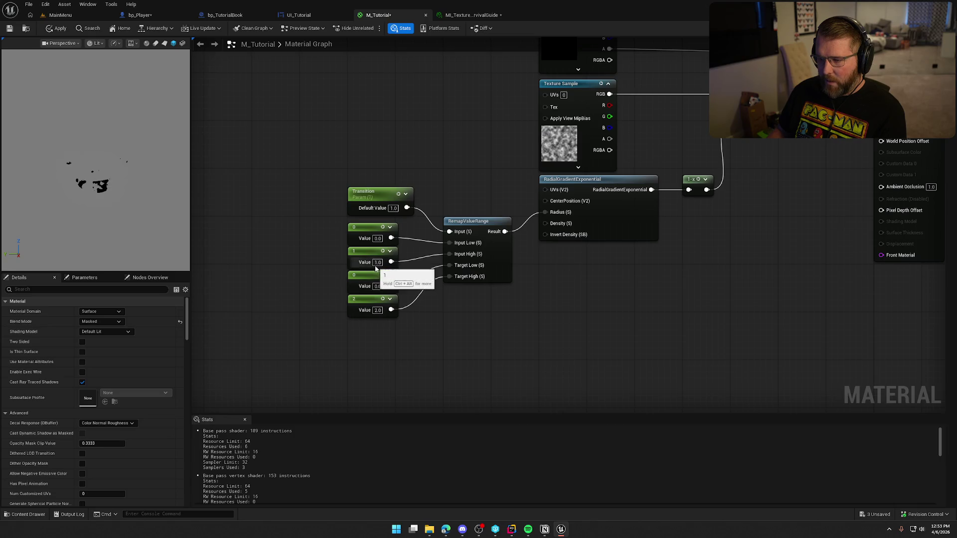
{"action": "left_click", "coordinate": [45, 29]}
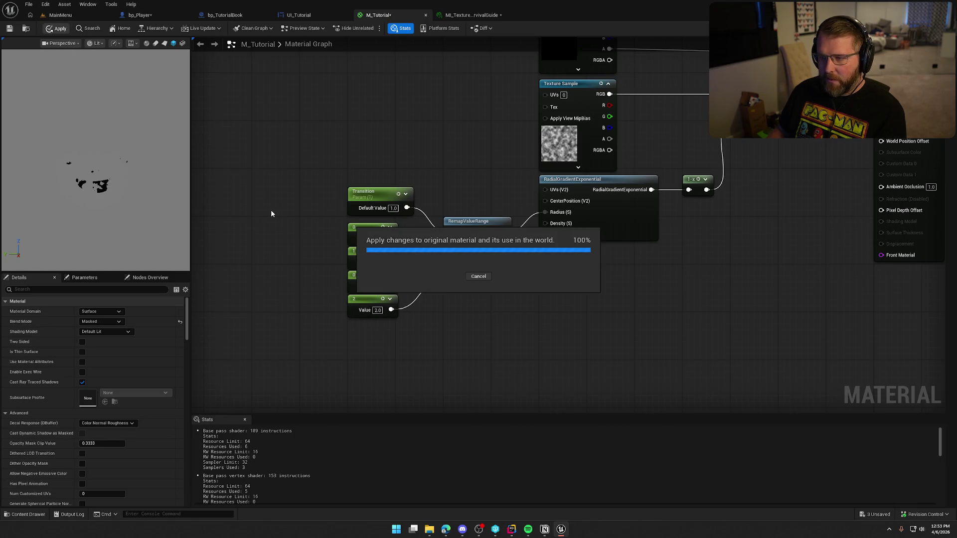
Step: Reposition the left-hand nodes and the RemapValueRange node, then apply the material again
{"action": "left_click_drag", "start_coordinate": [306, 166], "coordinate": [487, 263]}
{"action": "left_click_drag", "start_coordinate": [476, 221], "coordinate": [484, 186]}
{"action": "left_click", "coordinate": [484, 313]}
{"action": "left_click_drag", "start_coordinate": [224, 117], "coordinate": [417, 332]}
{"action": "left_click_drag", "start_coordinate": [393, 180], "coordinate": [399, 206]}
{"action": "left_click", "coordinate": [400, 146]}
{"action": "left_click_drag", "start_coordinate": [414, 180], "coordinate": [427, 201]}
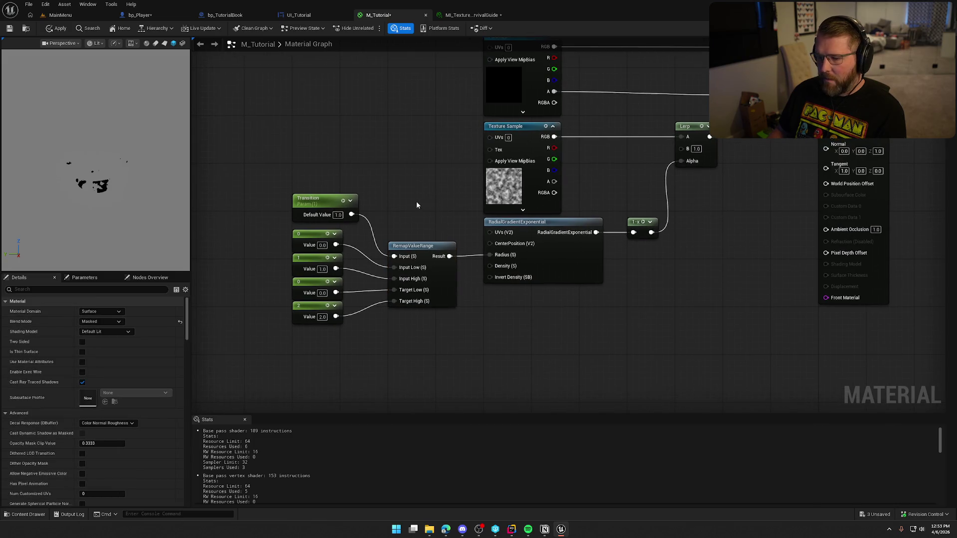
{"action": "left_click", "coordinate": [57, 29]}
Step: Preview the texture material instance on a cube and lower Transition to test the page reveal
{"action": "left_click", "coordinate": [471, 15]}
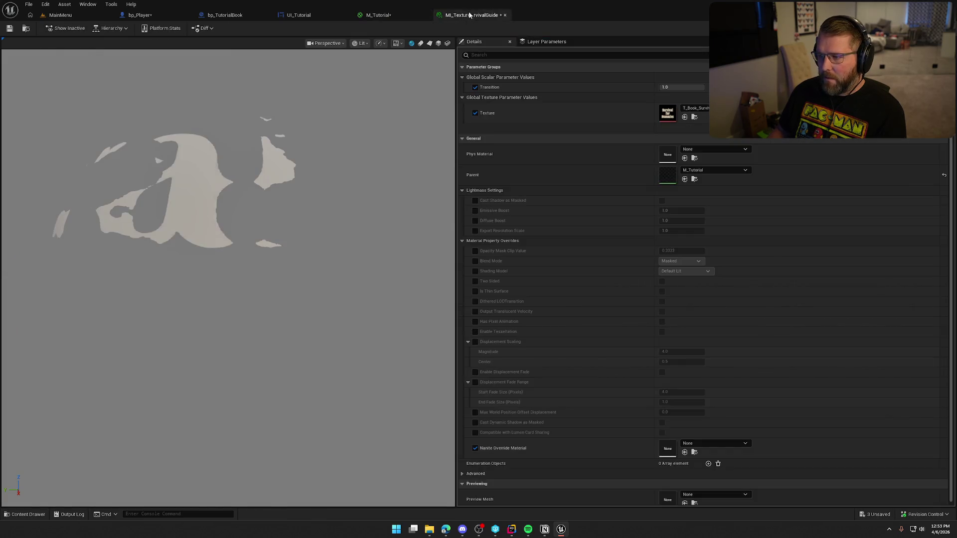
{"action": "left_click", "coordinate": [438, 43]}
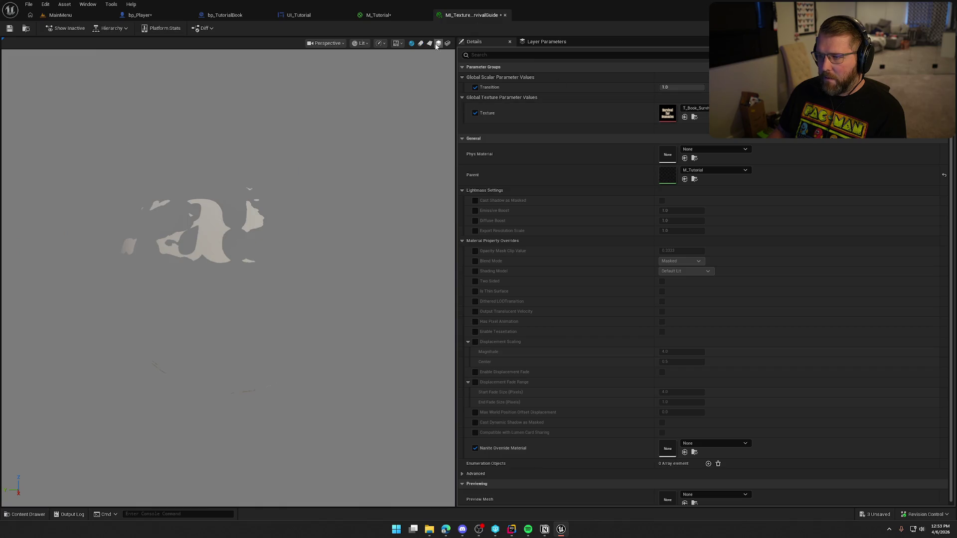
{"action": "mouse_move", "coordinate": [678, 87]}
{"action": "left_mouse_down"}
{"action": "mouse_move", "coordinate": [665, 88]}
{"action": "mouse_move", "coordinate": [704, 87]}
{"action": "left_mouse_up"}
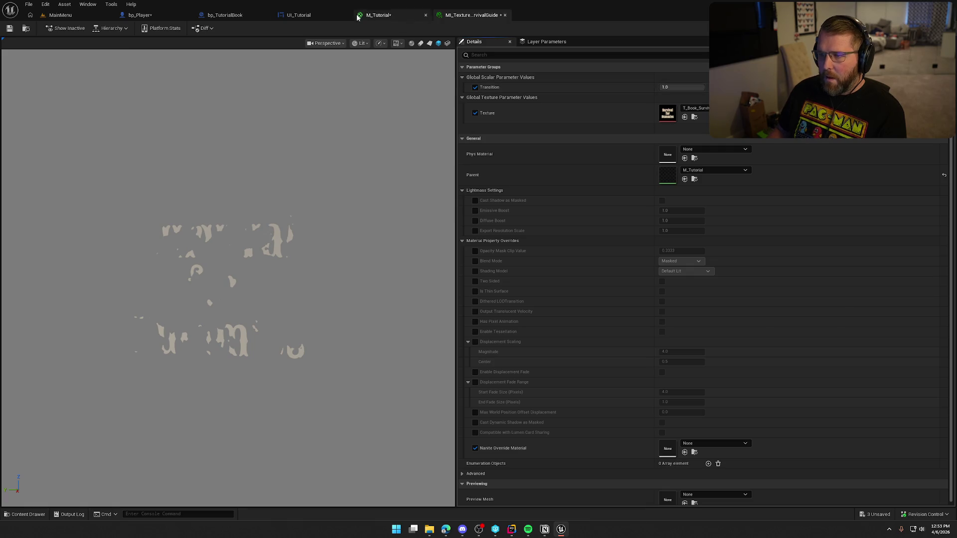
Step: In M_Tutorial, wire Transition straight into the gradient's Radius and delete RemapValueRange with its constants
{"action": "left_click", "coordinate": [142, 15]}
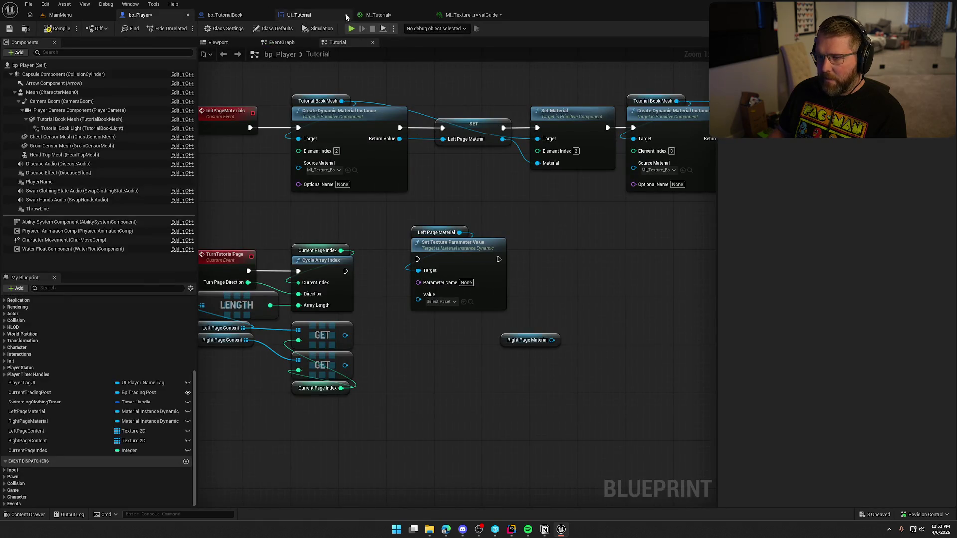
{"action": "left_click", "coordinate": [357, 15]}
{"action": "mouse_move", "coordinate": [351, 215]}
{"action": "left_mouse_down"}
{"action": "mouse_move", "coordinate": [396, 241]}
{"action": "mouse_move", "coordinate": [499, 255]}
{"action": "mouse_move", "coordinate": [490, 255]}
{"action": "left_mouse_up"}
{"action": "left_click_drag", "start_coordinate": [427, 363], "coordinate": [278, 256]}
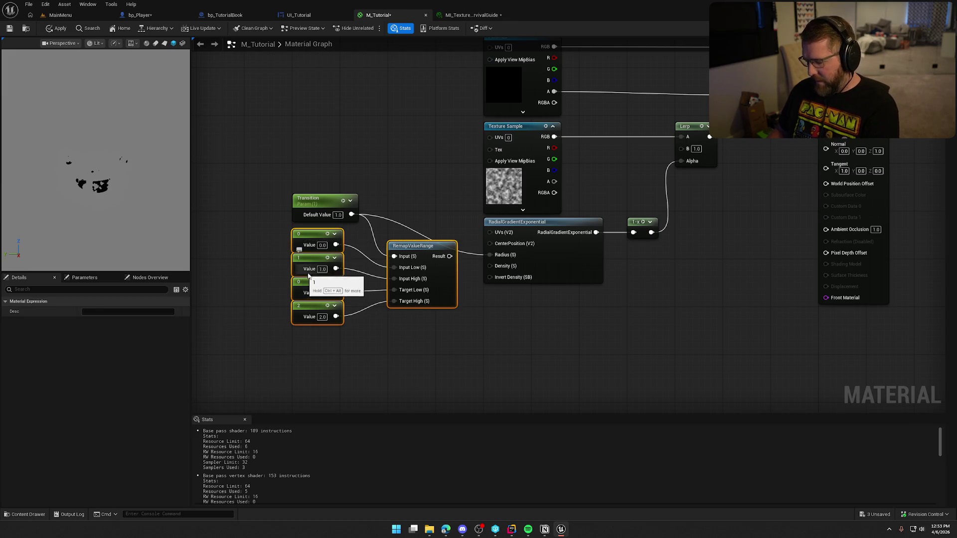
{"action": "key", "text": "Delete"}
{"action": "mouse_move", "coordinate": [309, 209]}
{"action": "left_mouse_down"}
{"action": "mouse_move", "coordinate": [406, 262]}
{"action": "mouse_move", "coordinate": [404, 252]}
{"action": "left_mouse_up"}
{"action": "left_click", "coordinate": [412, 342]}
{"action": "key", "text": "Home"}
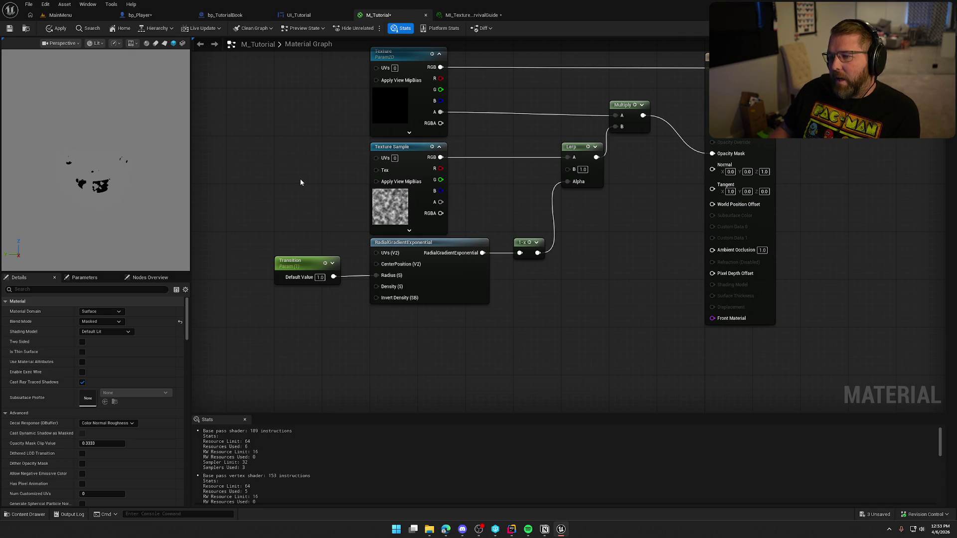
Step: Start previewing the Lerp node's output on the preview plane
{"action": "left_click", "coordinate": [580, 150]}
{"action": "right_click", "coordinate": [579, 150]}
{"action": "left_click", "coordinate": [620, 175]}
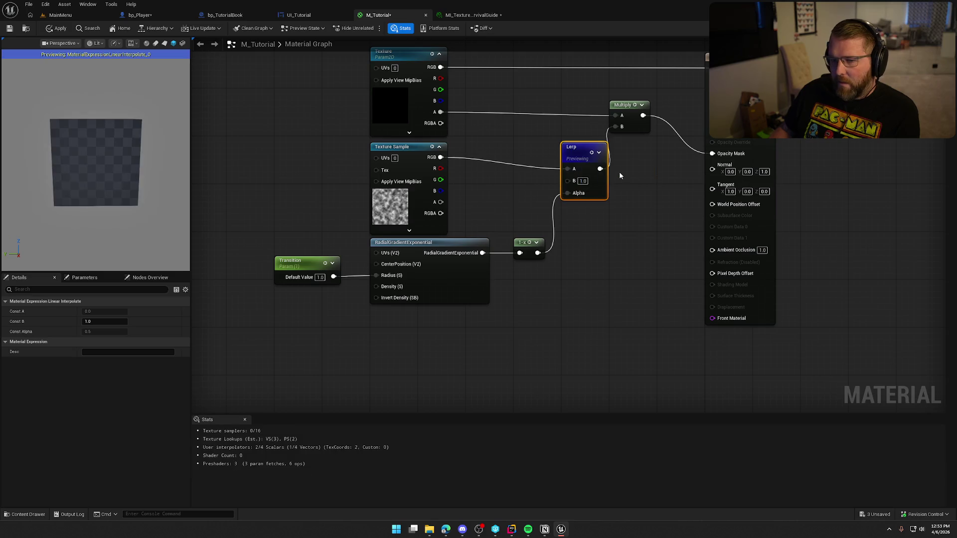
{"action": "left_click_drag", "start_coordinate": [128, 172], "coordinate": [85, 176]}
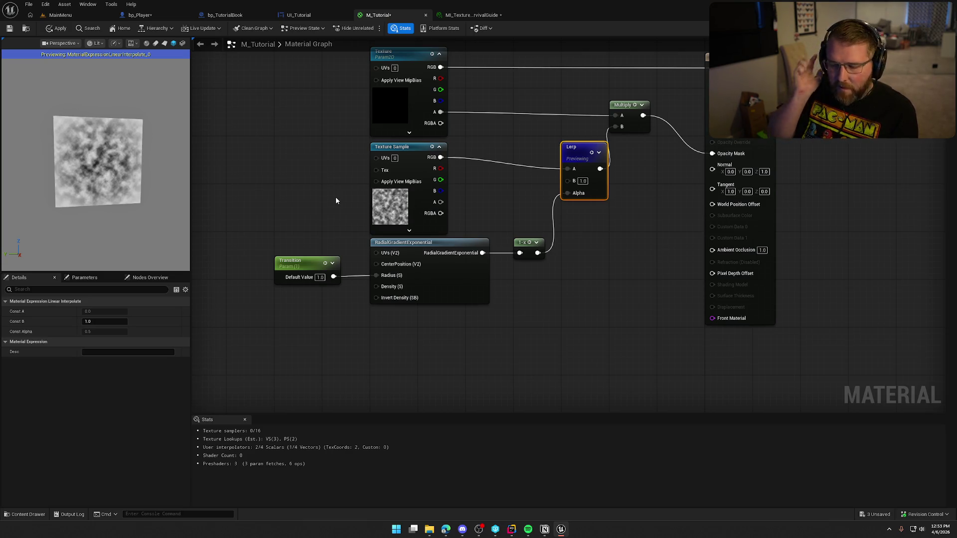
Step: Test the Lerp B value at 0.0, then set it back to 1.0
{"action": "left_click", "coordinate": [329, 199]}
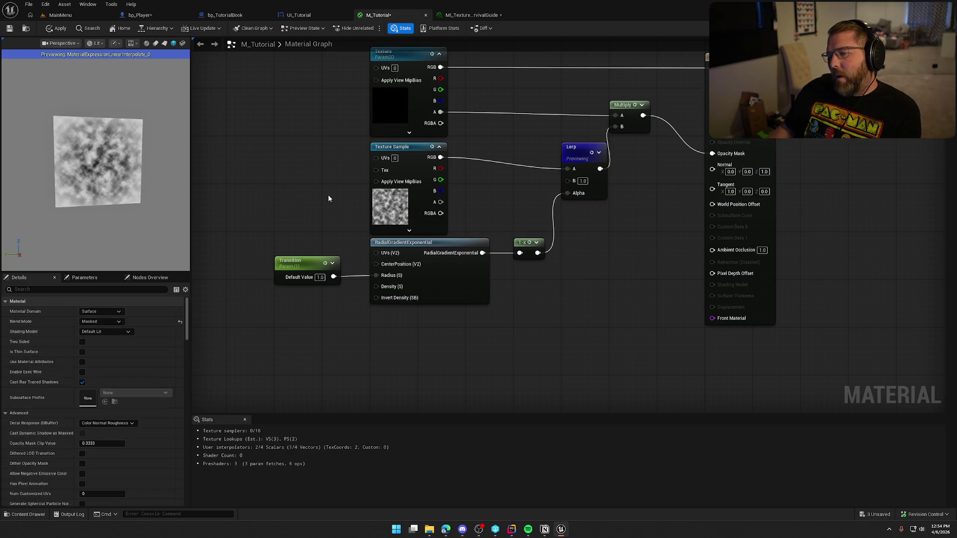
{"action": "left_click", "coordinate": [410, 147]}
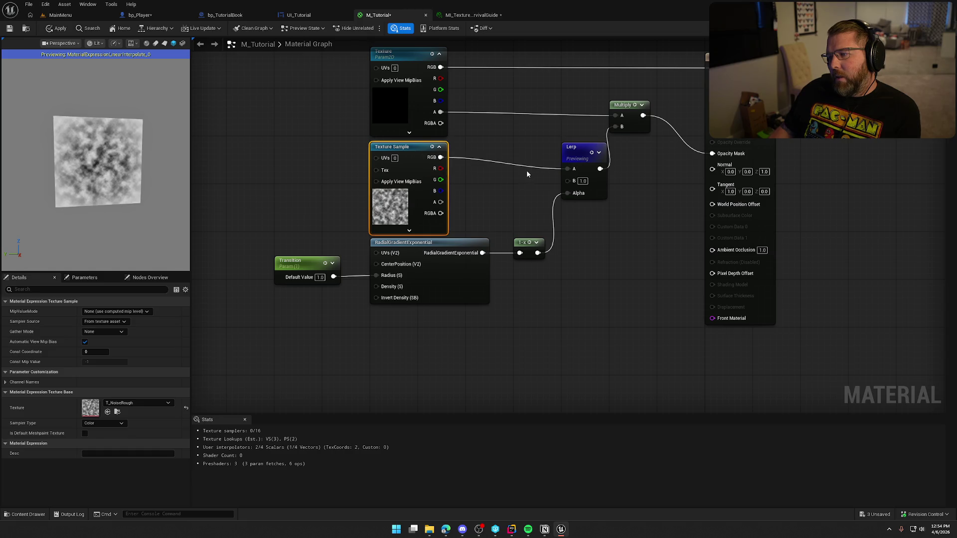
{"action": "left_click", "coordinate": [583, 181]}
{"action": "type", "text": "0"}
{"action": "key", "text": "Return"}
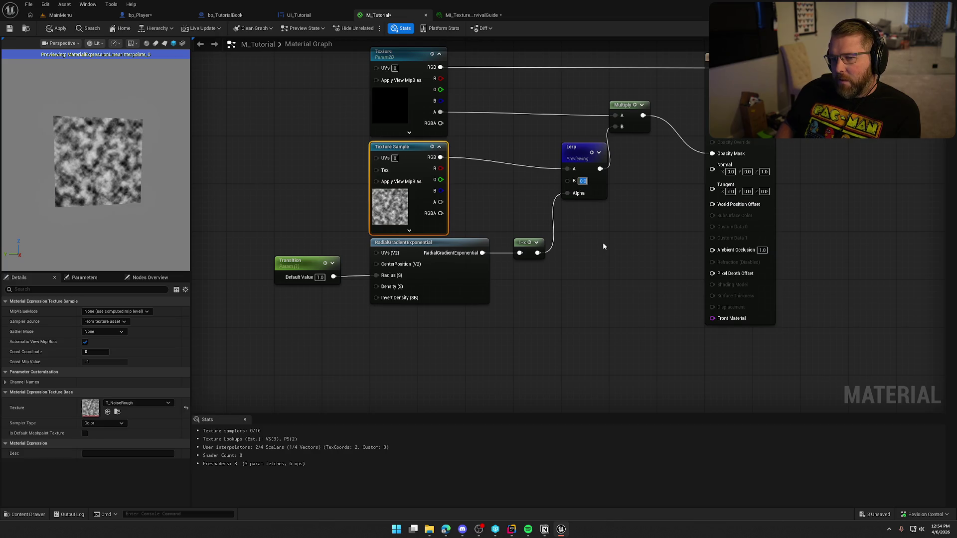
{"action": "type", "text": "1"}
{"action": "key", "text": "Return"}
{"action": "left_click", "coordinate": [604, 246]}
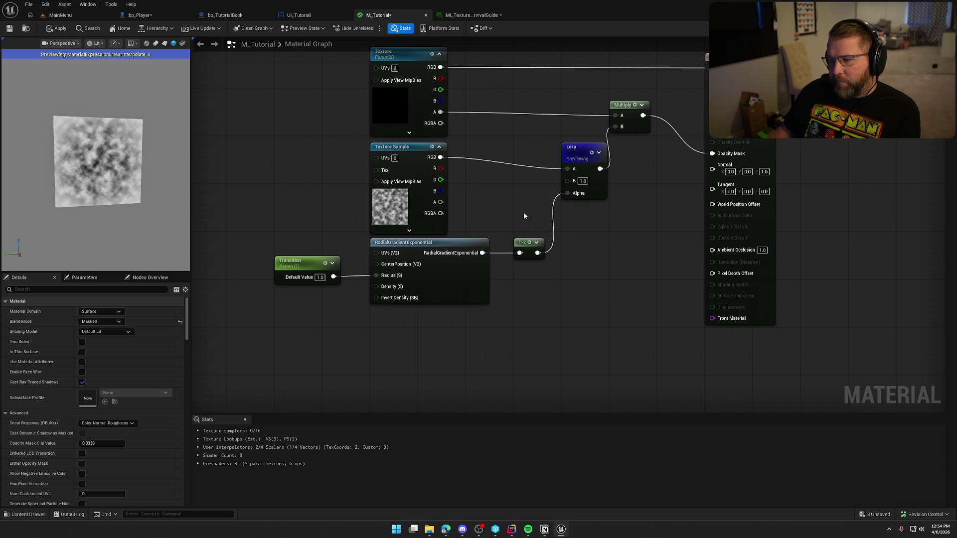
Step: Try Transition default values of 0.5, 0 and 1 to check the preview
{"action": "left_click", "coordinate": [321, 278]}
{"action": "key", "text": "BackSpace"}
{"action": "type", "text": "0.5"}
{"action": "key", "text": "Return"}
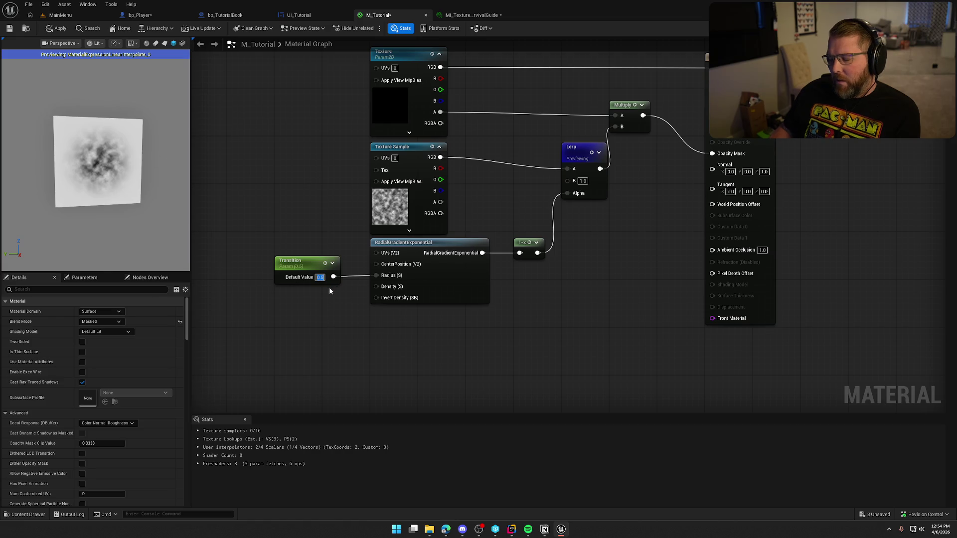
{"action": "key", "text": "Return"}
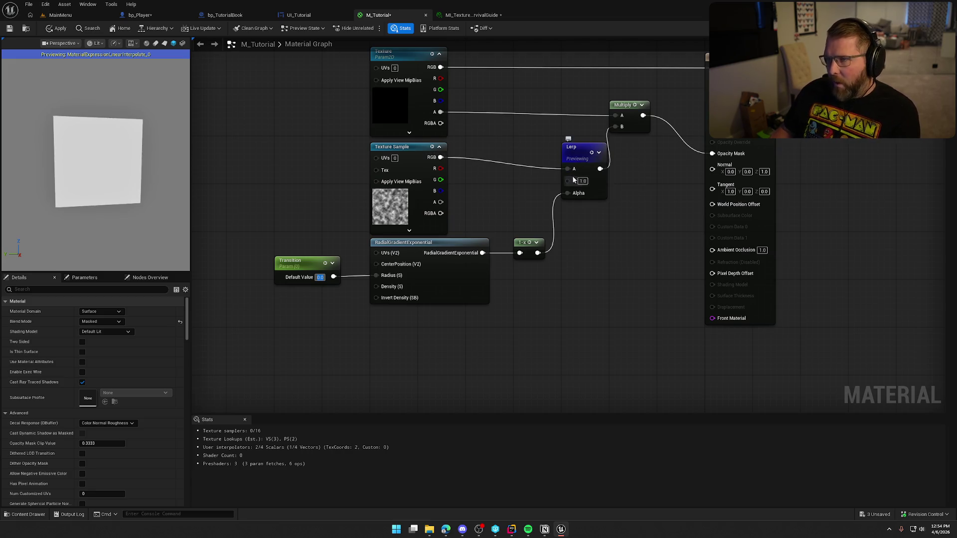
{"action": "type", "text": "1"}
{"action": "key", "text": "Return"}
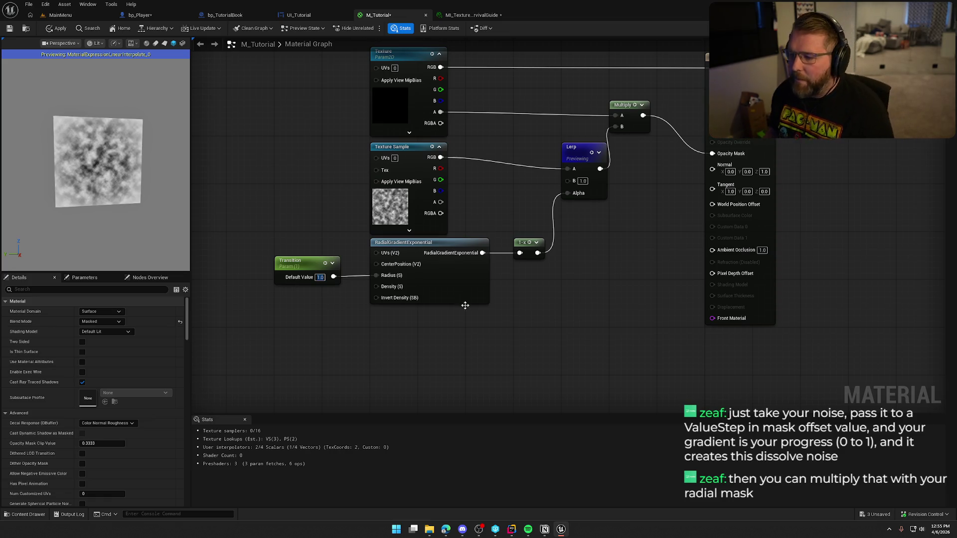
Step: Hide the shader stats panel and stop previewing the Lerp node
{"action": "left_click", "coordinate": [244, 419]}
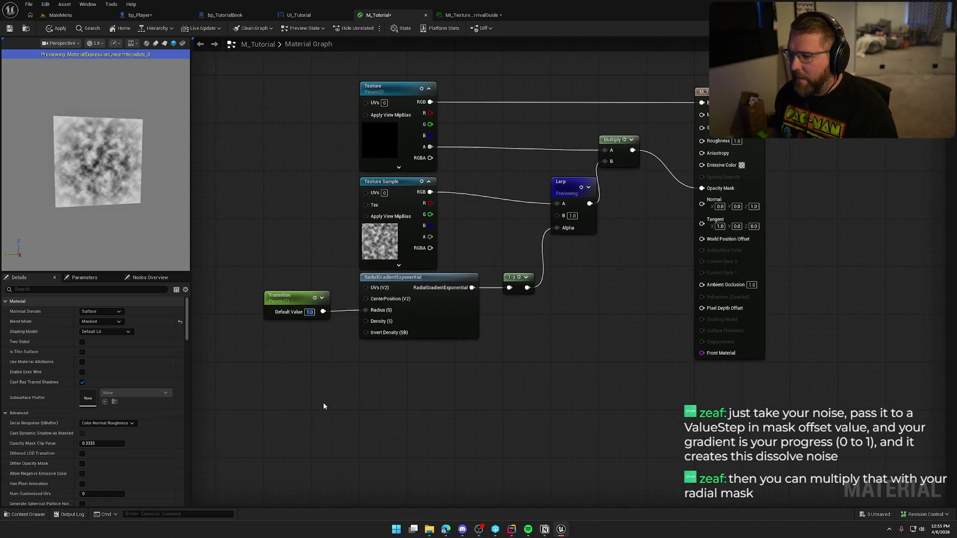
{"action": "mouse_move", "coordinate": [560, 186]}
{"action": "left_mouse_down"}
{"action": "mouse_move", "coordinate": [559, 173]}
{"action": "mouse_move", "coordinate": [568, 180]}
{"action": "left_mouse_up"}
{"action": "right_click", "coordinate": [567, 175]}
{"action": "left_click", "coordinate": [596, 200]}
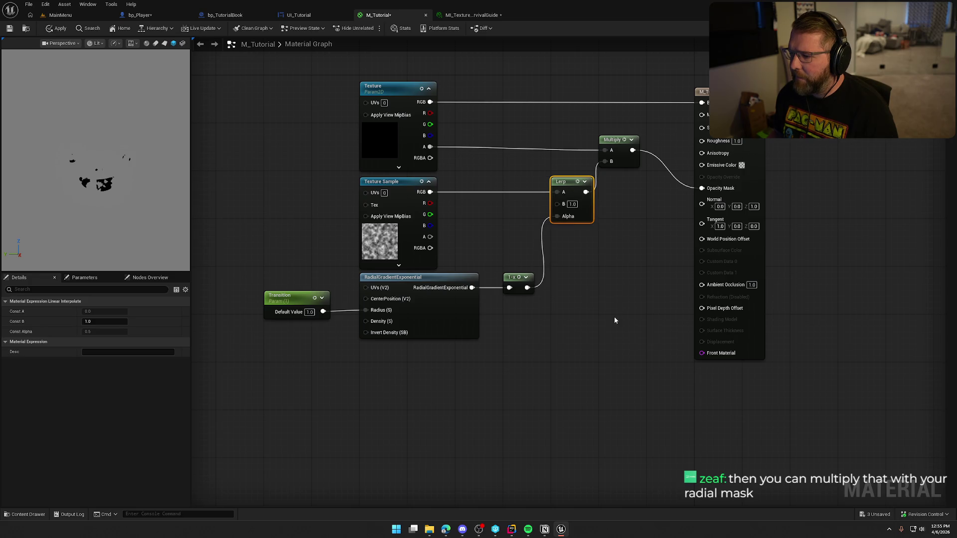
{"action": "left_click", "coordinate": [614, 316]}
{"action": "left_click_drag", "start_coordinate": [615, 316], "coordinate": [617, 336]}
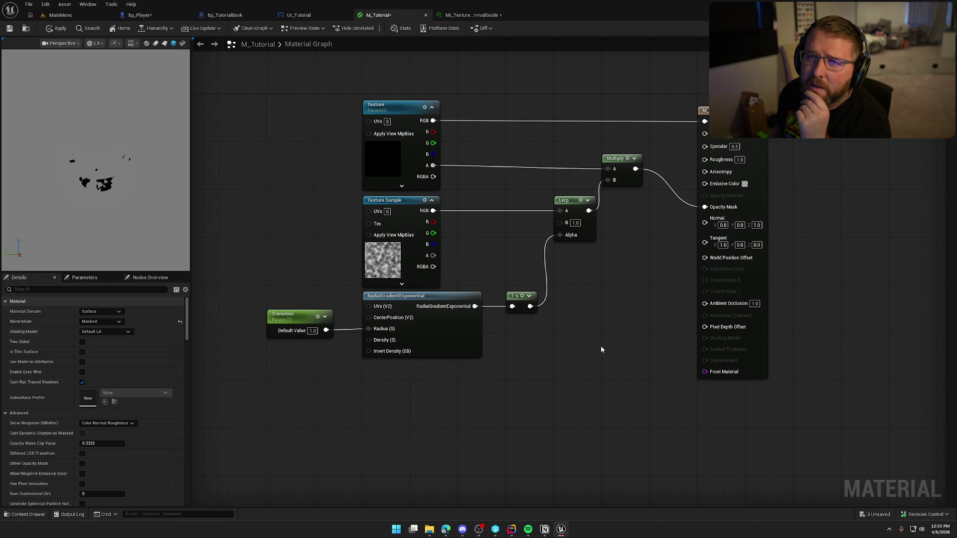
Step: Add a ValueStep node from the Texture Sample RGB and wire 1-x into its Gradient
{"action": "left_click_drag", "start_coordinate": [433, 210], "coordinate": [458, 224]}
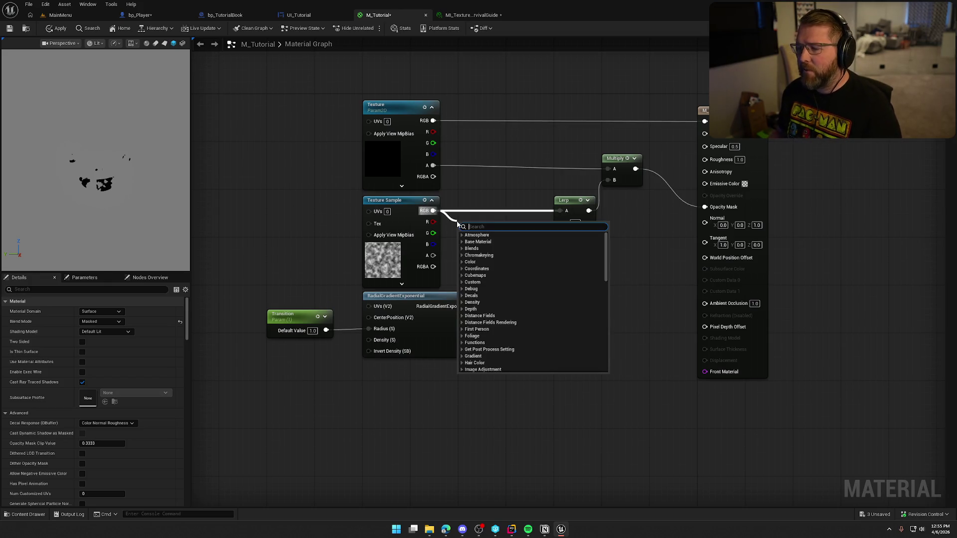
{"action": "type", "text": "value"}
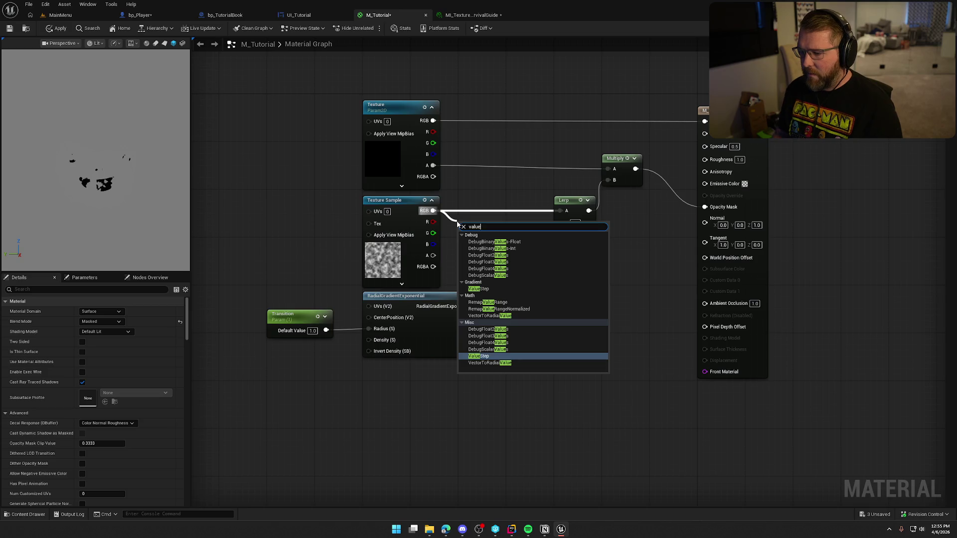
{"action": "key", "text": "Return"}
{"action": "left_click", "coordinate": [388, 211], "text": "shift"}
{"action": "left_click_drag", "start_coordinate": [407, 204], "coordinate": [311, 203]}
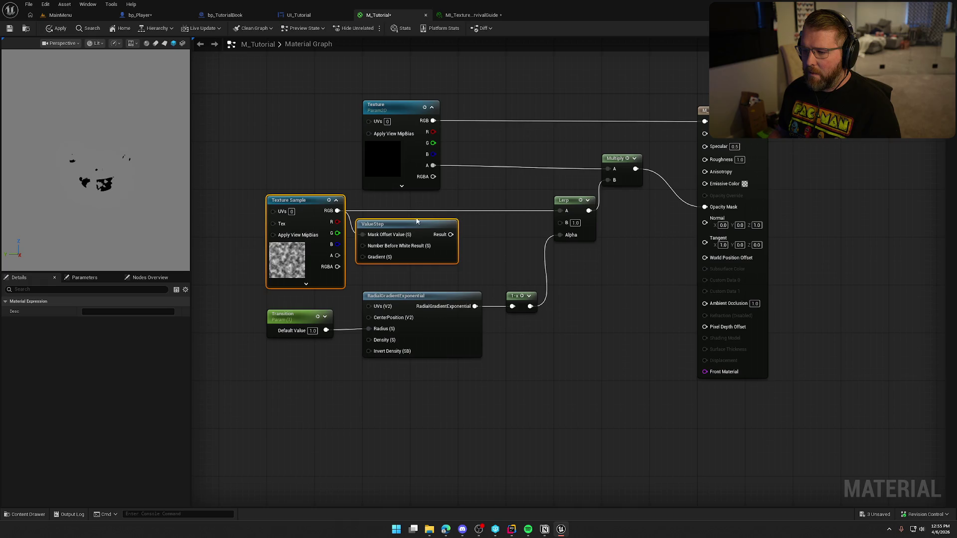
{"action": "left_click", "coordinate": [404, 226]}
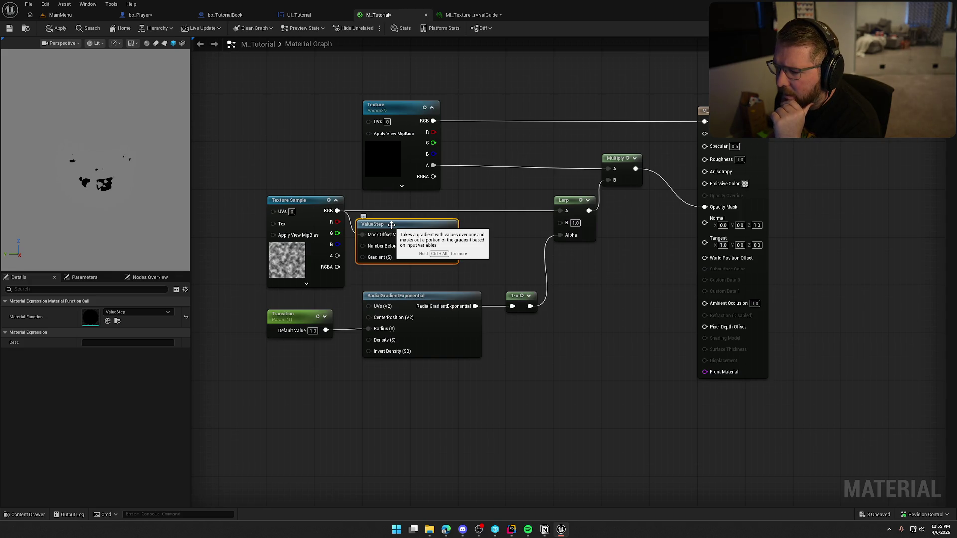
{"action": "left_click_drag", "start_coordinate": [392, 225], "coordinate": [405, 199]}
{"action": "left_click", "coordinate": [483, 253]}
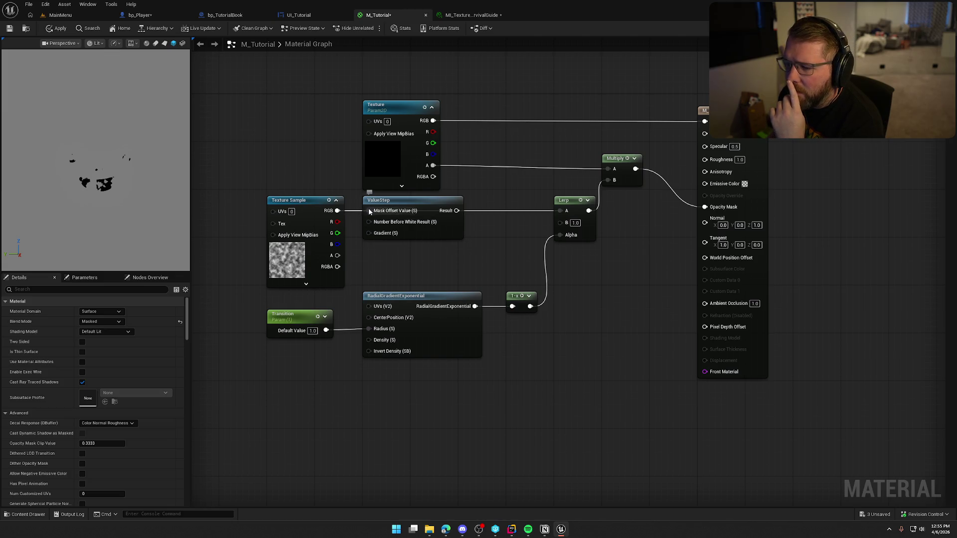
{"action": "mouse_move", "coordinate": [369, 211]}
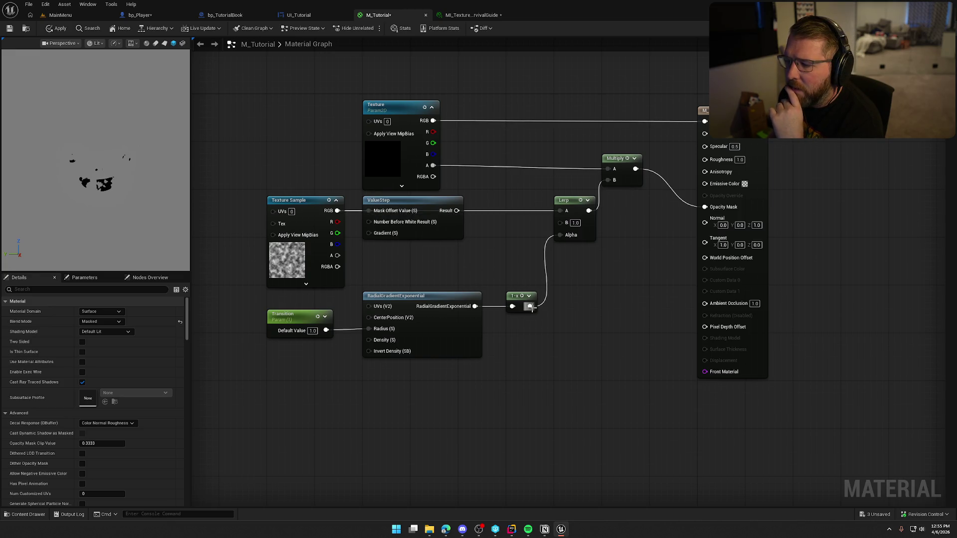
{"action": "mouse_move", "coordinate": [530, 306]}
{"action": "left_mouse_down"}
{"action": "mouse_move", "coordinate": [366, 241]}
{"action": "mouse_move", "coordinate": [369, 233]}
{"action": "left_mouse_up"}
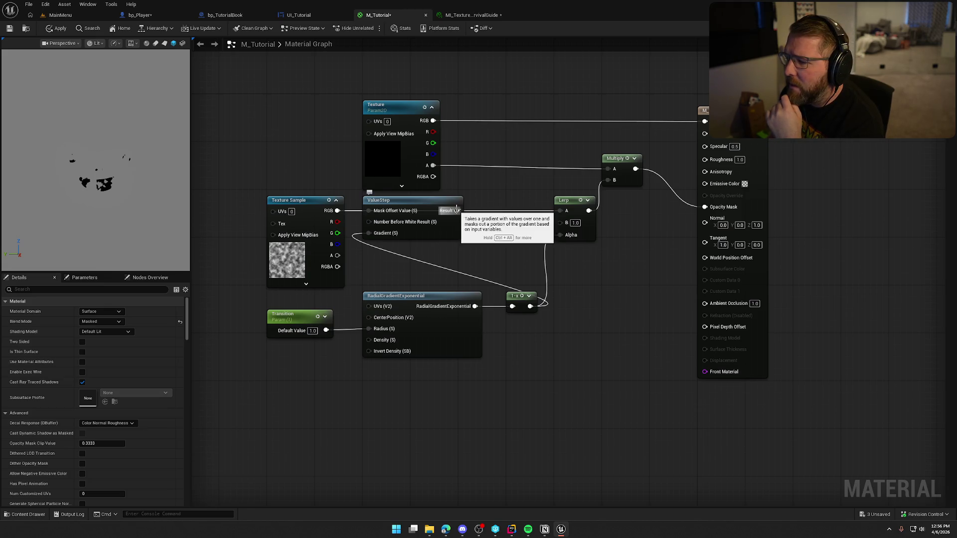
Step: Add a Multiply of ValueStep Result and 1-x, feeding the upper Multiply's B
{"action": "left_click_drag", "start_coordinate": [574, 203], "coordinate": [627, 275]}
{"action": "left_click", "coordinate": [573, 214]}
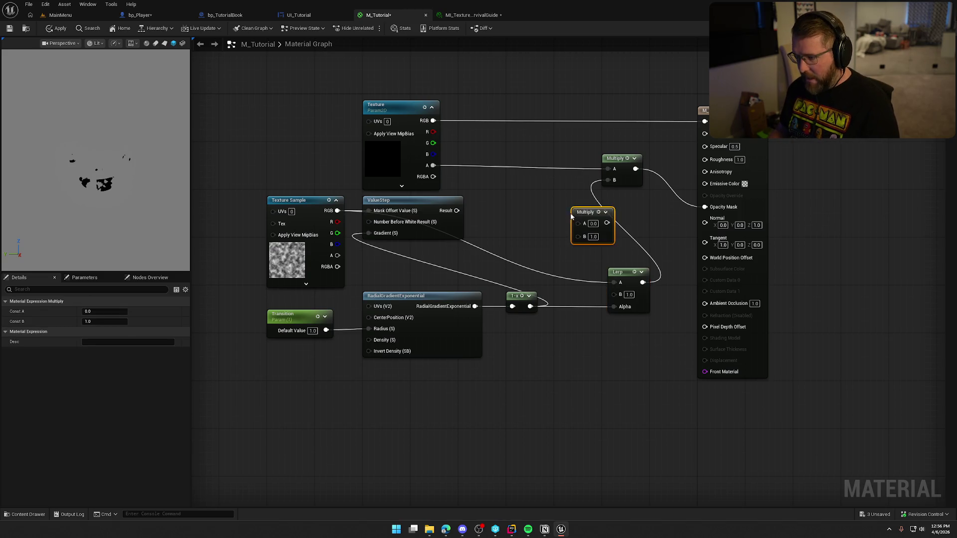
{"action": "left_click_drag", "start_coordinate": [530, 306], "coordinate": [579, 234]}
{"action": "mouse_move", "coordinate": [456, 210]}
{"action": "left_mouse_down"}
{"action": "mouse_move", "coordinate": [579, 223]}
{"action": "mouse_move", "coordinate": [568, 200]}
{"action": "mouse_move", "coordinate": [604, 181]}
{"action": "left_mouse_up"}
{"action": "left_click", "coordinate": [483, 194]}
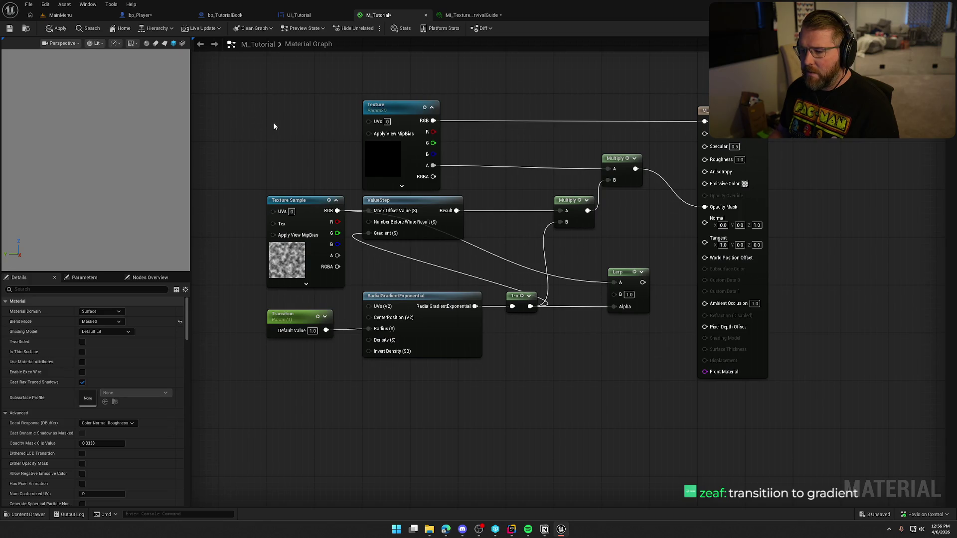
Step: Tidy the ValueStep node, apply the material, and edit the survival guide instance's Transition
{"action": "mouse_move", "coordinate": [418, 205]}
{"action": "left_mouse_down"}
{"action": "mouse_move", "coordinate": [496, 206]}
{"action": "mouse_move", "coordinate": [467, 202]}
{"action": "left_mouse_up"}
{"action": "left_click", "coordinate": [349, 150]}
{"action": "left_click", "coordinate": [50, 26]}
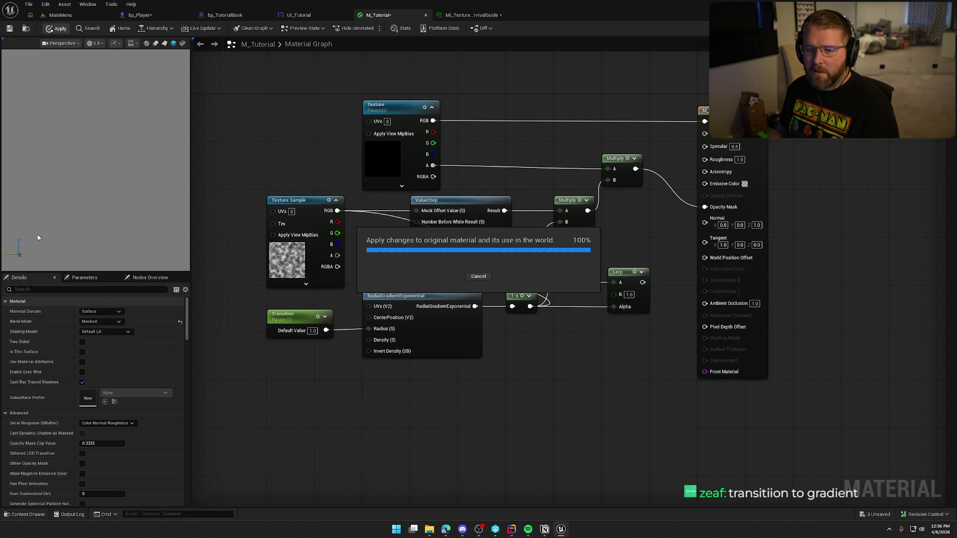
{"action": "left_click", "coordinate": [471, 16]}
{"action": "left_click", "coordinate": [682, 88]}
Step: Scrub the SurvivalGuide instance's Transition around 0.32, then save it, allowing the write
{"action": "left_click_drag", "start_coordinate": [683, 87], "coordinate": [649, 87]}
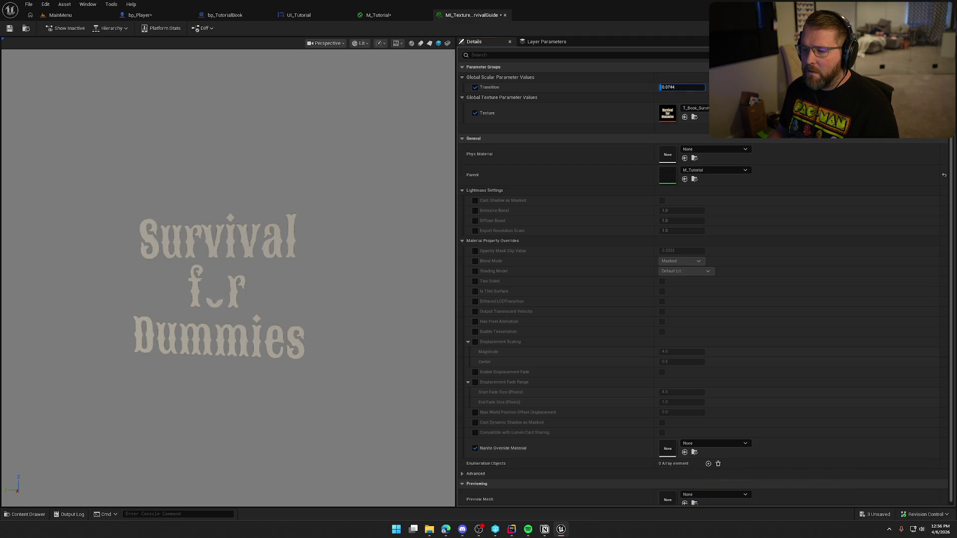
{"action": "mouse_move", "coordinate": [682, 87]}
{"action": "left_mouse_down"}
{"action": "mouse_move", "coordinate": [758, 87]}
{"action": "mouse_move", "coordinate": [678, 88]}
{"action": "mouse_move", "coordinate": [755, 87]}
{"action": "mouse_move", "coordinate": [688, 87]}
{"action": "left_mouse_up"}
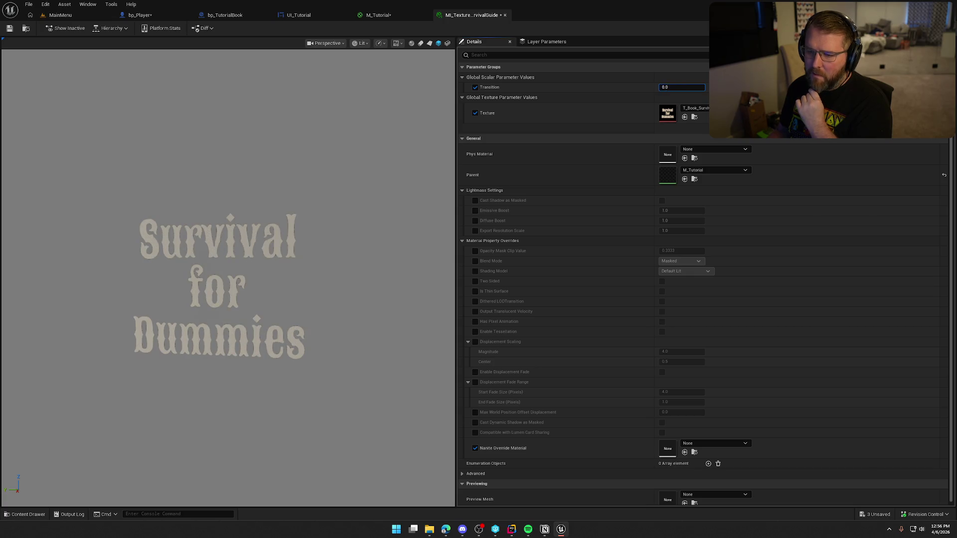
{"action": "key", "text": "ctrl+s"}
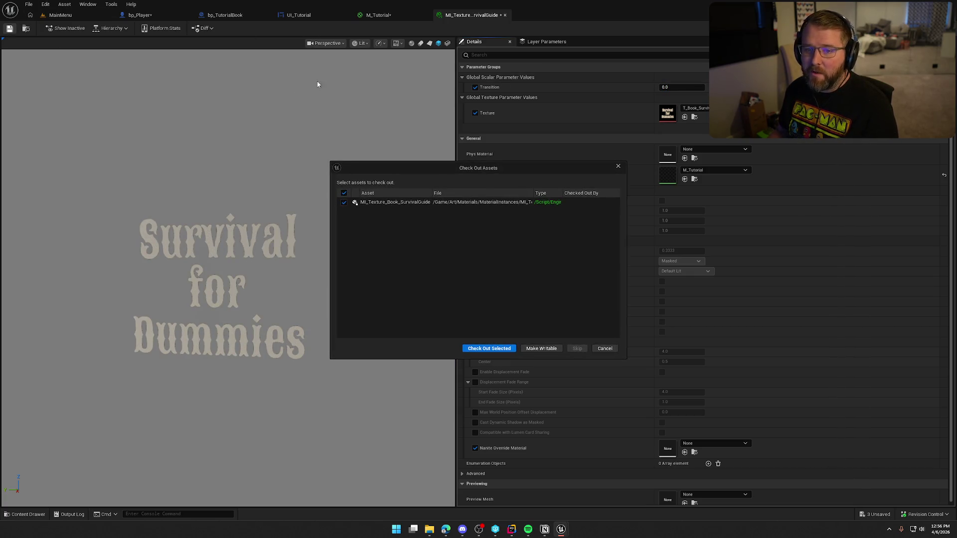
{"action": "left_click", "coordinate": [486, 349]}
{"action": "left_click", "coordinate": [399, 18]}
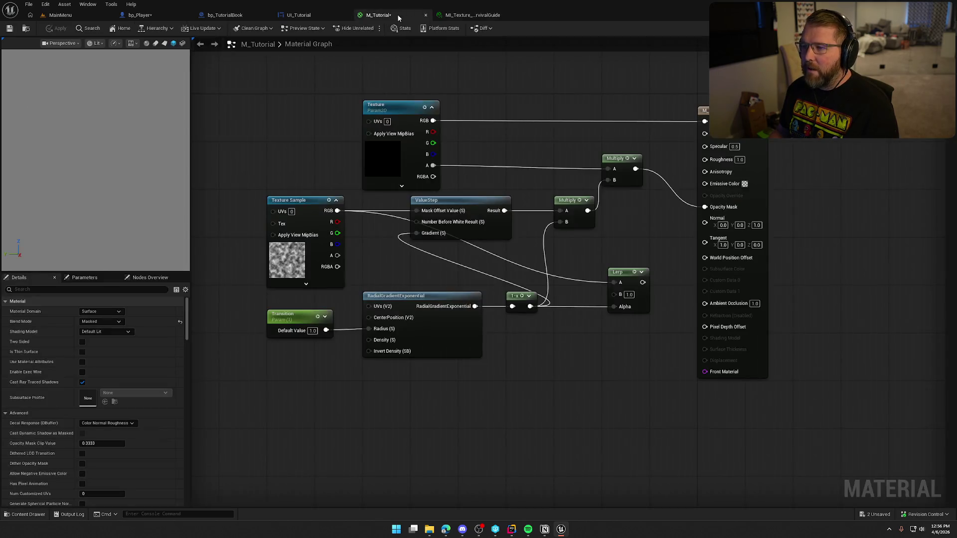
Step: Delete the unused Lerp node and move the Texture parameter left to make room
{"action": "left_click_drag", "start_coordinate": [334, 114], "coordinate": [314, 78]}
{"action": "left_click_drag", "start_coordinate": [584, 226], "coordinate": [633, 327]}
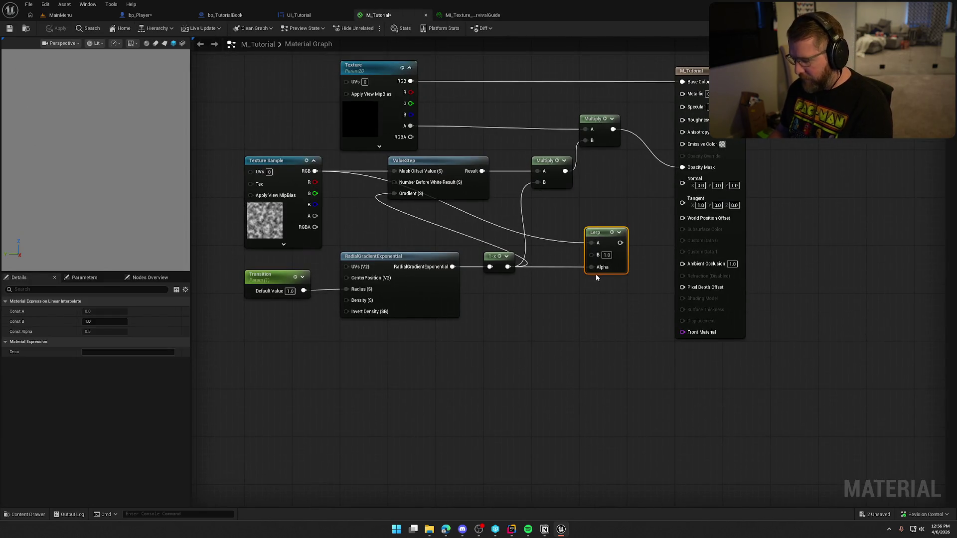
{"action": "key", "text": "Delete"}
{"action": "left_click_drag", "start_coordinate": [589, 261], "coordinate": [613, 263]}
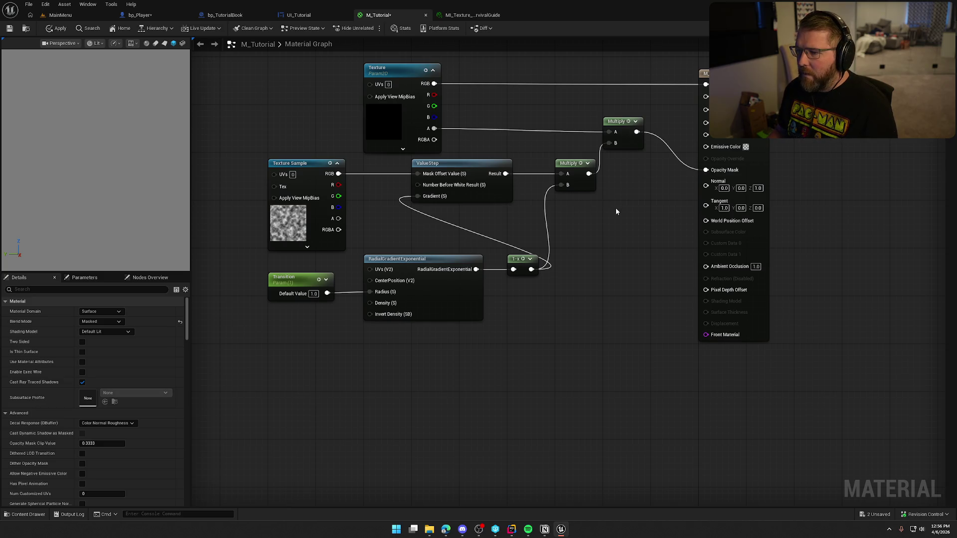
{"action": "left_click_drag", "start_coordinate": [409, 105], "coordinate": [312, 107]}
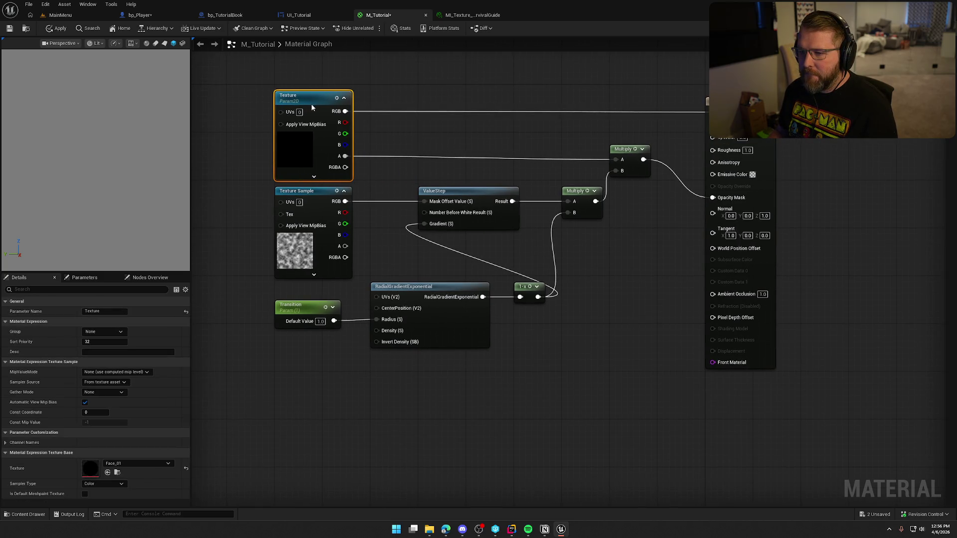
{"action": "left_click", "coordinate": [441, 128]}
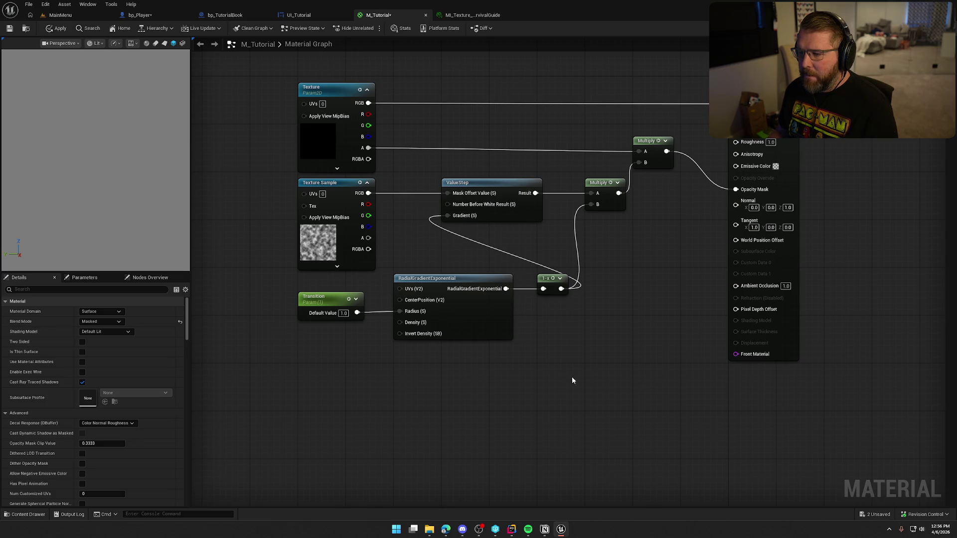
{"action": "left_click", "coordinate": [320, 235]}
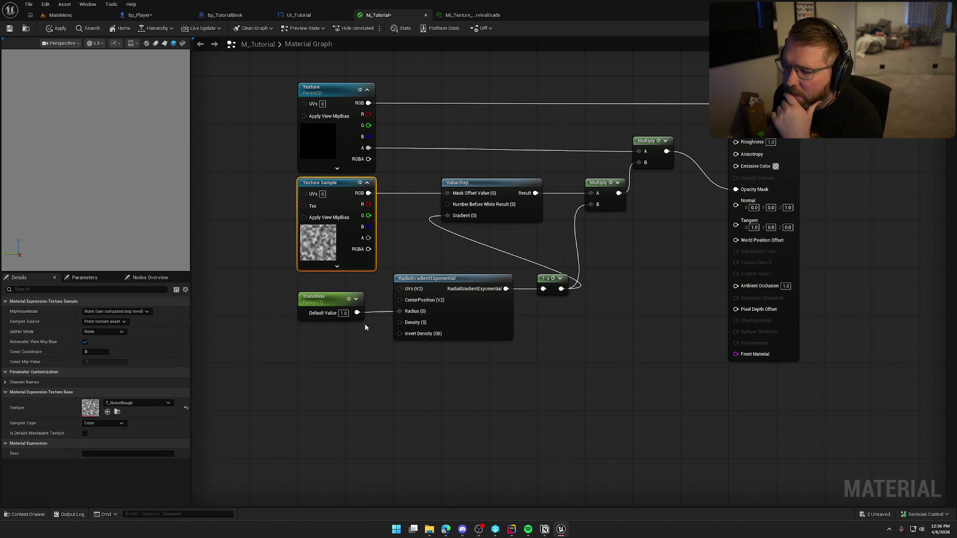
{"action": "left_click_drag", "start_coordinate": [262, 221], "coordinate": [389, 243]}
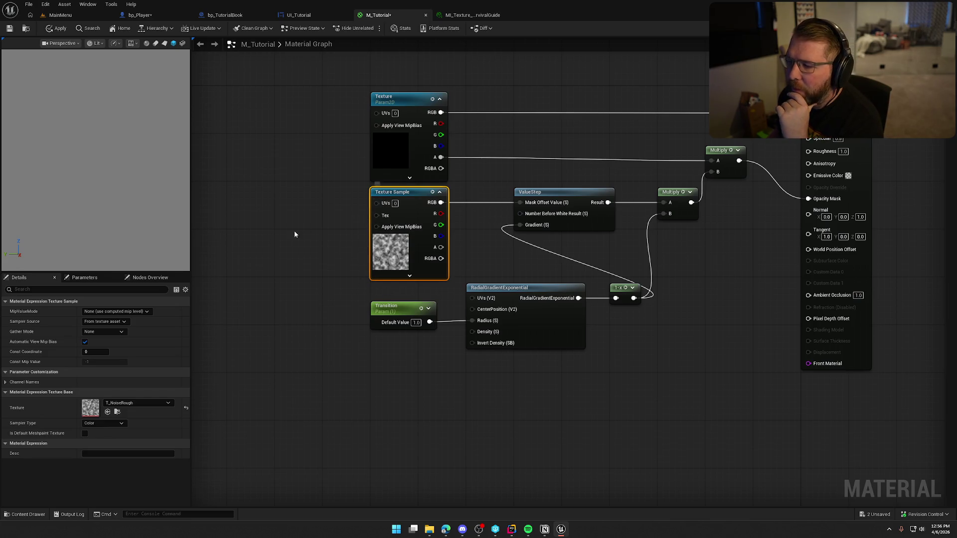
Step: Add a Panner node and connect Transition directly to ValueStep's Gradient input
{"action": "right_click", "coordinate": [320, 189]}
{"action": "type", "text": "panner"}
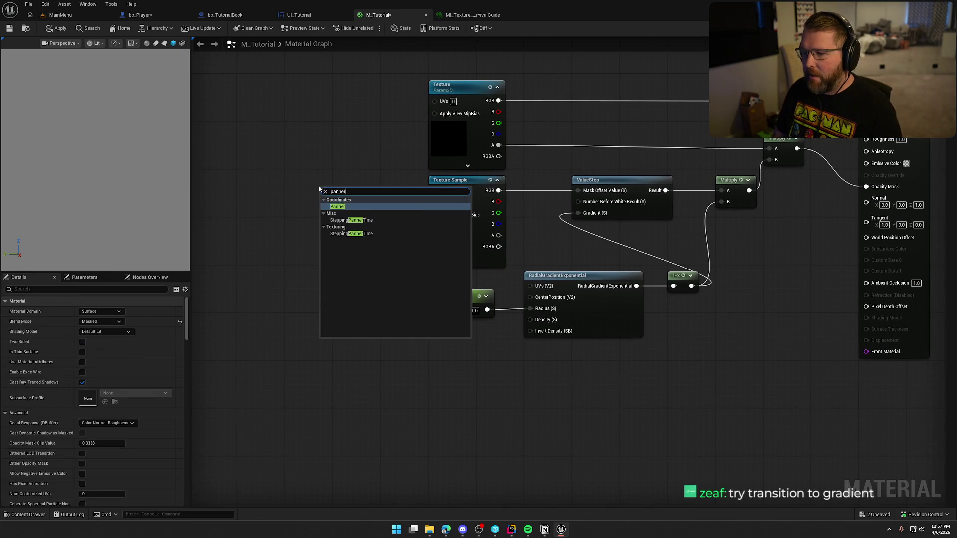
{"action": "key", "text": "Return"}
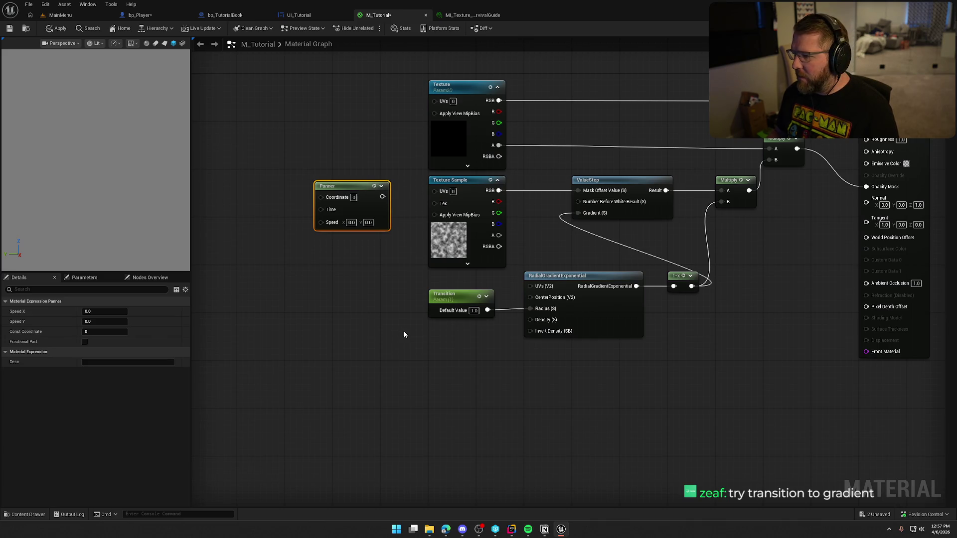
{"action": "left_click", "coordinate": [486, 366]}
{"action": "left_click_drag", "start_coordinate": [485, 367], "coordinate": [421, 367]}
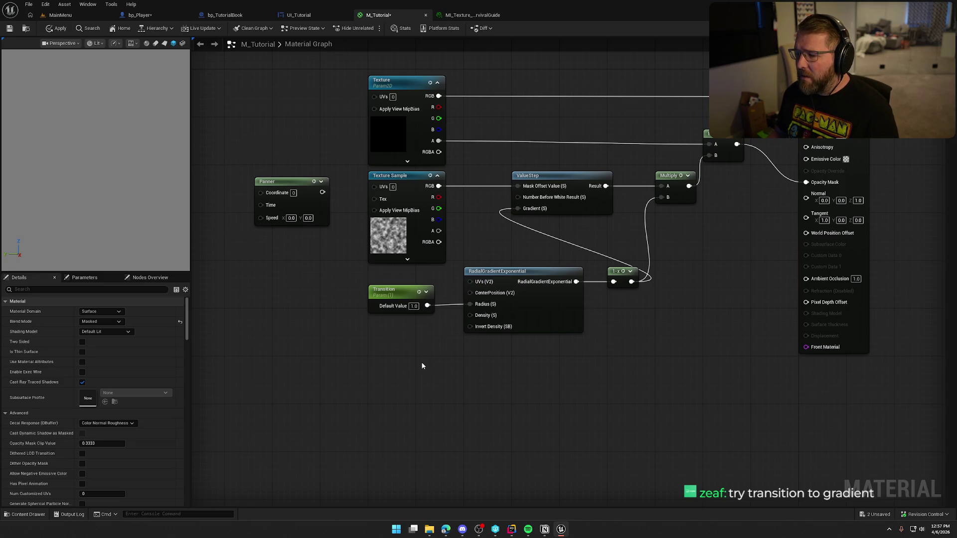
{"action": "mouse_move", "coordinate": [428, 306]}
{"action": "left_mouse_down"}
{"action": "mouse_move", "coordinate": [498, 259]}
{"action": "mouse_move", "coordinate": [519, 208]}
{"action": "left_mouse_up"}
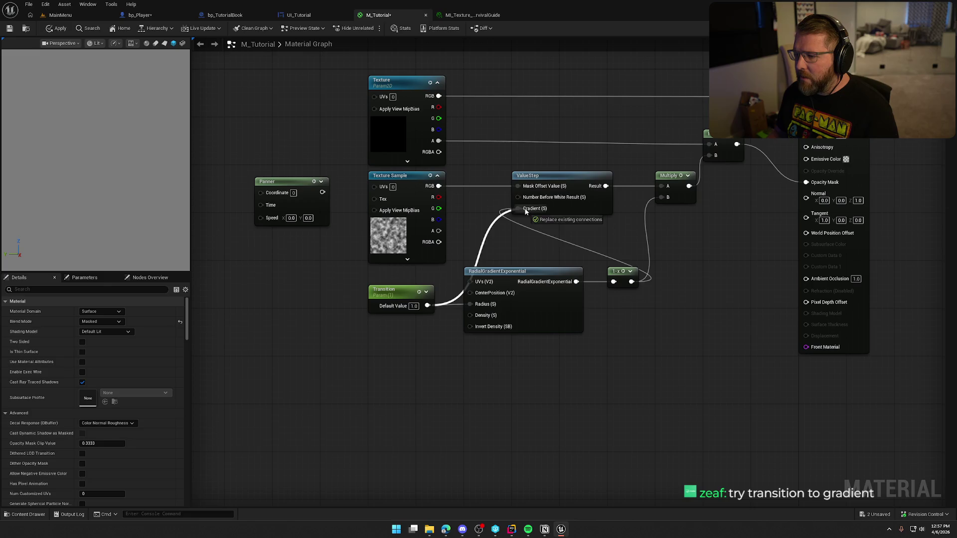
Step: Apply the material and test the book instance's Transition dissolve, re-applying with the inverted gradient
{"action": "left_click", "coordinate": [55, 29]}
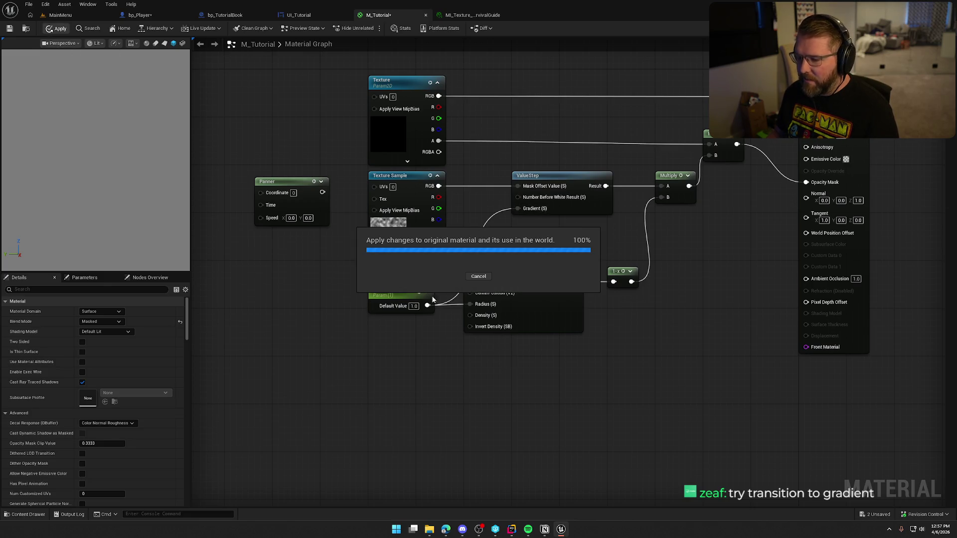
{"action": "left_click", "coordinate": [477, 19]}
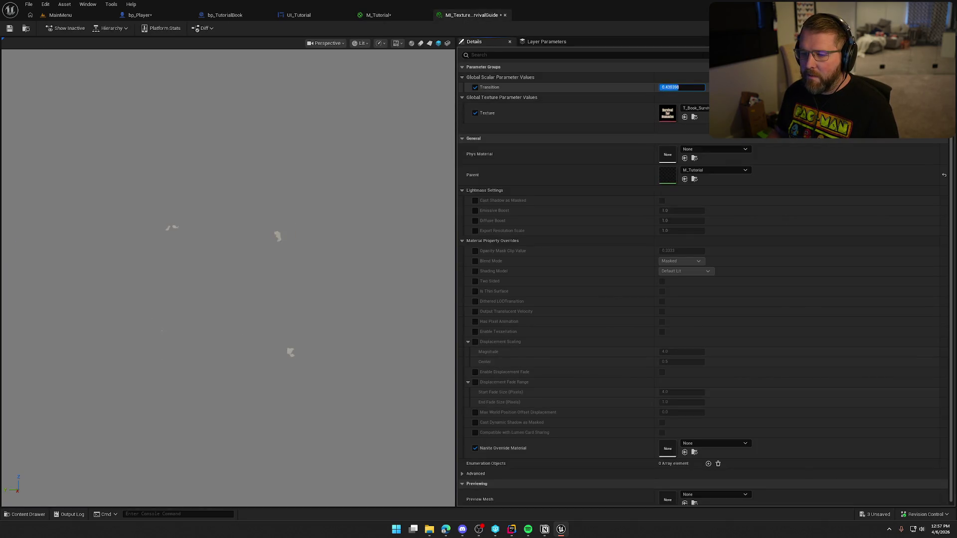
{"action": "left_click_drag", "start_coordinate": [689, 87], "coordinate": [700, 88]}
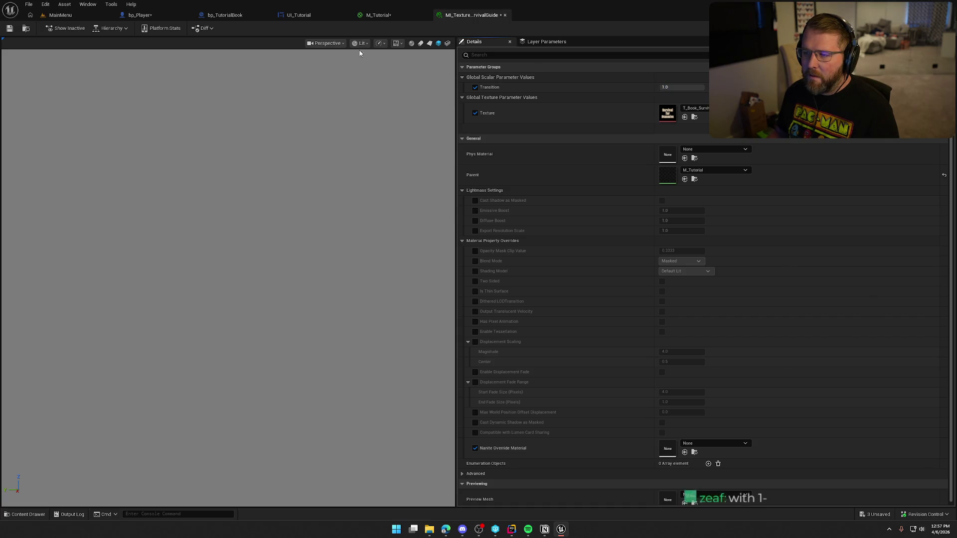
{"action": "left_click", "coordinate": [378, 16]}
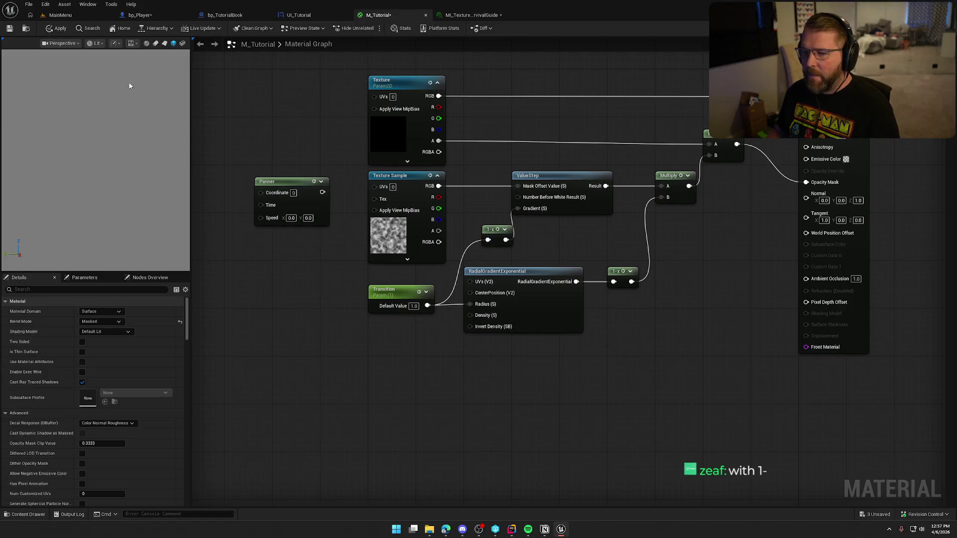
{"action": "left_click", "coordinate": [58, 28]}
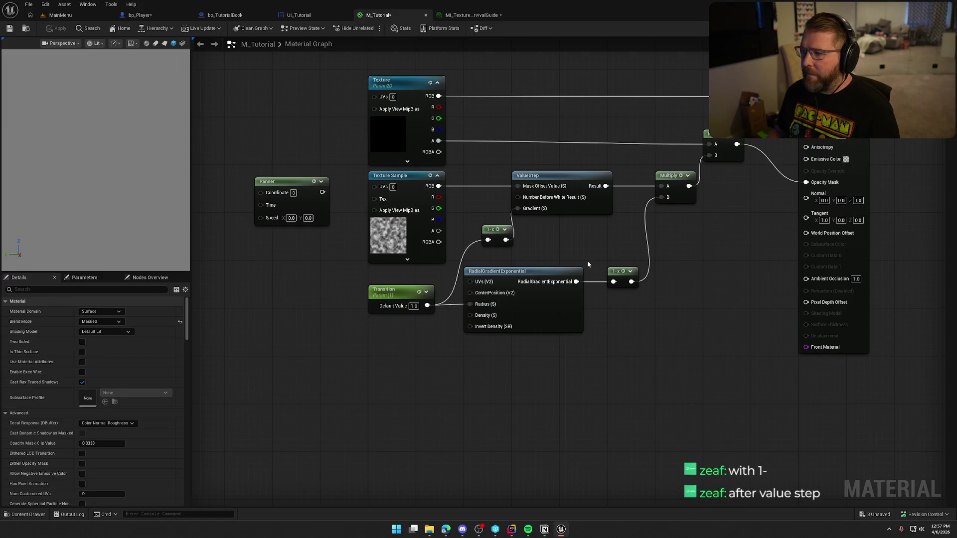
{"action": "left_click", "coordinate": [472, 15]}
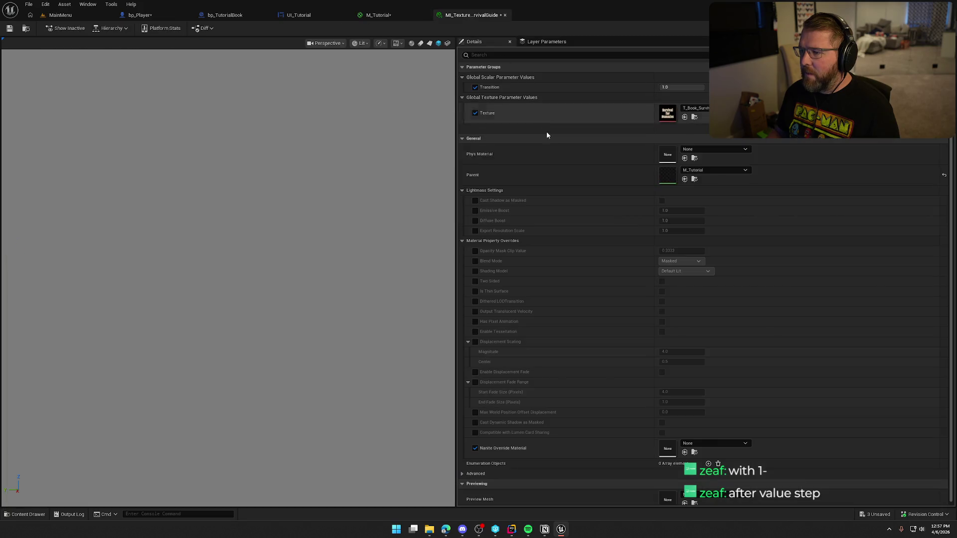
{"action": "mouse_move", "coordinate": [682, 87]}
{"action": "left_mouse_down"}
{"action": "mouse_move", "coordinate": [698, 88]}
{"action": "mouse_move", "coordinate": [660, 88]}
{"action": "left_mouse_up"}
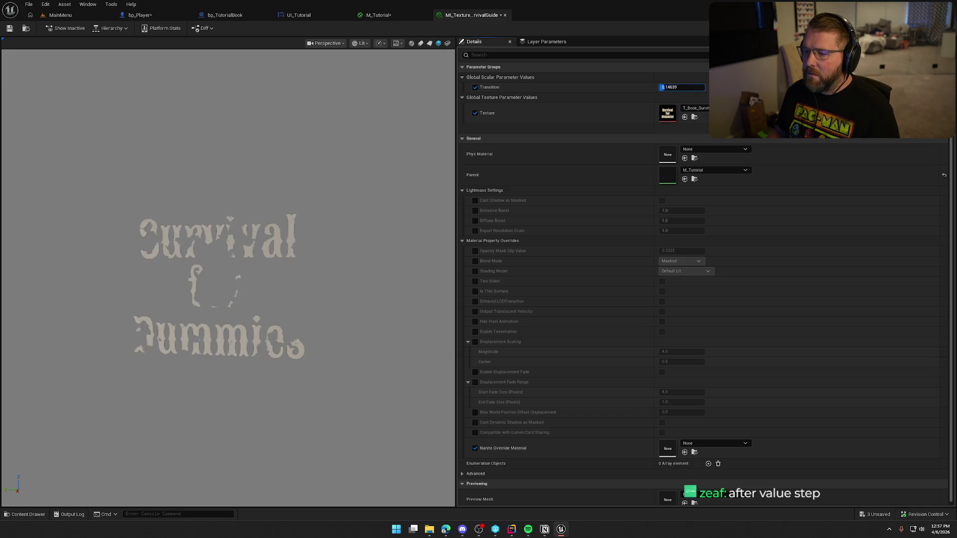
Step: Wire ValueStep's Result into the final Multiply's B and apply the material
{"action": "left_click", "coordinate": [378, 15]}
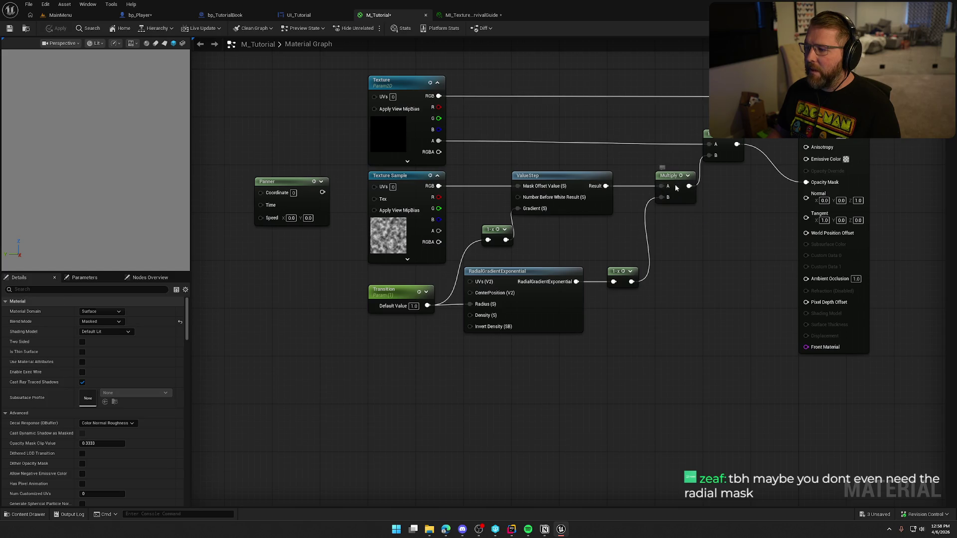
{"action": "left_click_drag", "start_coordinate": [675, 182], "coordinate": [681, 212]}
{"action": "left_click_drag", "start_coordinate": [605, 186], "coordinate": [715, 155]}
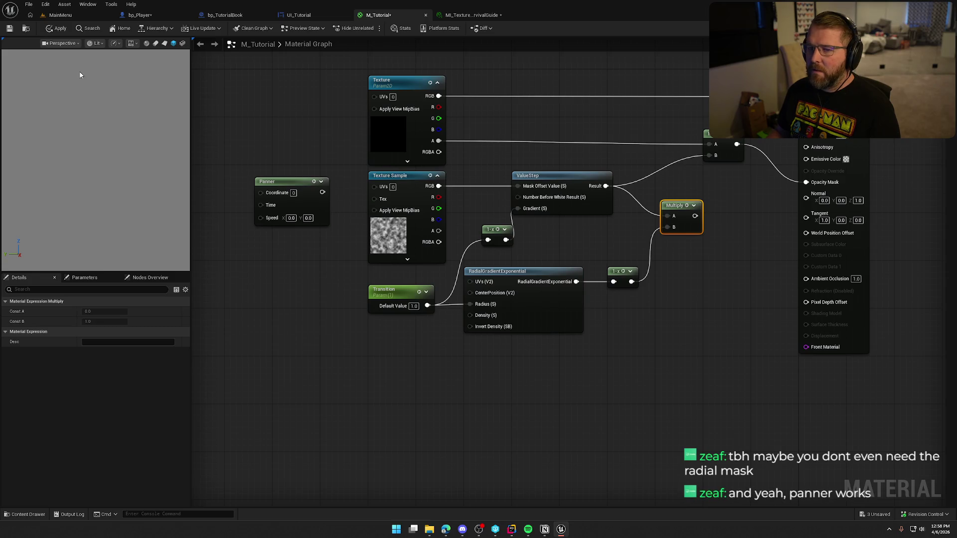
{"action": "left_click", "coordinate": [56, 28]}
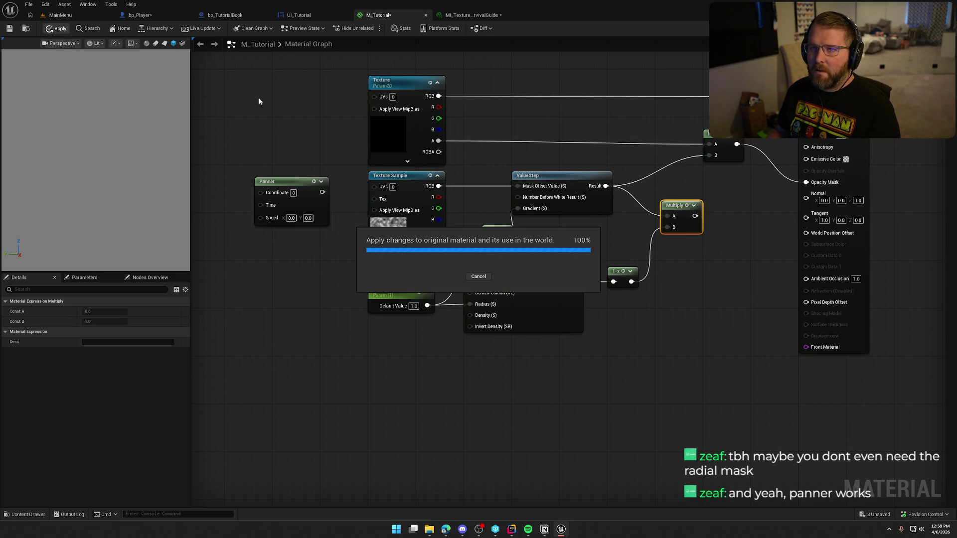
Step: Preview the dissolve in the book instance, then set its Transition to 0.0
{"action": "left_click", "coordinate": [491, 14]}
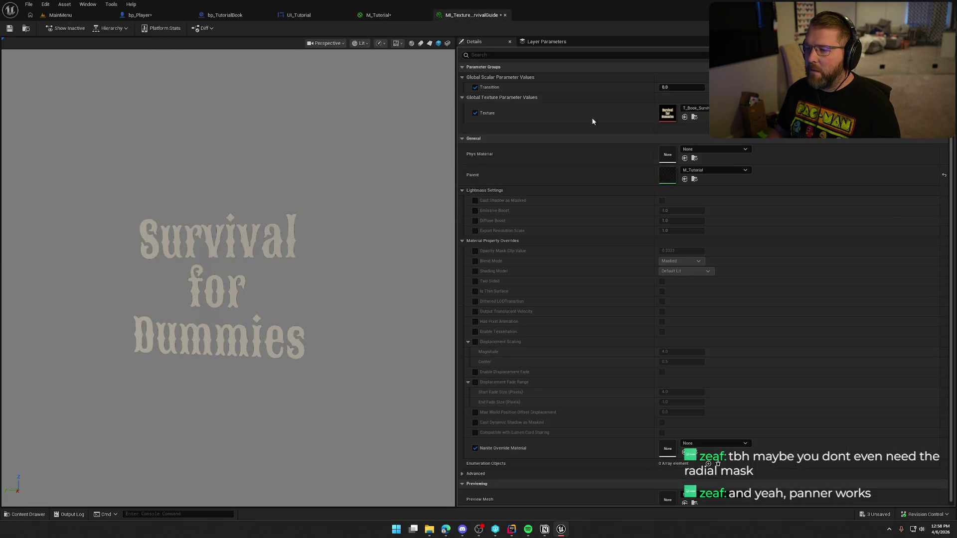
{"action": "mouse_move", "coordinate": [671, 84]}
{"action": "left_mouse_down"}
{"action": "mouse_move", "coordinate": [701, 87]}
{"action": "mouse_move", "coordinate": [661, 87]}
{"action": "mouse_move", "coordinate": [675, 87]}
{"action": "left_mouse_up"}
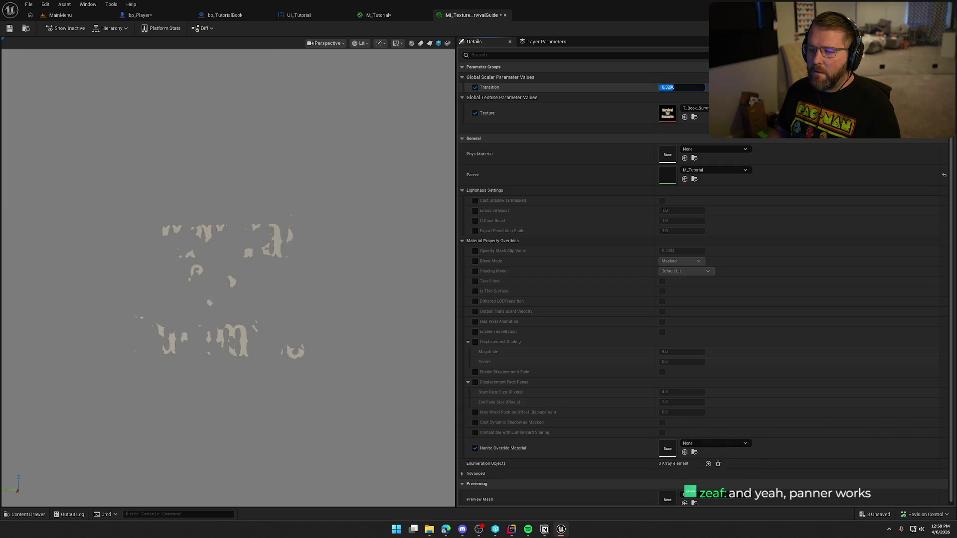
{"action": "type", "text": "0"}
{"action": "key", "text": "Return"}
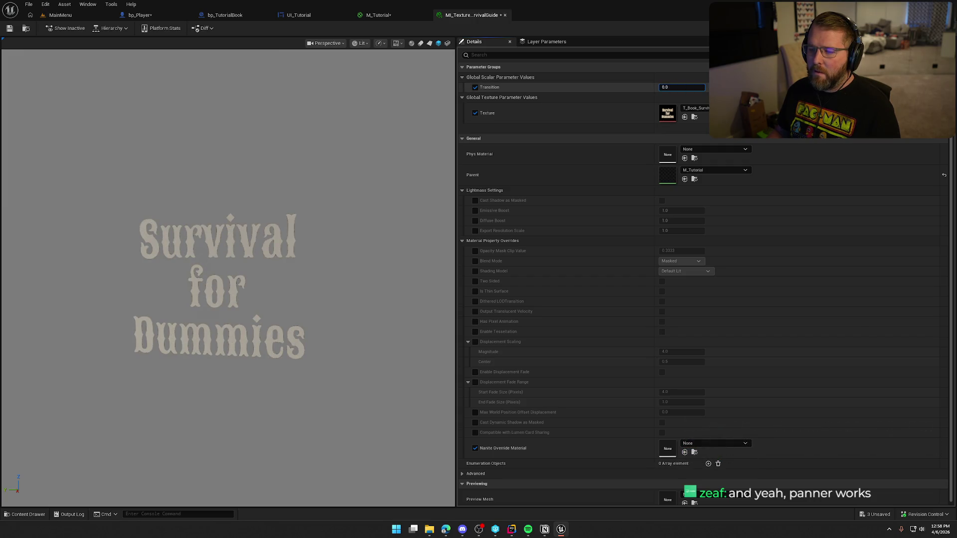
{"action": "left_click", "coordinate": [374, 15]}
Step: Delete the radial gradient and its 1-x, then arrange ValueStep, 1-x and Transition together
{"action": "left_click_drag", "start_coordinate": [650, 340], "coordinate": [463, 265]}
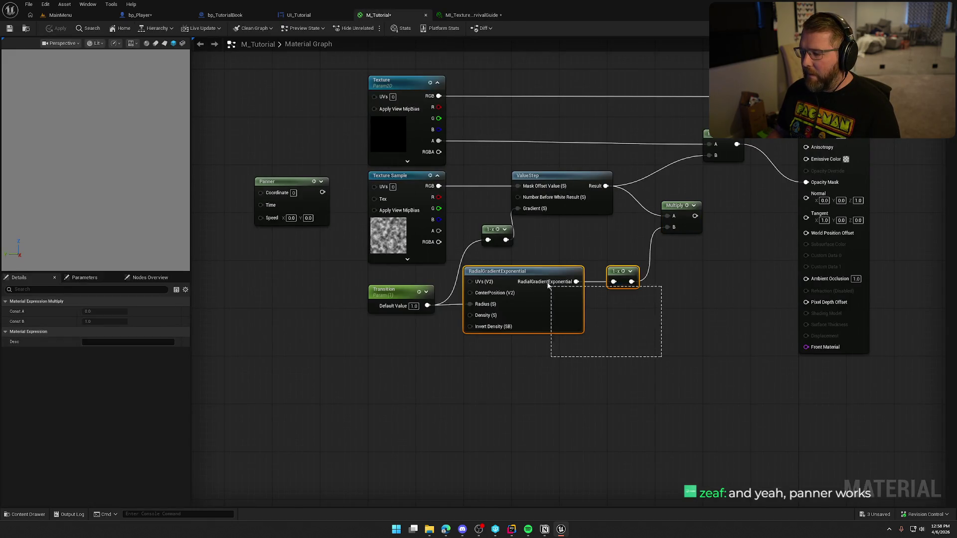
{"action": "key", "text": "Delete"}
{"action": "key", "text": "Delete"}
{"action": "left_click_drag", "start_coordinate": [567, 176], "coordinate": [612, 175]}
{"action": "left_click_drag", "start_coordinate": [489, 232], "coordinate": [567, 226]}
{"action": "left_click_drag", "start_coordinate": [402, 298], "coordinate": [496, 224]}
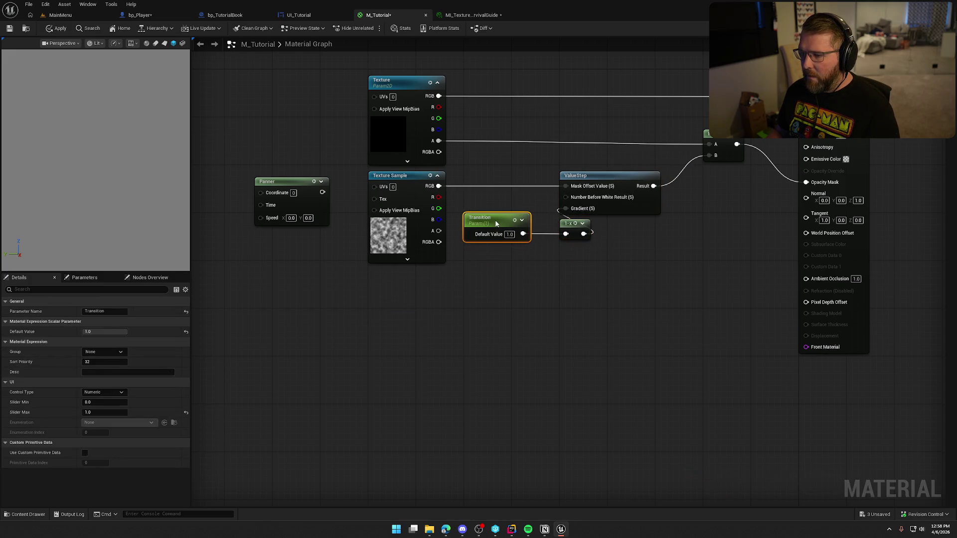
{"action": "left_click", "coordinate": [507, 294]}
{"action": "left_click_drag", "start_coordinate": [508, 295], "coordinate": [565, 302]}
Step: Connect the Panner output to the noise Texture Sample's UVs
{"action": "left_click_drag", "start_coordinate": [379, 199], "coordinate": [433, 194]}
{"action": "left_click_drag", "start_coordinate": [344, 187], "coordinate": [434, 156]}
{"action": "left_click", "coordinate": [411, 245]}
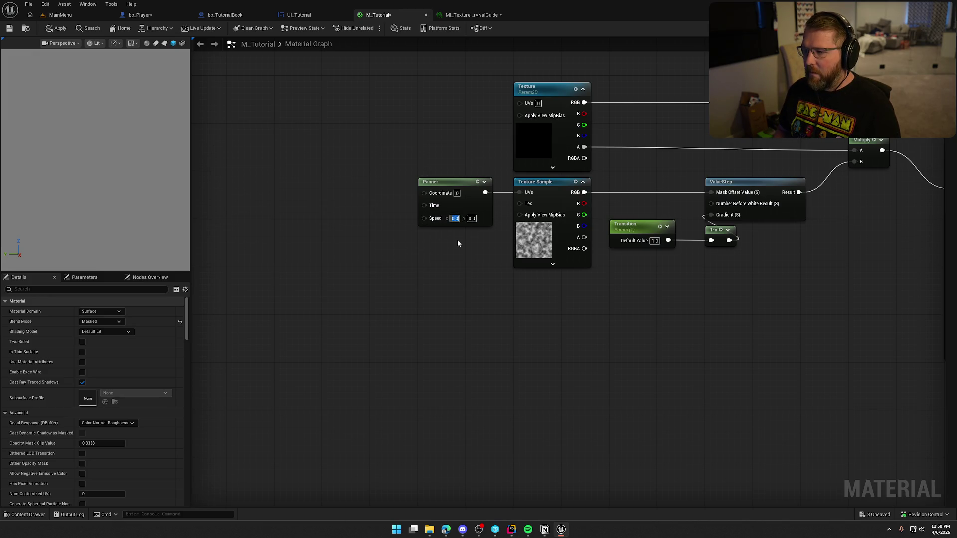
Step: Set Panner Speed X to 0.1 and Transition default to 0.5, then scrub the book instance's Transition
{"action": "type", "text": ".1"}
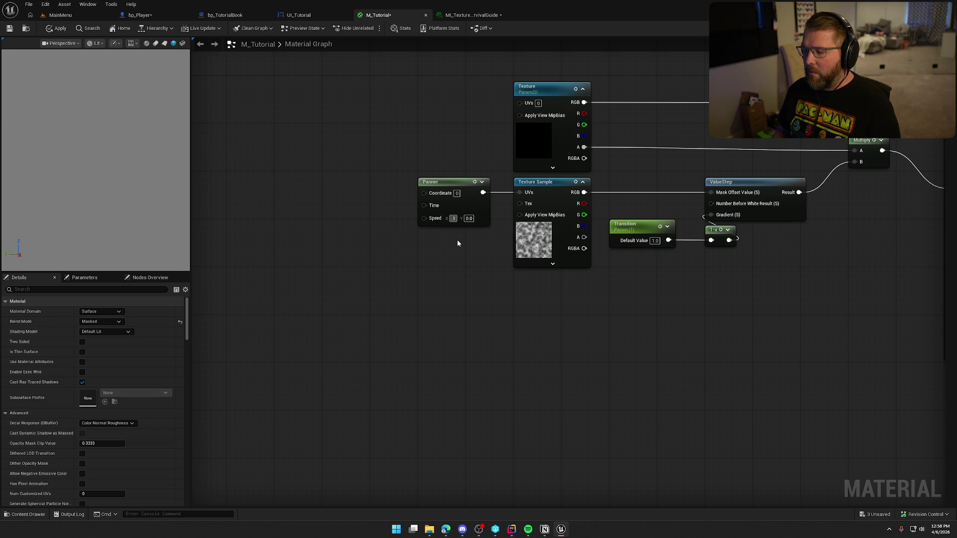
{"action": "key", "text": "Return"}
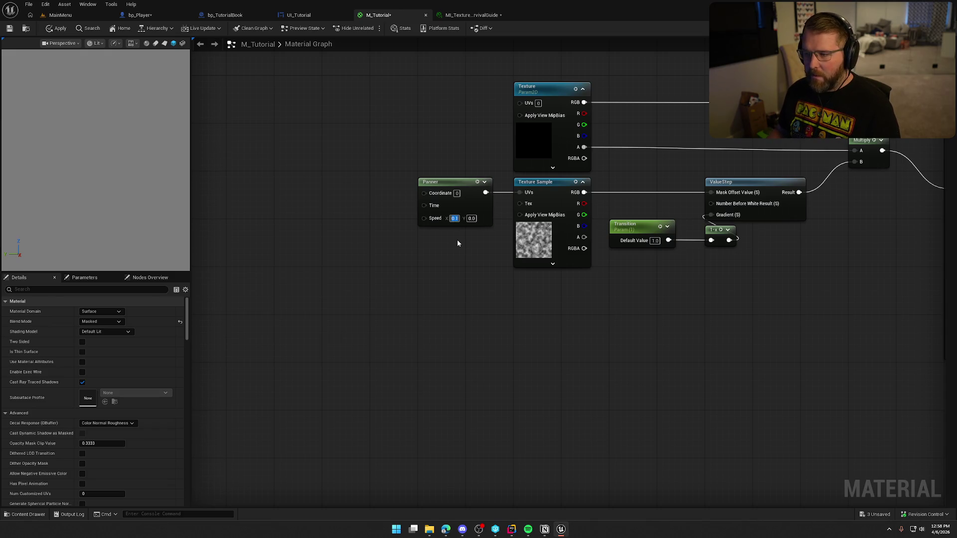
{"action": "left_click", "coordinate": [465, 247]}
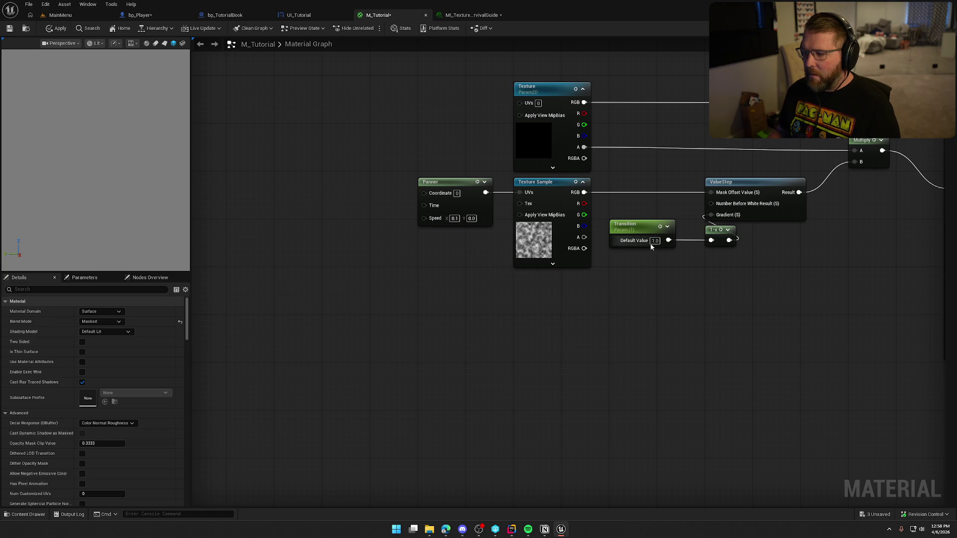
{"action": "type", "text": ".5"}
{"action": "key", "text": "Return"}
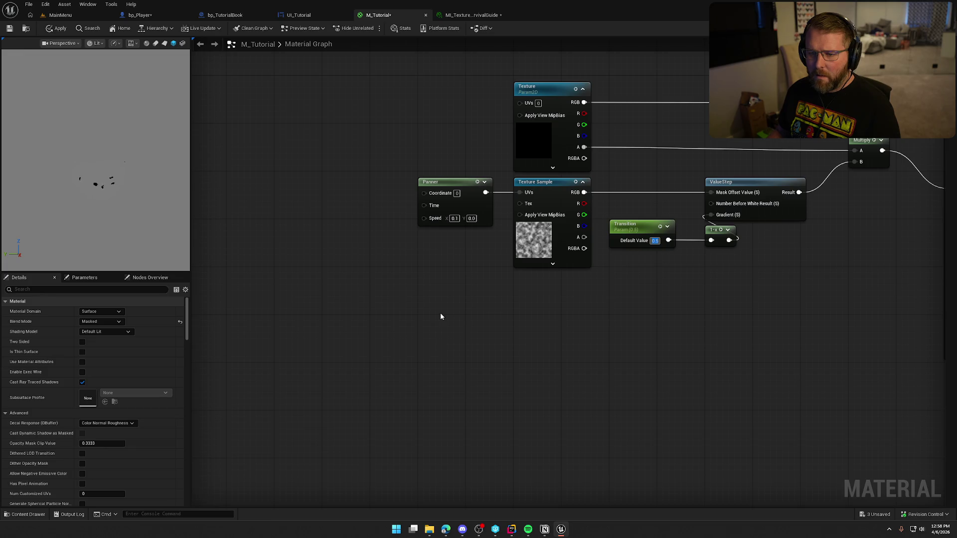
{"action": "left_click", "coordinate": [471, 15]}
{"action": "mouse_move", "coordinate": [668, 87]}
{"action": "left_mouse_down"}
{"action": "mouse_move", "coordinate": [698, 87]}
{"action": "mouse_move", "coordinate": [663, 87]}
{"action": "left_mouse_up"}
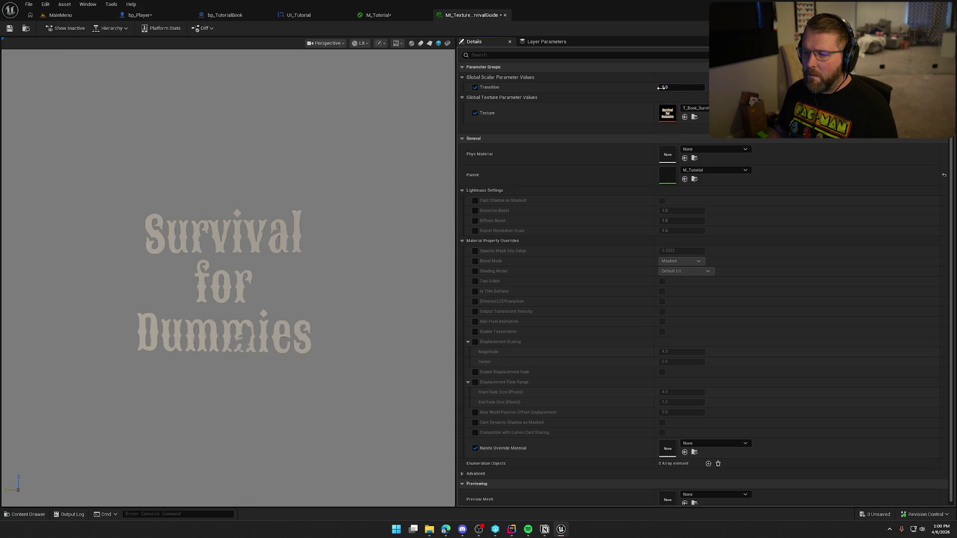
Step: Return to the M_Tutorial graph with the two opposing panned noise samples summed into ValueStep
{"action": "left_click", "coordinate": [380, 15]}
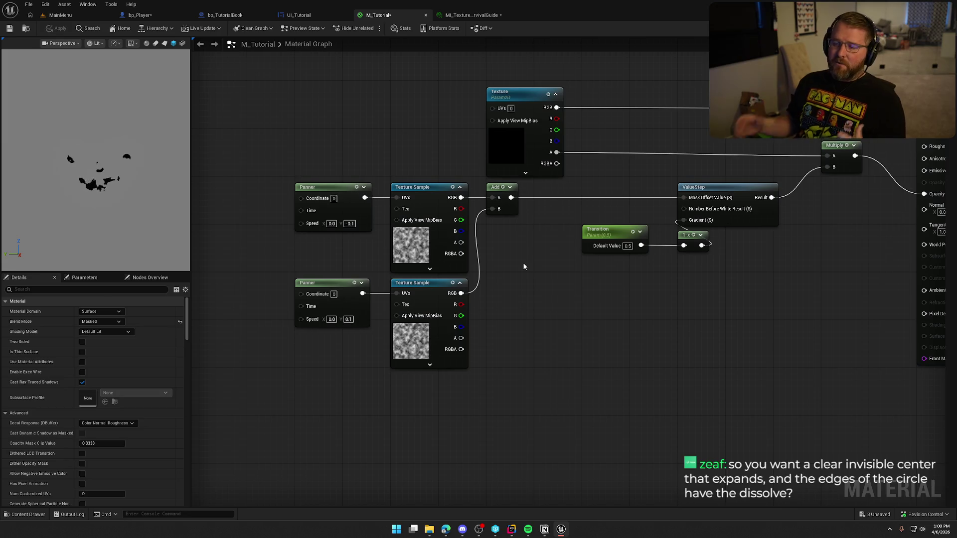
Step: Load the GameWorld level from the Maps folder, dismissing the save prompt
{"action": "left_click", "coordinate": [302, 16]}
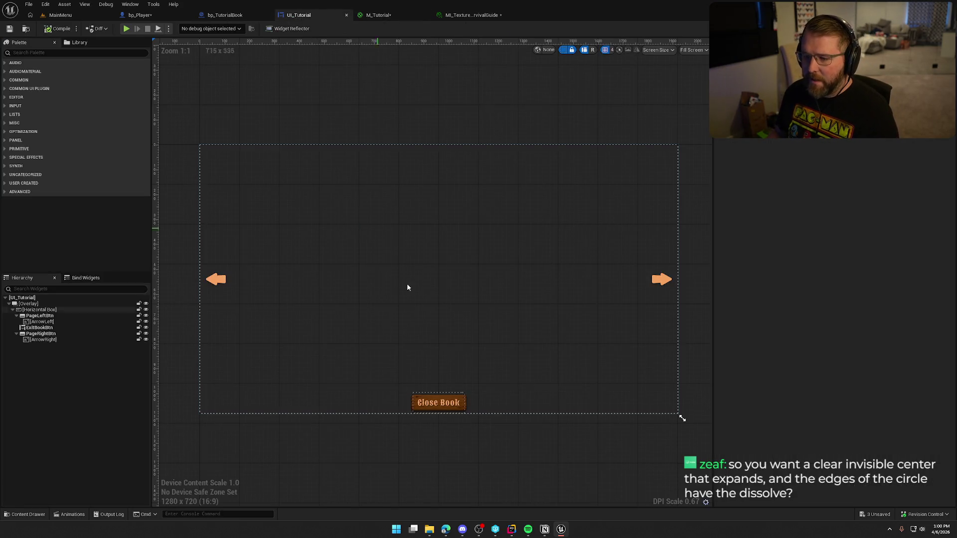
{"action": "left_click", "coordinate": [225, 15]}
{"action": "left_click", "coordinate": [60, 15]}
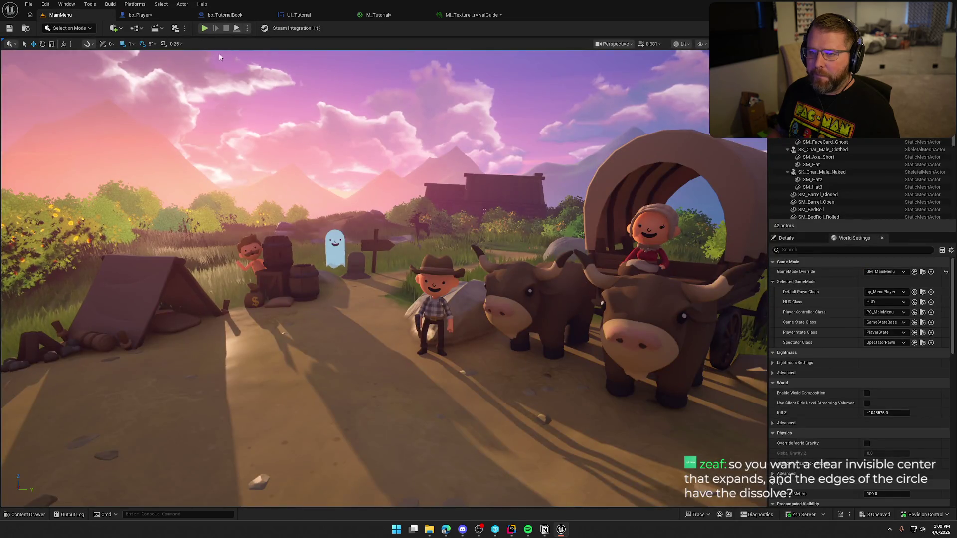
{"action": "key", "text": "ctrl+space"}
{"action": "left_click", "coordinate": [28, 454]}
{"action": "double_click", "coordinate": [191, 384]}
{"action": "left_click", "coordinate": [518, 351]}
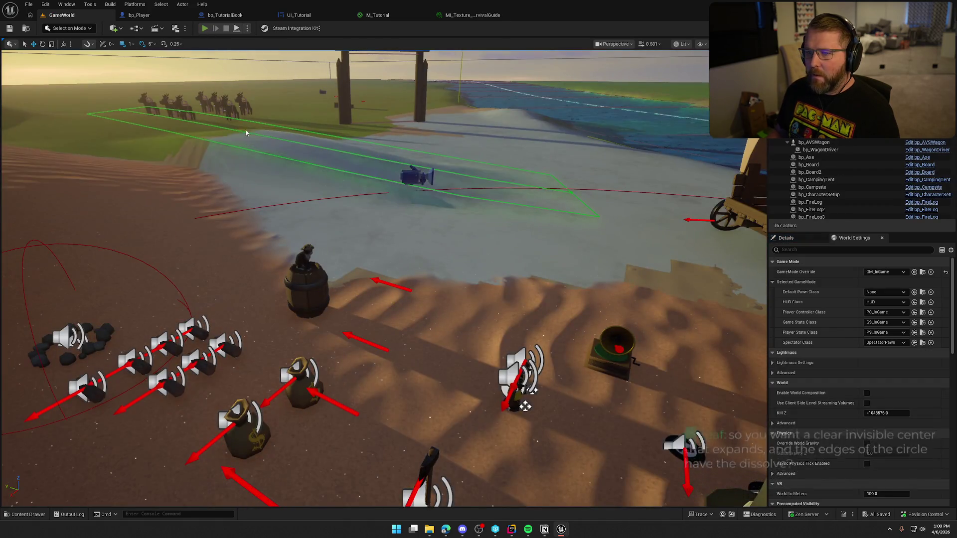
Step: Start play-in-editor, walk the character to the trading post and open the tutorial book
{"action": "key", "text": "alt+p"}
{"action": "left_click", "coordinate": [271, 170]}
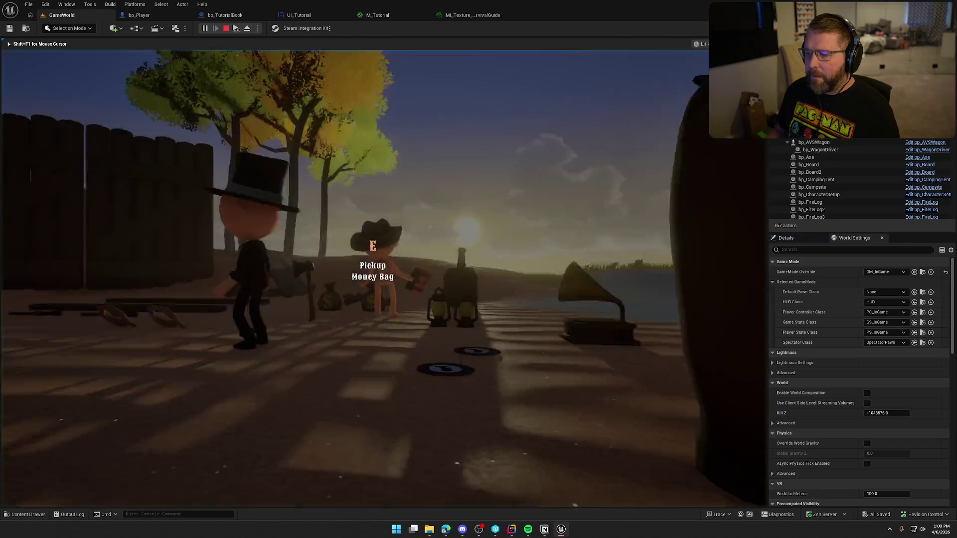
{"action": "key", "text": "w"}
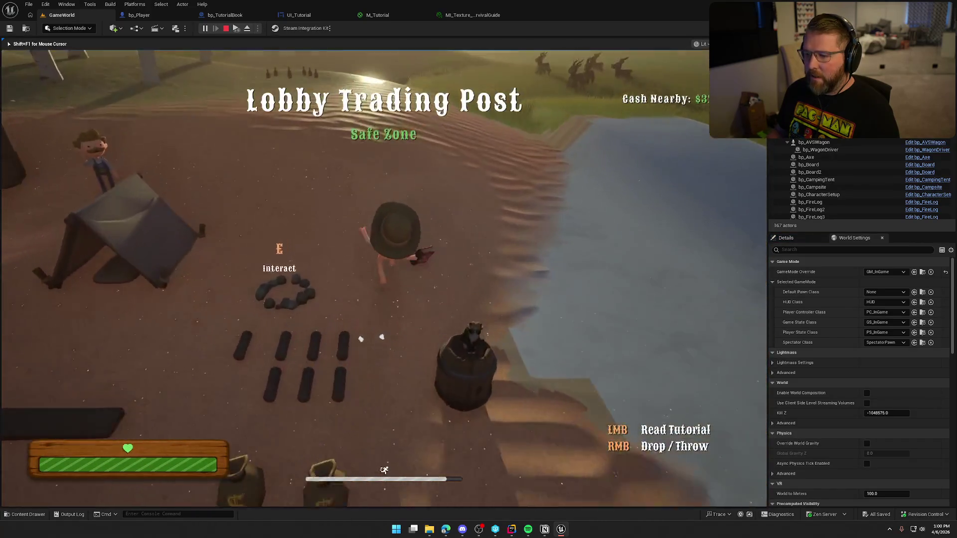
{"action": "left_click", "coordinate": [367, 217]}
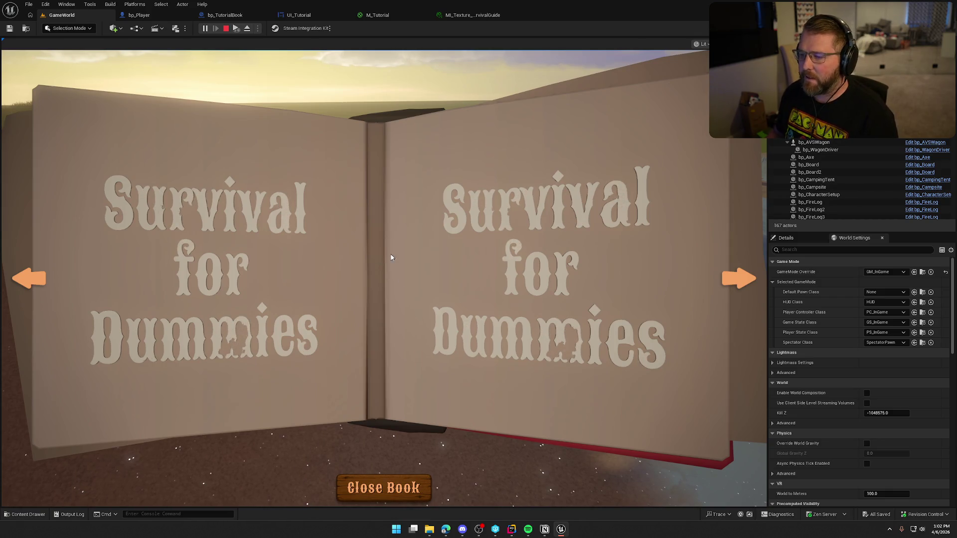
Step: Stop play-in-editor with Esc after checking the Survival for Dummies book
{"action": "key", "text": "Escape"}
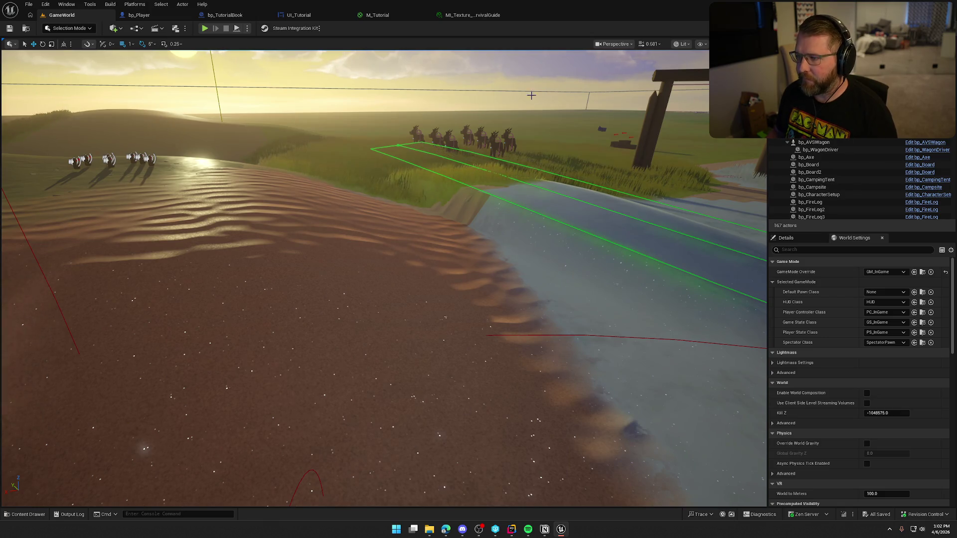
Step: In M_Tutorial, bring the output and Transition nodes into view and shift the Add node right
{"action": "left_click", "coordinate": [468, 15]}
{"action": "left_click", "coordinate": [371, 15]}
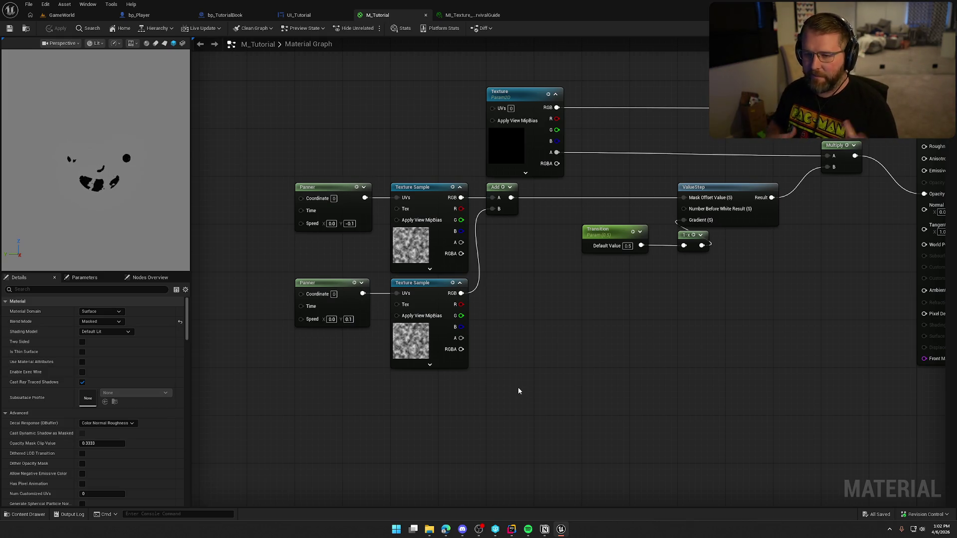
{"action": "left_click_drag", "start_coordinate": [539, 363], "coordinate": [496, 362]}
{"action": "mouse_move", "coordinate": [603, 301]}
{"action": "left_mouse_down"}
{"action": "mouse_move", "coordinate": [529, 196]}
{"action": "mouse_move", "coordinate": [605, 344]}
{"action": "left_mouse_up"}
{"action": "left_click", "coordinate": [538, 303]}
{"action": "left_click", "coordinate": [560, 310]}
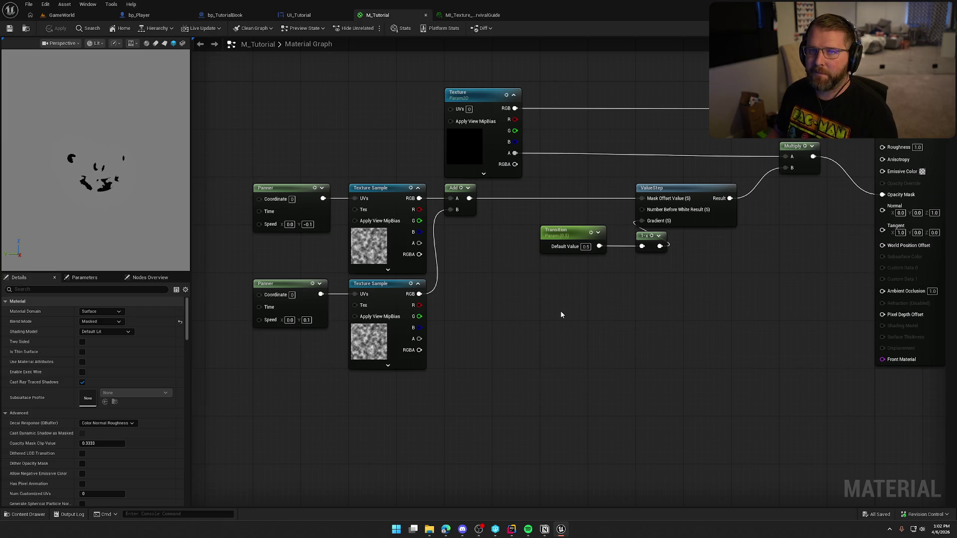
{"action": "left_click_drag", "start_coordinate": [457, 191], "coordinate": [506, 191]}
{"action": "left_click_drag", "start_coordinate": [478, 276], "coordinate": [462, 272]}
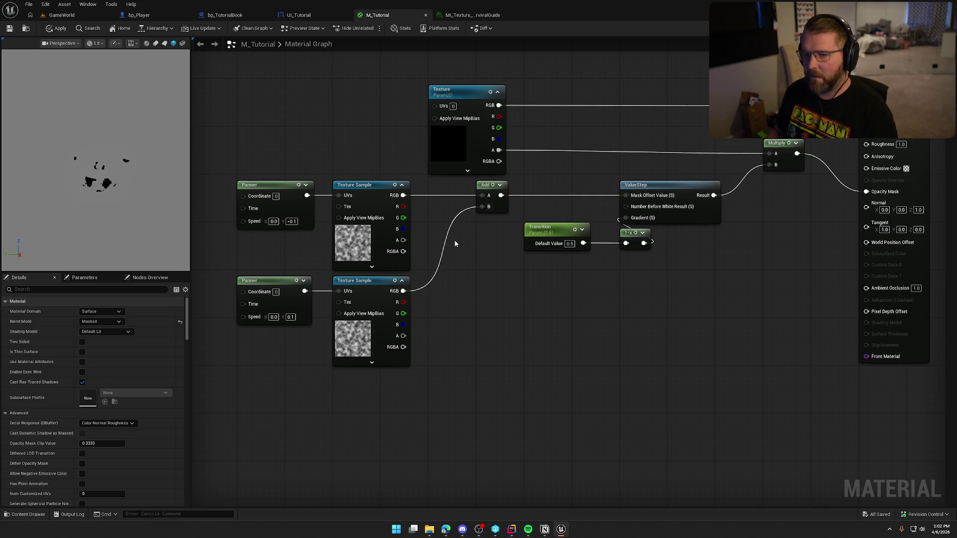
Step: Set the lower Panner's Speed Y to 0.15
{"action": "left_click", "coordinate": [290, 317]}
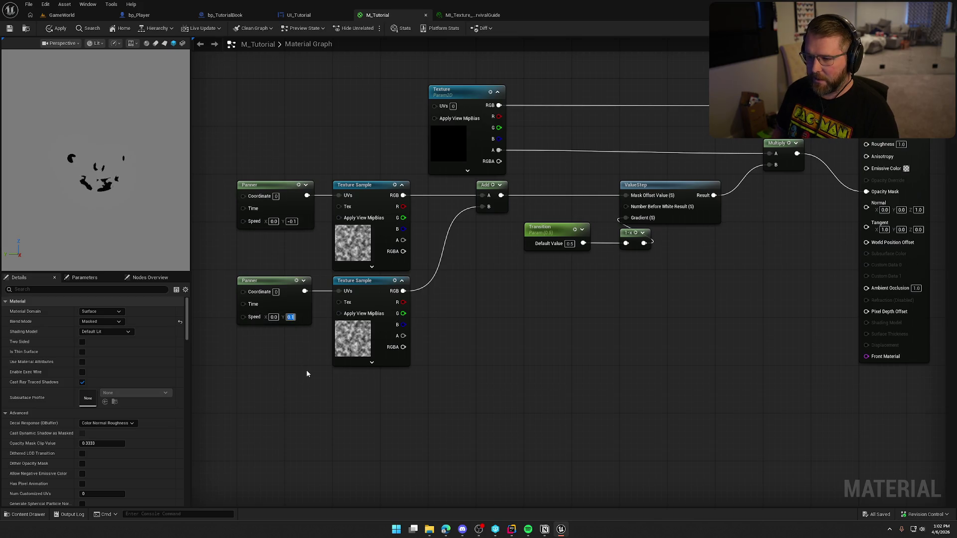
{"action": "type", "text": "0.15"}
{"action": "key", "text": "Return"}
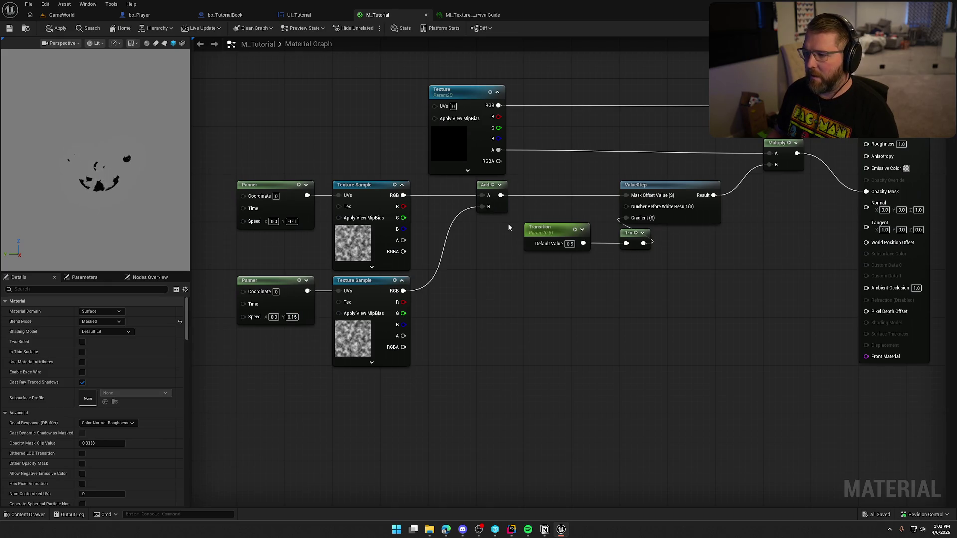
Step: Replace the Add node with a Multiply feeding both texture samples into ValueStep's Mask Offset
{"action": "left_click", "coordinate": [494, 205]}
{"action": "left_click", "coordinate": [470, 240]}
{"action": "mouse_move", "coordinate": [403, 196]}
{"action": "left_mouse_down"}
{"action": "mouse_move", "coordinate": [471, 249]}
{"action": "mouse_move", "coordinate": [465, 268]}
{"action": "mouse_move", "coordinate": [404, 291]}
{"action": "left_mouse_up"}
{"action": "left_click_drag", "start_coordinate": [505, 255], "coordinate": [633, 198]}
{"action": "left_click", "coordinate": [486, 206]}
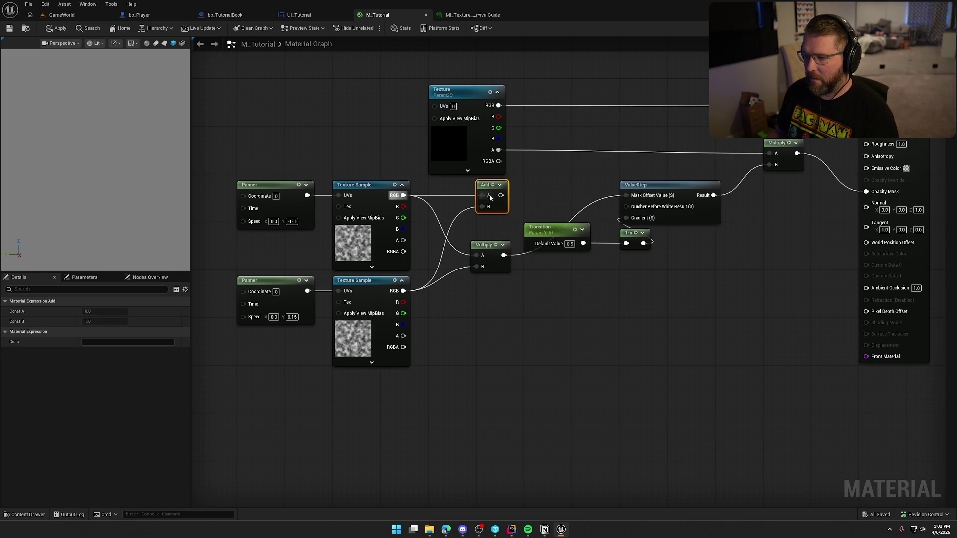
{"action": "key", "text": "Delete"}
{"action": "left_click_drag", "start_coordinate": [489, 252], "coordinate": [446, 193]}
{"action": "left_click", "coordinate": [478, 237]}
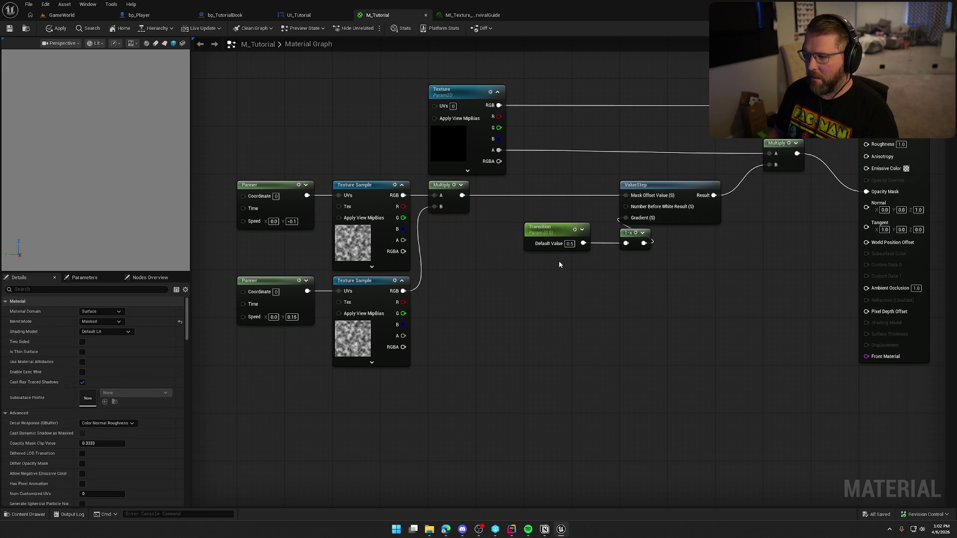
{"action": "left_click", "coordinate": [569, 245]}
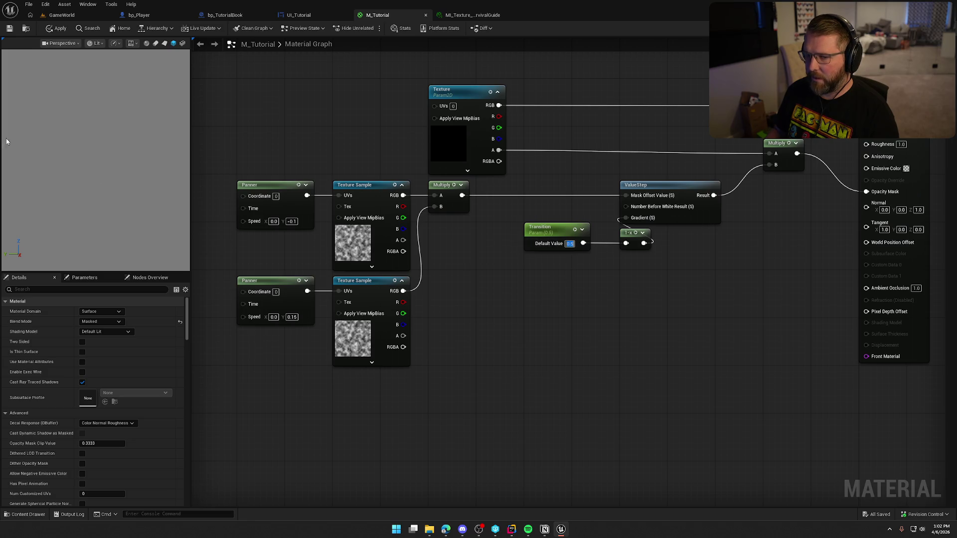
{"action": "left_click_drag", "start_coordinate": [488, 322], "coordinate": [522, 326]}
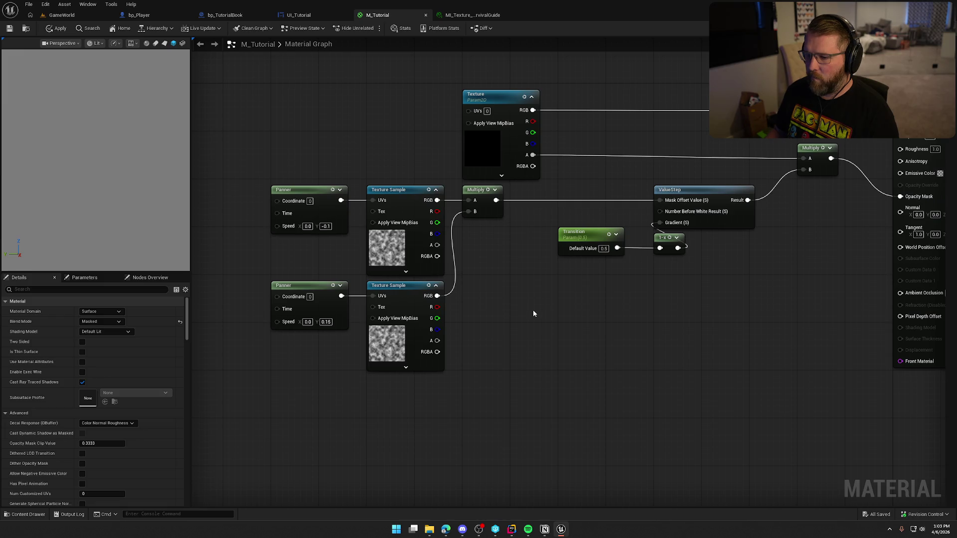
Step: Delete the lower Panner, Texture Sample and Multiply, wiring the remaining sample into ValueStep
{"action": "left_click_drag", "start_coordinate": [356, 314], "coordinate": [395, 313]}
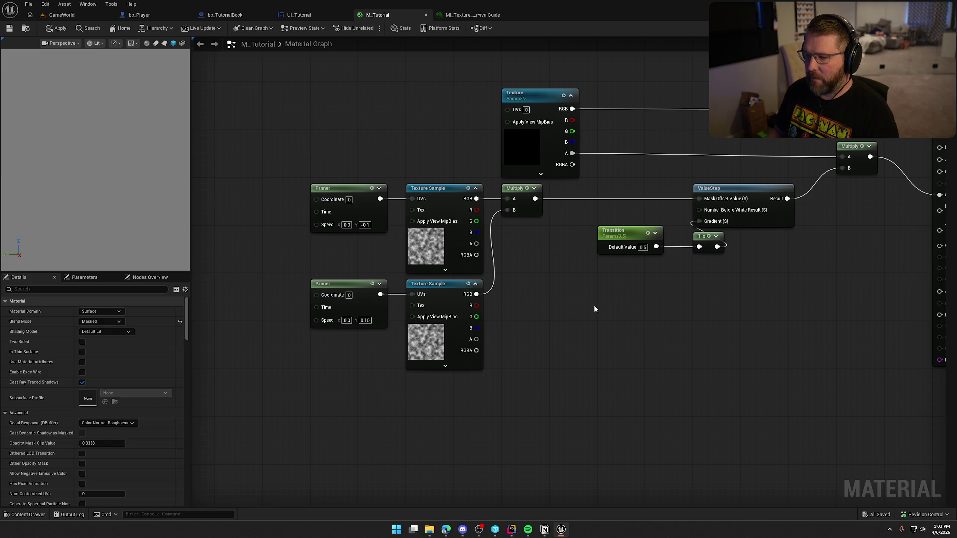
{"action": "left_click_drag", "start_coordinate": [594, 305], "coordinate": [558, 303]}
{"action": "left_click_drag", "start_coordinate": [469, 277], "coordinate": [314, 372]}
{"action": "left_click", "coordinate": [492, 283]}
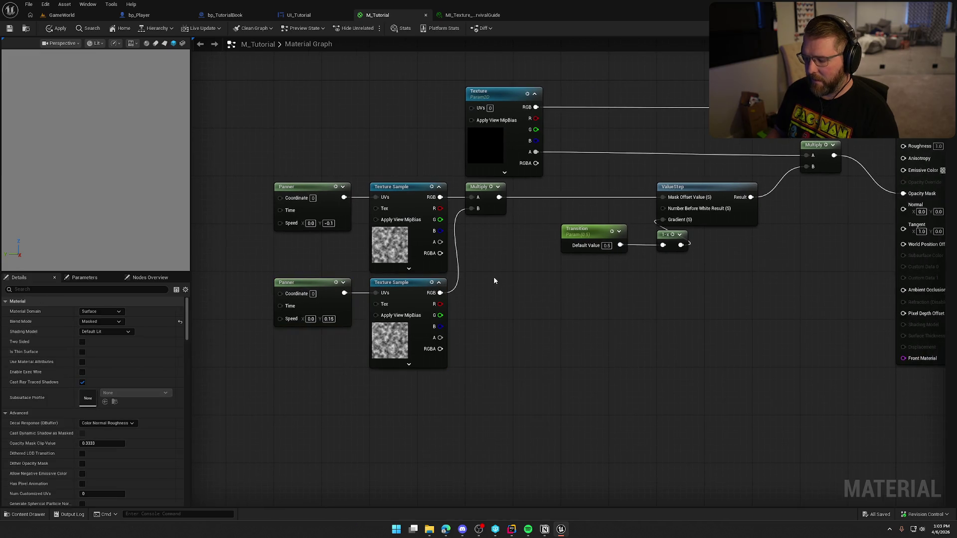
{"action": "left_click_drag", "start_coordinate": [496, 288], "coordinate": [266, 373]}
{"action": "key", "text": "Delete"}
{"action": "left_click", "coordinate": [479, 187]}
{"action": "key", "text": "Delete"}
{"action": "left_click_drag", "start_coordinate": [440, 197], "coordinate": [663, 197]}
Step: Shift the remaining Panner and Texture Sample right and open the survival guide material instance
{"action": "mouse_move", "coordinate": [467, 299]}
{"action": "left_mouse_down"}
{"action": "mouse_move", "coordinate": [374, 181]}
{"action": "mouse_move", "coordinate": [321, 186]}
{"action": "mouse_move", "coordinate": [436, 186]}
{"action": "mouse_move", "coordinate": [416, 186]}
{"action": "left_mouse_up"}
{"action": "left_click", "coordinate": [477, 320]}
{"action": "left_click_drag", "start_coordinate": [477, 321], "coordinate": [450, 322]}
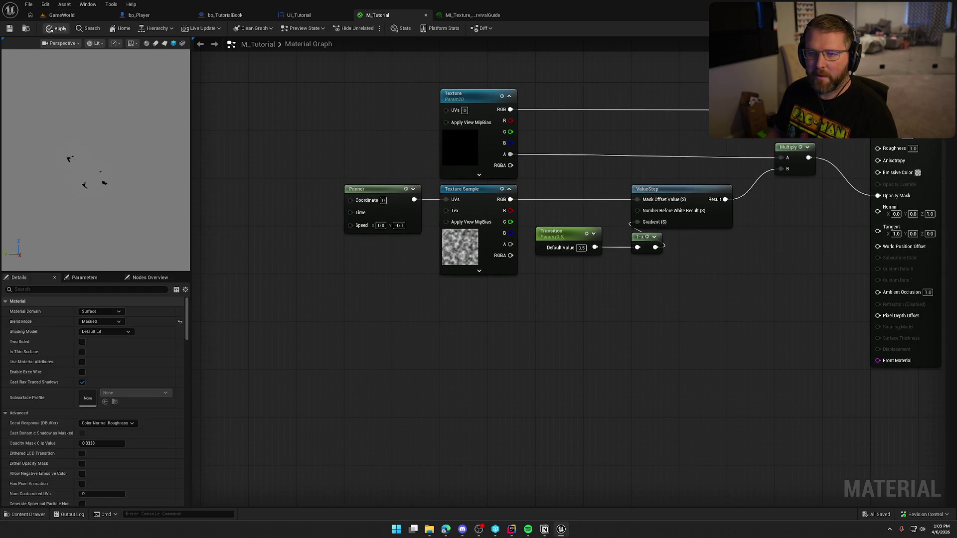
{"action": "left_click", "coordinate": [472, 15]}
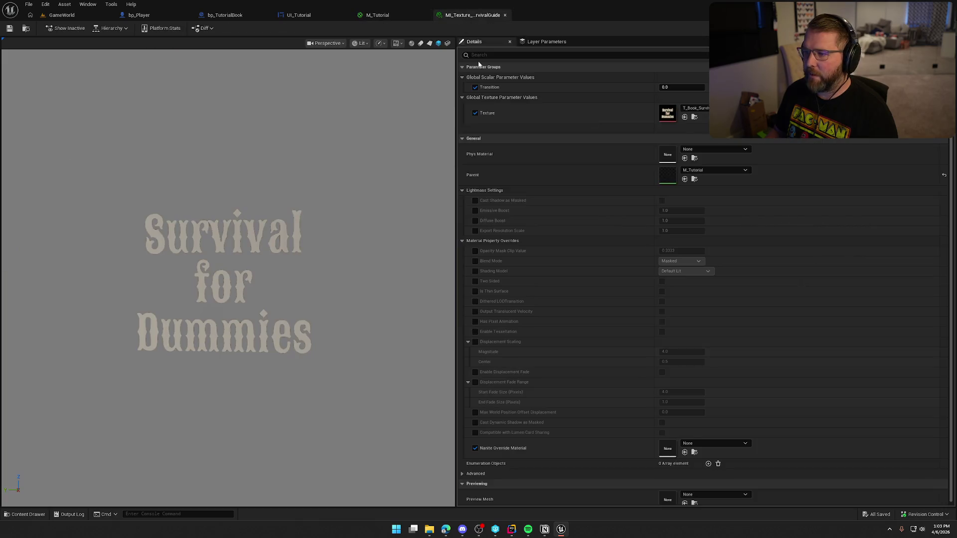
Step: Preview the Transition dissolve on the book instance, save it, and return to M_Tutorial
{"action": "mouse_move", "coordinate": [668, 88]}
{"action": "left_mouse_down"}
{"action": "mouse_move", "coordinate": [696, 88]}
{"action": "mouse_move", "coordinate": [659, 87]}
{"action": "left_mouse_up"}
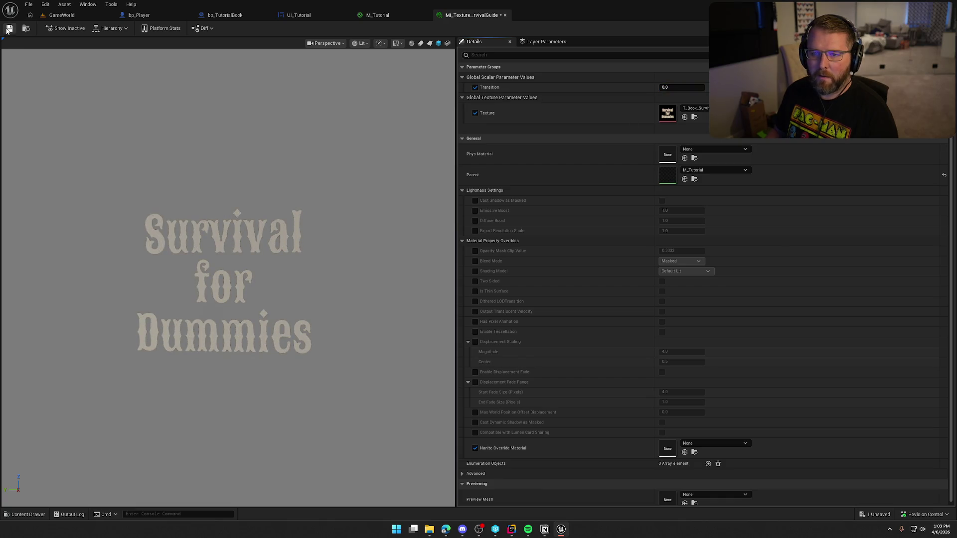
{"action": "key", "text": "ctrl+s"}
{"action": "left_click", "coordinate": [377, 15]}
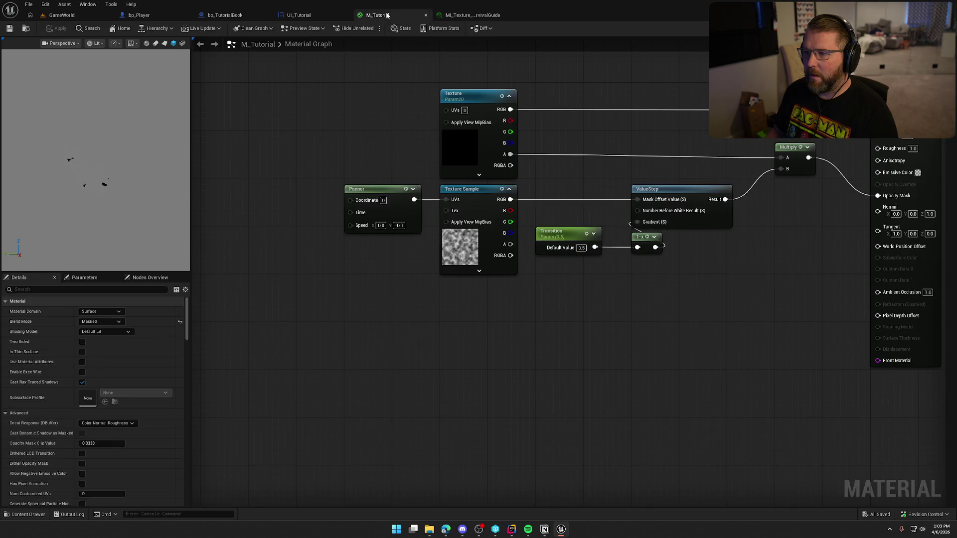
Step: Set the Transition parameter's default to 0, apply M_Tutorial, and switch to UI_Tutorial
{"action": "left_click_drag", "start_coordinate": [606, 333], "coordinate": [462, 321]}
{"action": "scroll", "coordinate": [558, 323], "scroll_direction": "up", "scroll_amount": 1}
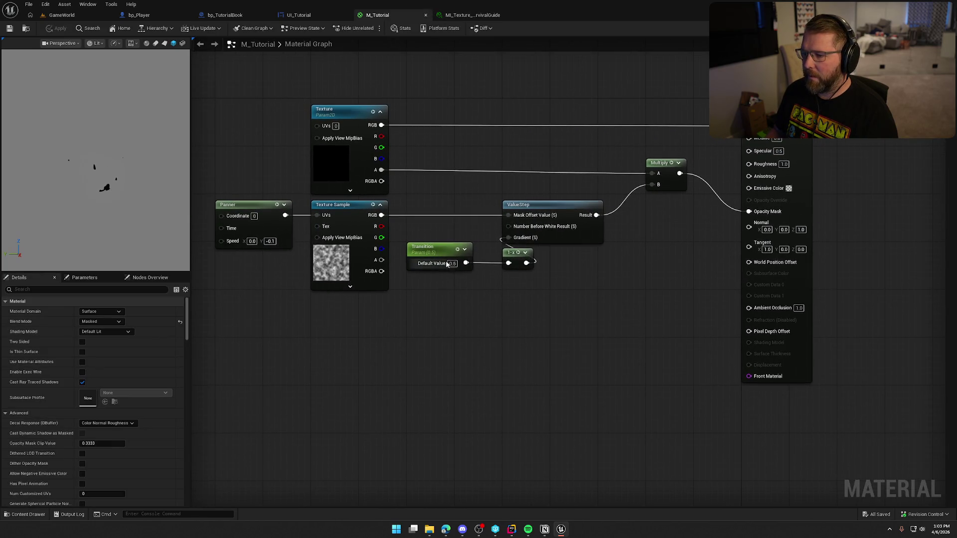
{"action": "type", "text": "0"}
{"action": "key", "text": "Return"}
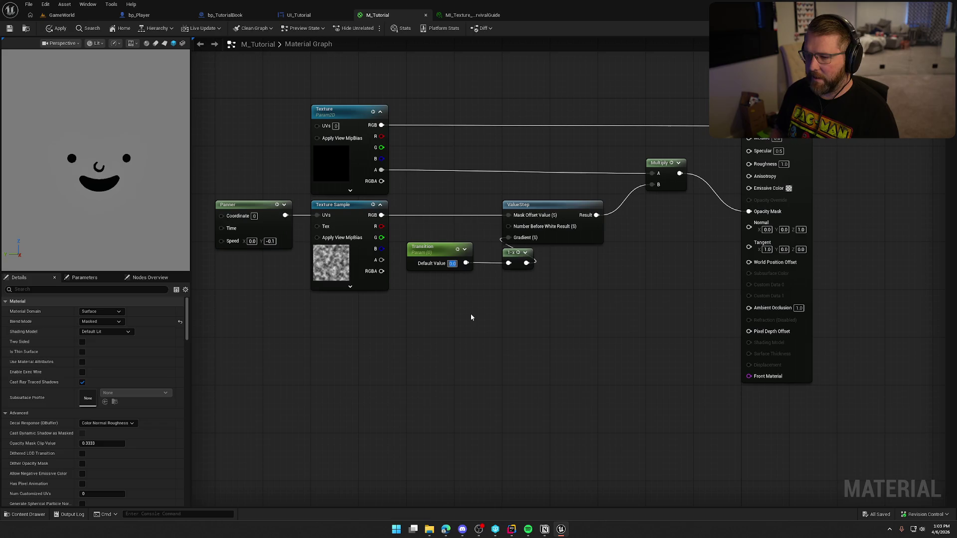
{"action": "left_click", "coordinate": [57, 28]}
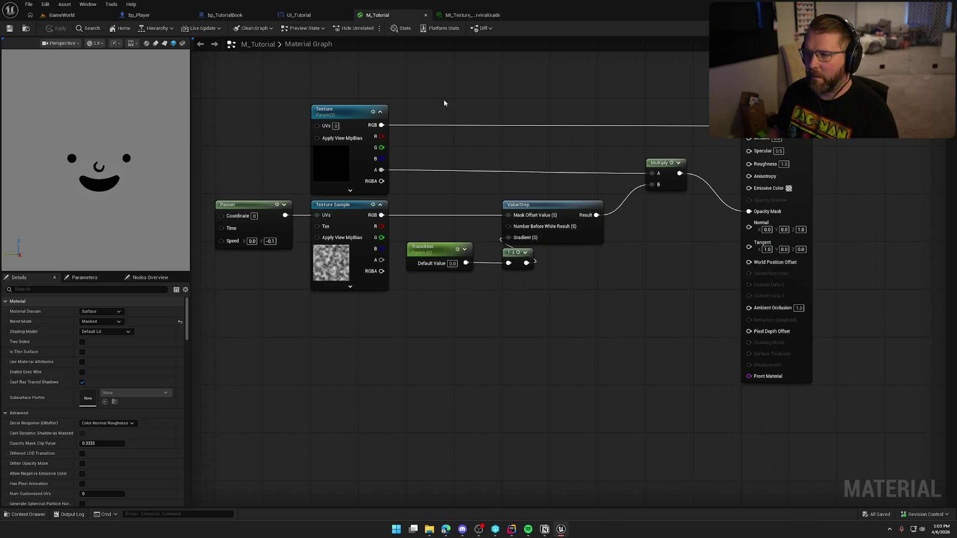
{"action": "left_click", "coordinate": [300, 15]}
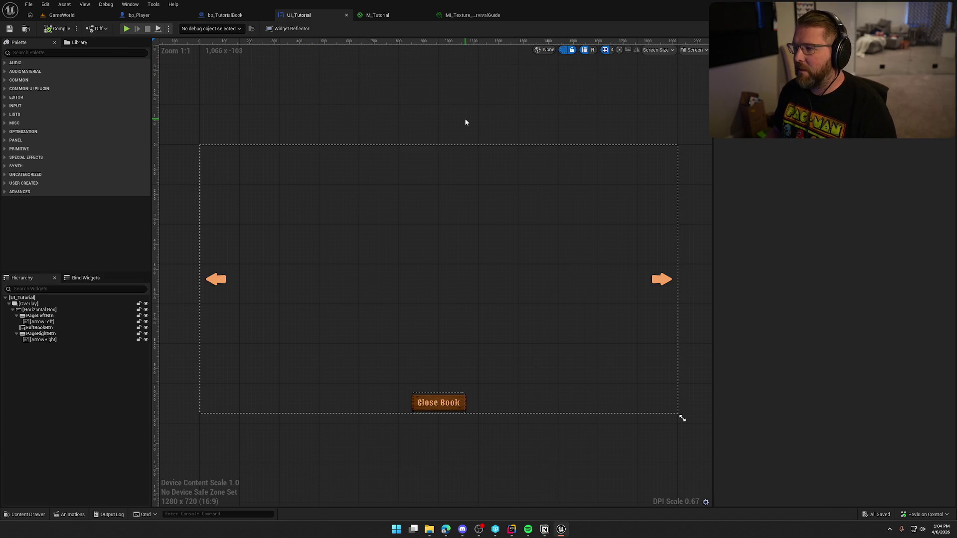
{"action": "scroll", "coordinate": [465, 118], "scroll_direction": "up", "scroll_amount": 1}
{"action": "scroll", "coordinate": [458, 98], "scroll_direction": "down", "scroll_amount": 1}
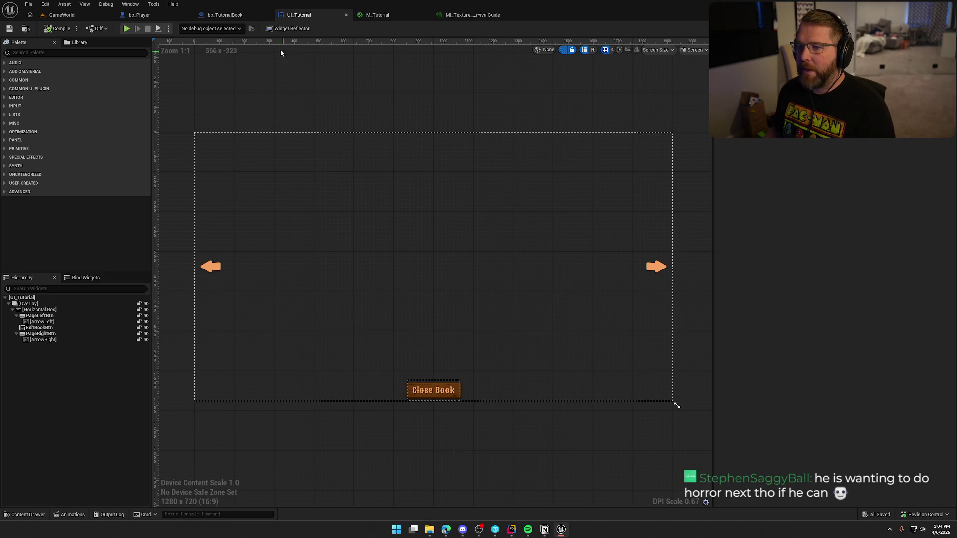
{"action": "left_click", "coordinate": [138, 15]}
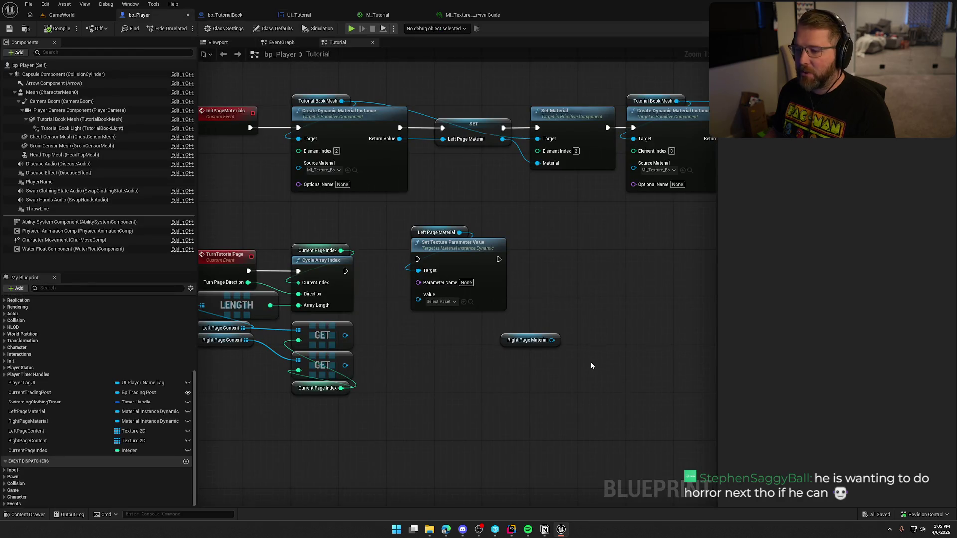
Step: Rearrange the Tutorial graph: Right Page Material up, Left Page Material and Set Texture Parameter Value down-right
{"action": "mouse_move", "coordinate": [591, 365]}
{"action": "left_mouse_down"}
{"action": "mouse_move", "coordinate": [597, 327]}
{"action": "mouse_move", "coordinate": [533, 318]}
{"action": "mouse_move", "coordinate": [521, 340]}
{"action": "left_mouse_up"}
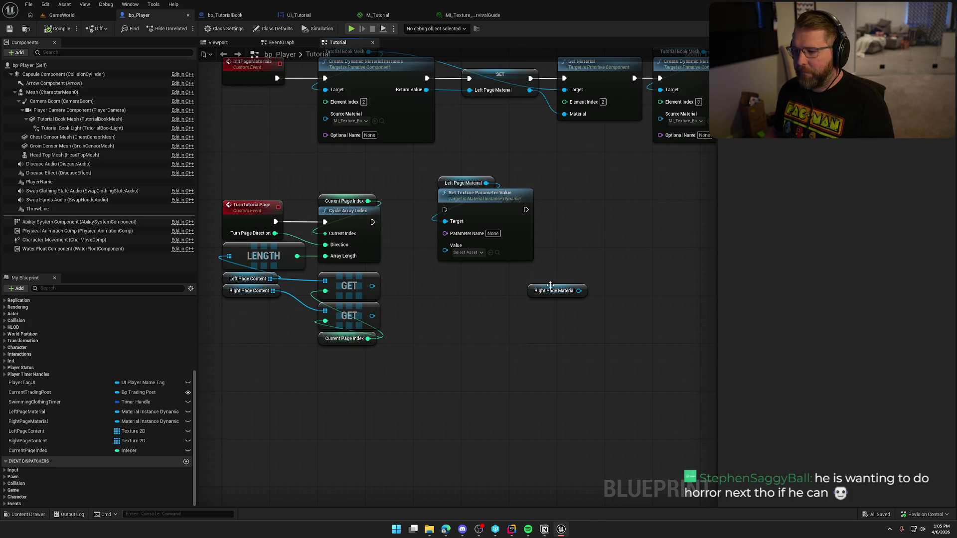
{"action": "left_click_drag", "start_coordinate": [552, 294], "coordinate": [613, 187]}
{"action": "mouse_move", "coordinate": [593, 255]}
{"action": "left_mouse_down"}
{"action": "mouse_move", "coordinate": [555, 247]}
{"action": "mouse_move", "coordinate": [586, 230]}
{"action": "left_mouse_up"}
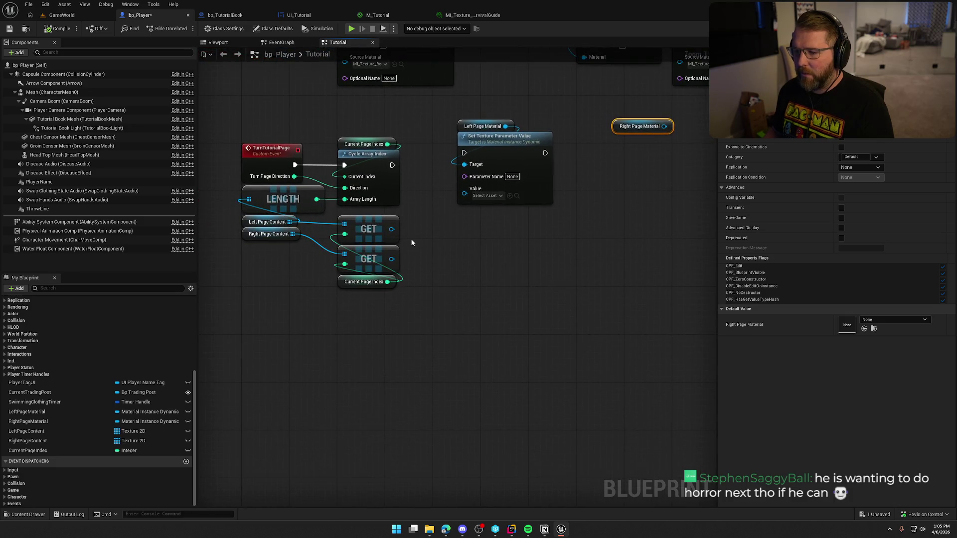
{"action": "mouse_move", "coordinate": [392, 258]}
{"action": "left_mouse_down"}
{"action": "mouse_move", "coordinate": [449, 278]}
{"action": "mouse_move", "coordinate": [444, 226]}
{"action": "left_mouse_up"}
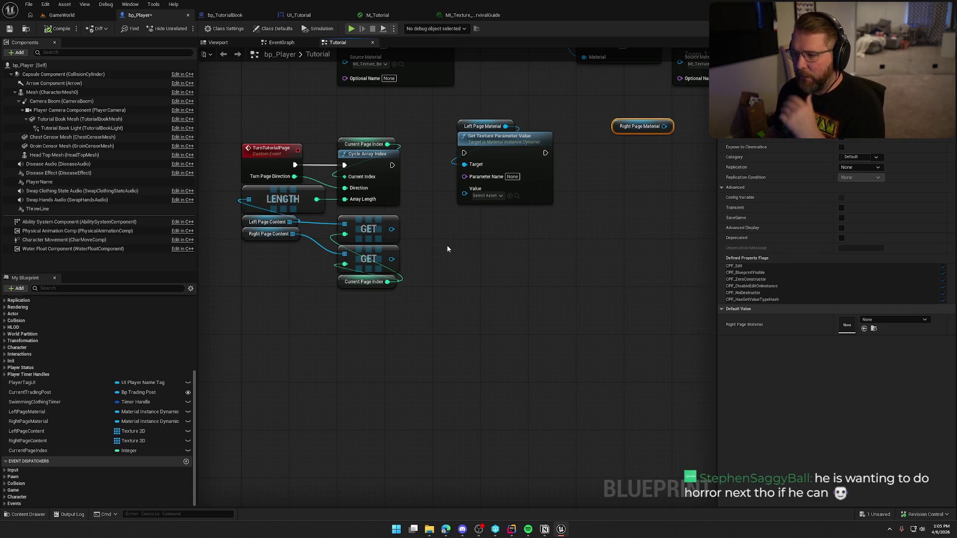
{"action": "left_click_drag", "start_coordinate": [568, 220], "coordinate": [455, 112]}
{"action": "left_click_drag", "start_coordinate": [484, 144], "coordinate": [537, 257]}
{"action": "left_click", "coordinate": [477, 180]}
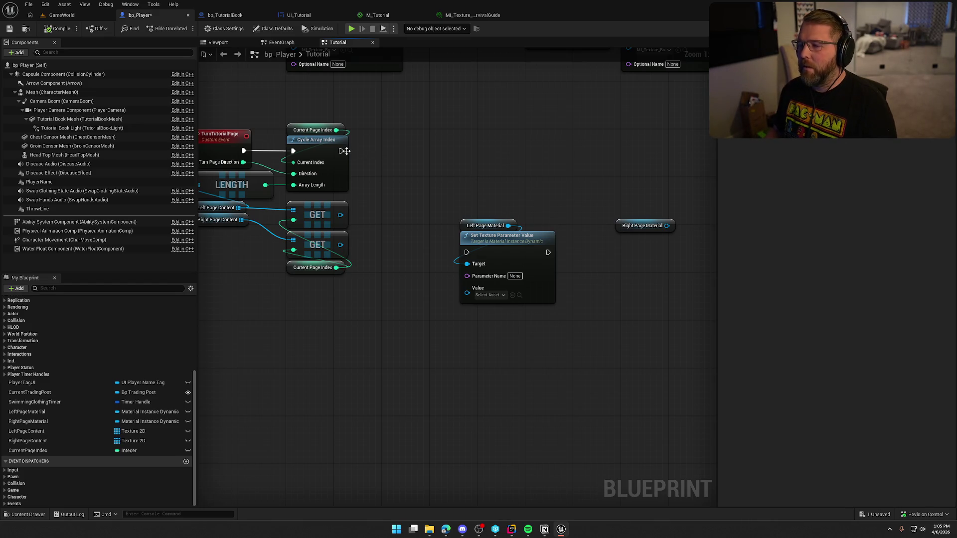
{"action": "left_click_drag", "start_coordinate": [340, 151], "coordinate": [407, 157]}
Step: Add a Timeline named SwapPages after Cycle Array Index and move the page nodes below it
{"action": "type", "text": "timeline"}
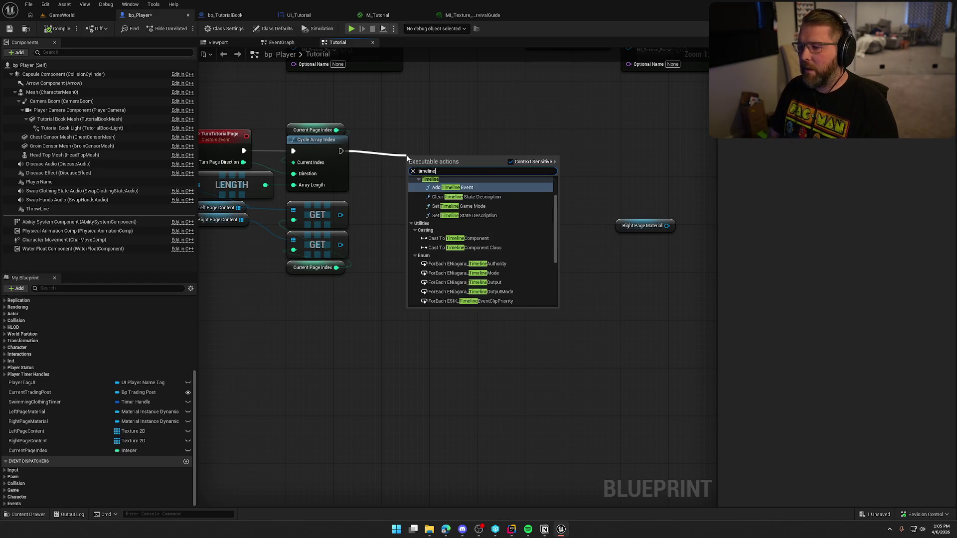
{"action": "scroll", "coordinate": [465, 302], "scroll_direction": "down", "scroll_amount": 3}
{"action": "left_click", "coordinate": [464, 302]}
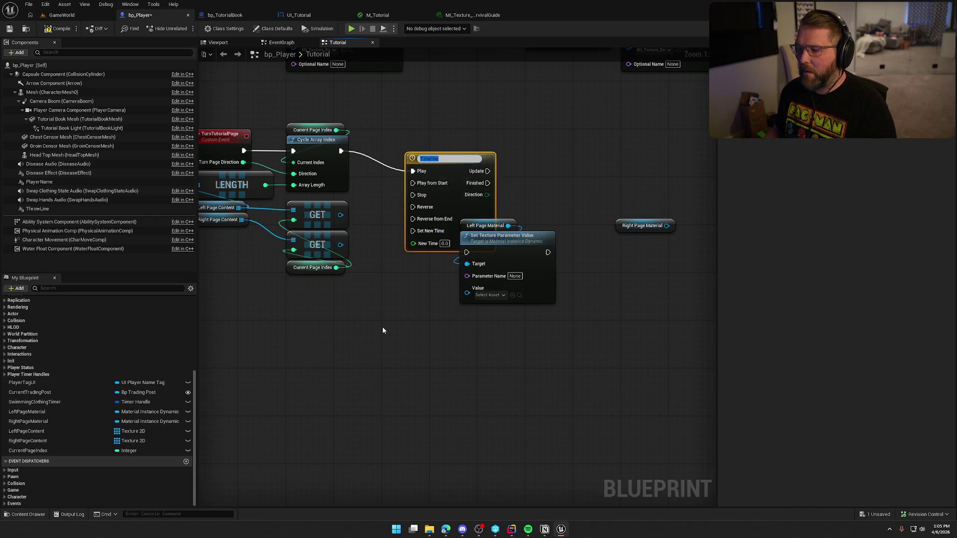
{"action": "type", "text": "swapPages"}
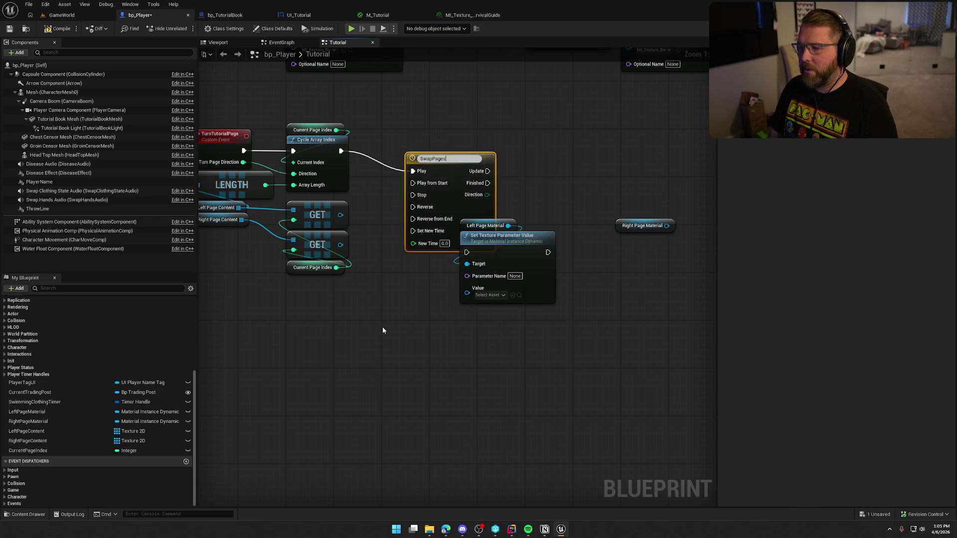
{"action": "key", "text": "Return"}
{"action": "mouse_move", "coordinate": [441, 163]}
{"action": "left_mouse_down"}
{"action": "mouse_move", "coordinate": [429, 127]}
{"action": "mouse_move", "coordinate": [400, 133]}
{"action": "left_mouse_up"}
{"action": "left_click_drag", "start_coordinate": [513, 207], "coordinate": [675, 337]}
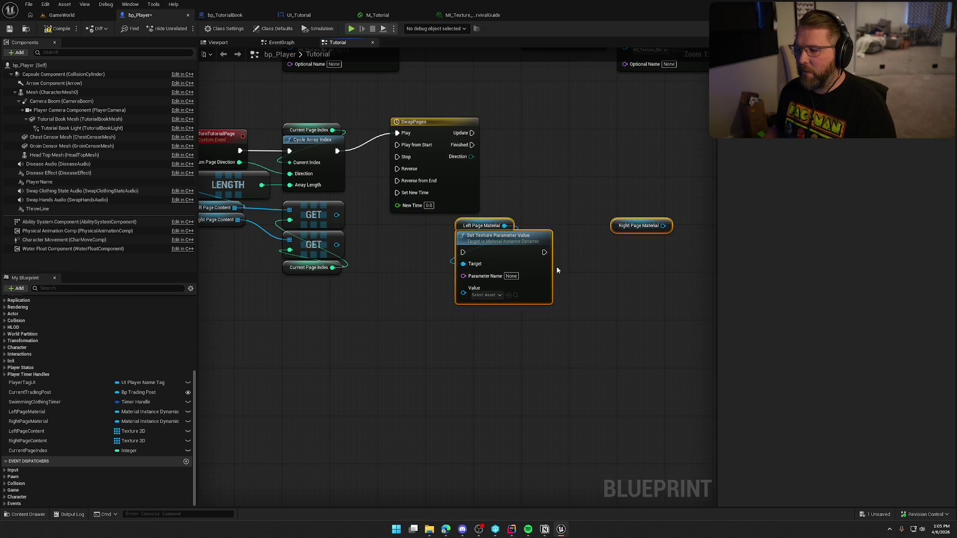
{"action": "left_click_drag", "start_coordinate": [524, 241], "coordinate": [517, 327]}
{"action": "left_click", "coordinate": [419, 153]}
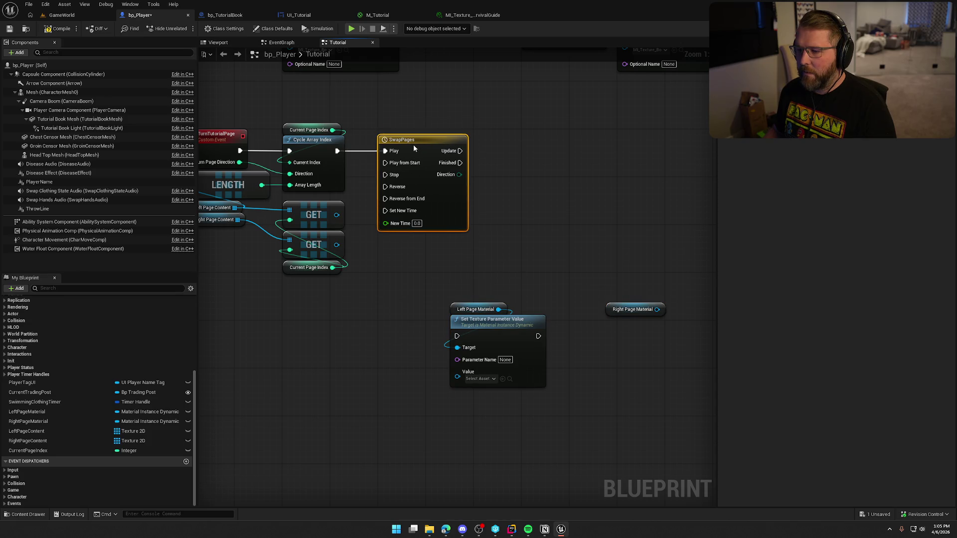
Step: Give the SwapPages timeline a 0.5 length and a float track named Alpha
{"action": "double_click", "coordinate": [414, 144]}
{"action": "left_click", "coordinate": [260, 64]}
{"action": "type", "text": ".5"}
{"action": "key", "text": "Return"}
{"action": "left_click", "coordinate": [219, 63]}
{"action": "left_click", "coordinate": [232, 73]}
{"action": "type", "text": "Alpha"}
{"action": "key", "text": "Return"}
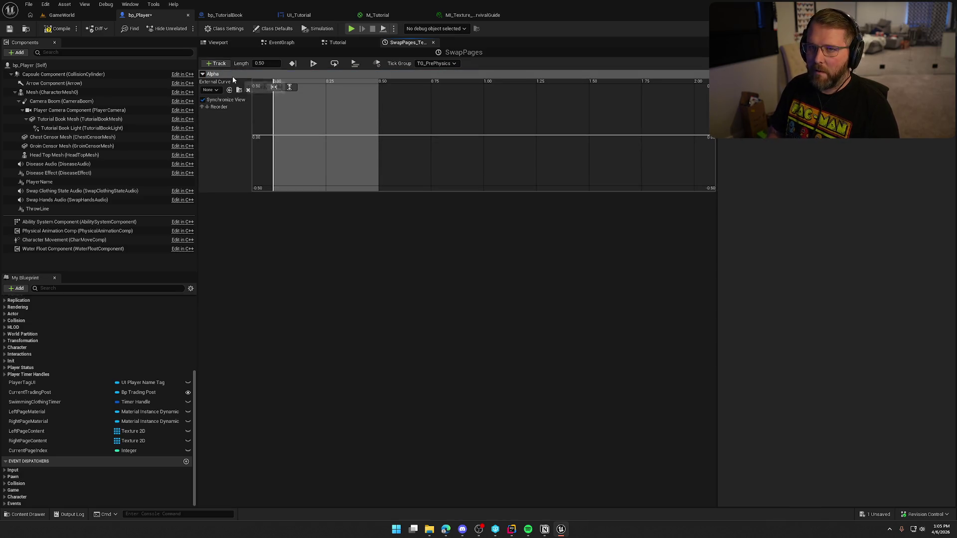
Step: Add two Alpha keys at (0, 0) and (0.5, 1)
{"action": "right_click", "coordinate": [288, 137]}
{"action": "left_click", "coordinate": [304, 144]}
{"action": "right_click", "coordinate": [312, 147]}
{"action": "left_click", "coordinate": [320, 156]}
{"action": "left_click", "coordinate": [324, 87]}
{"action": "type", "text": "0"}
{"action": "key", "text": "Tab"}
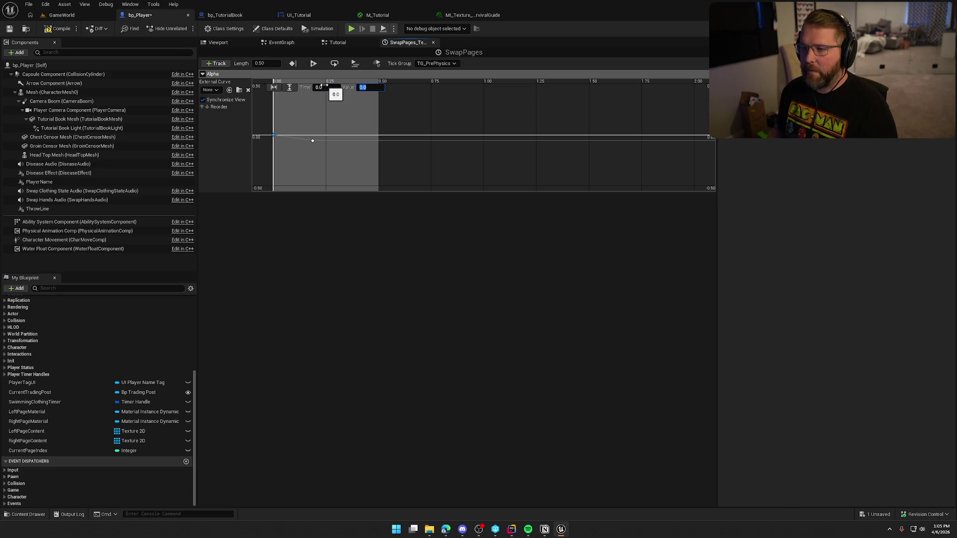
{"action": "left_click", "coordinate": [312, 140]}
{"action": "type", "text": "0.5"}
{"action": "key", "text": "Tab"}
{"action": "type", "text": "1"}
{"action": "key", "text": "Return"}
Step: Frame the curve, set both keys to Auto interpolation, and save bp_Player
{"action": "left_click", "coordinate": [290, 88]}
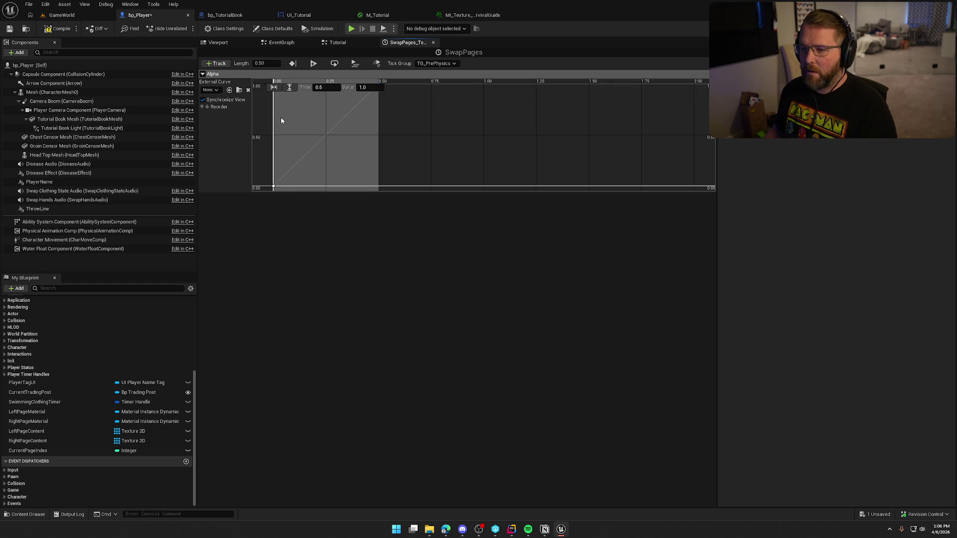
{"action": "left_click", "coordinate": [273, 87]}
{"action": "left_click_drag", "start_coordinate": [325, 154], "coordinate": [354, 185]}
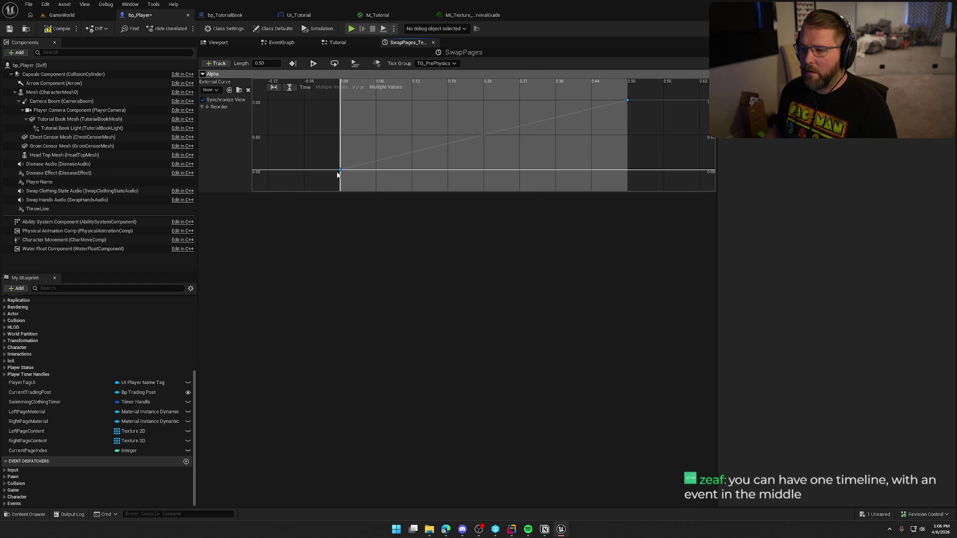
{"action": "right_click", "coordinate": [340, 176]}
{"action": "right_click", "coordinate": [628, 100]}
{"action": "left_click", "coordinate": [636, 119]}
{"action": "key", "text": "ctrl+s"}
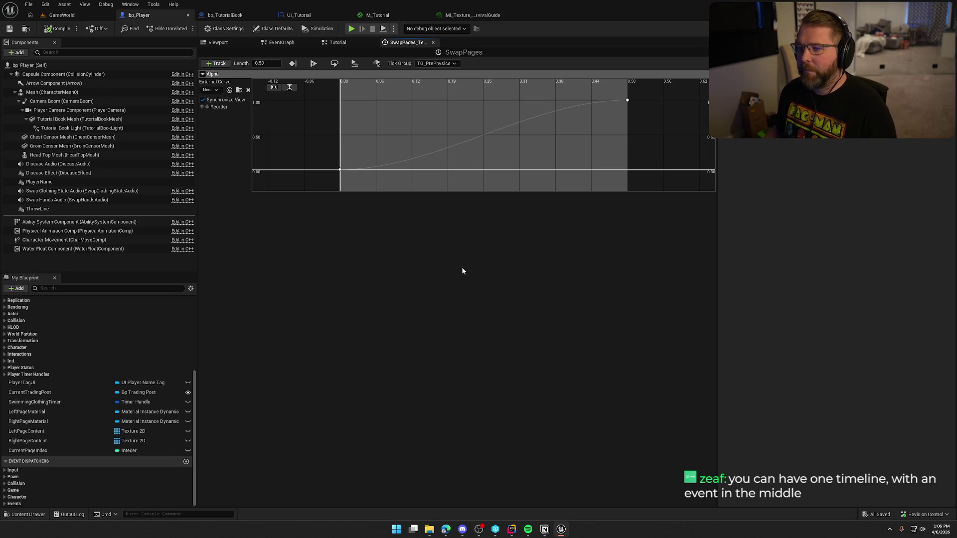
{"action": "left_click", "coordinate": [216, 63]}
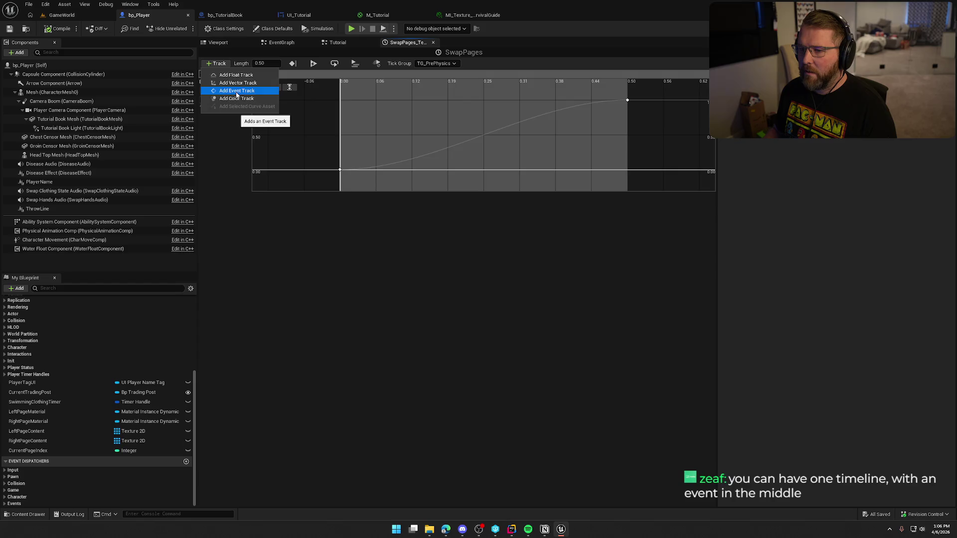
Step: Add an event track named SwapTexture to the SwapPages timeline
{"action": "left_click", "coordinate": [237, 92]}
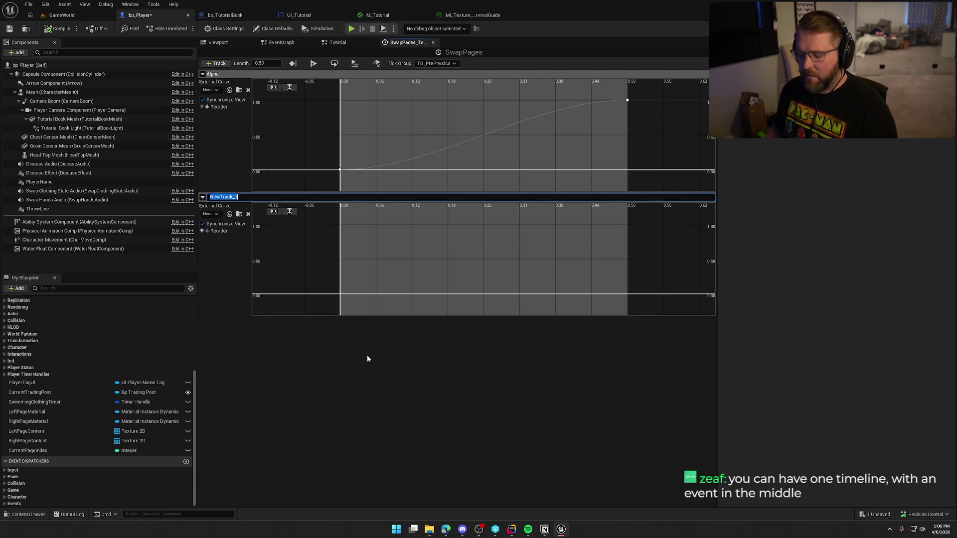
{"action": "type", "text": "Swap"}
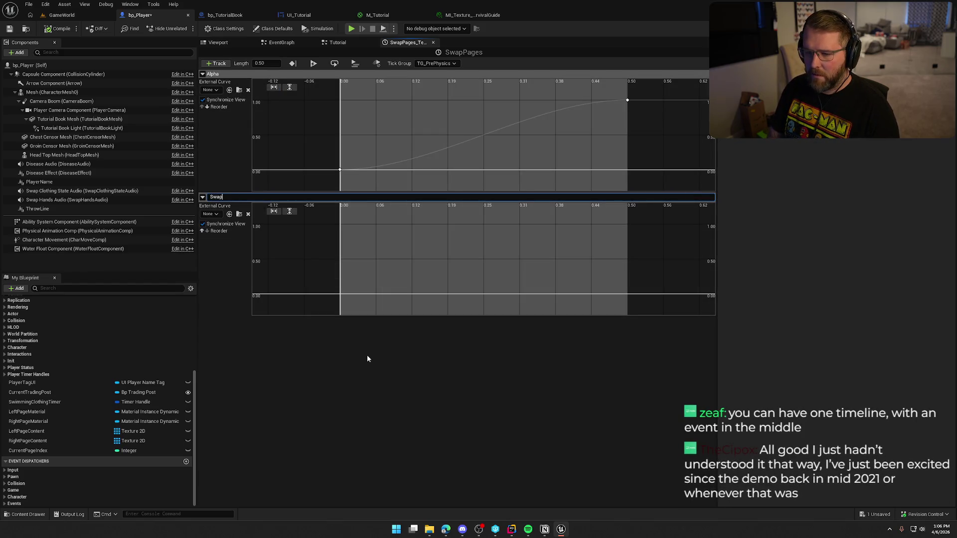
{"action": "type", "text": "Texture"}
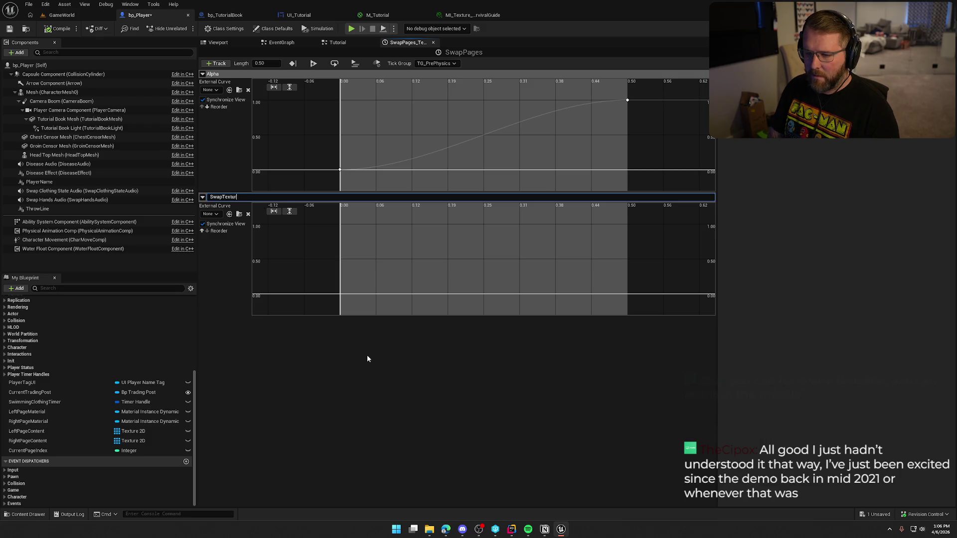
{"action": "key", "text": "Return"}
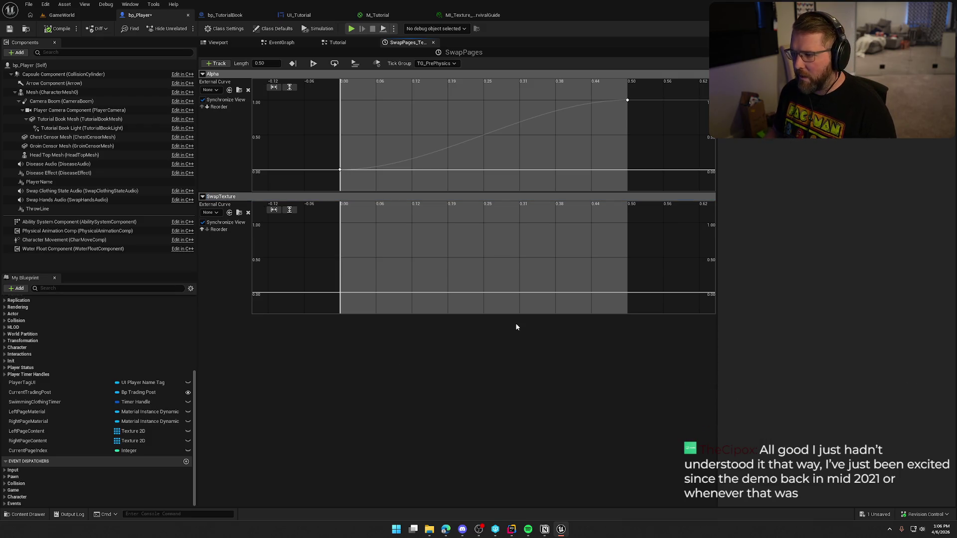
Step: Add a middle Alpha curve key at 0.25 s with value 1
{"action": "right_click", "coordinate": [494, 135]}
{"action": "left_click", "coordinate": [503, 147]}
{"action": "left_click", "coordinate": [320, 88]}
{"action": "type", "text": "0.25"}
{"action": "key", "text": "Tab"}
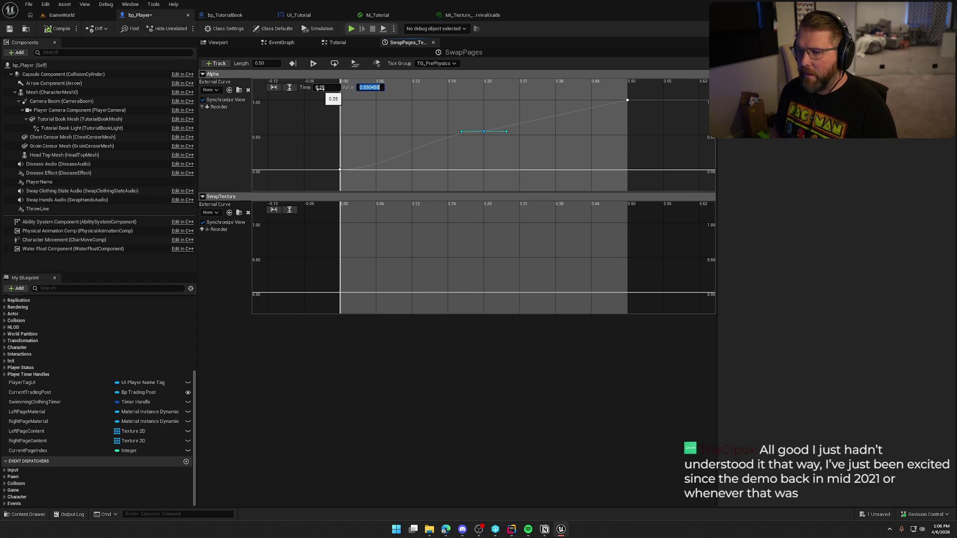
{"action": "type", "text": "1"}
{"action": "key", "text": "Return"}
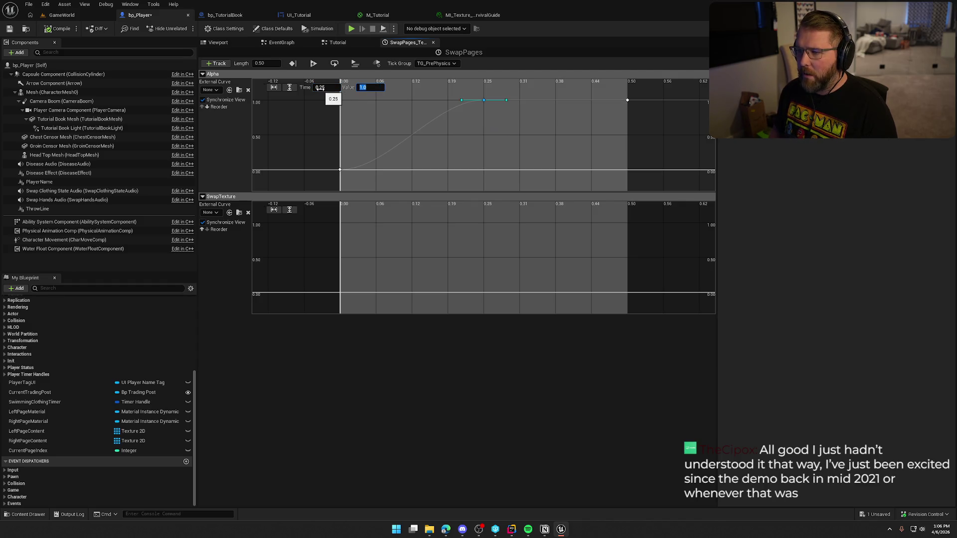
Step: Drop the Alpha end key at 0.5 to value 0 and make the curve smooth through the peak
{"action": "left_click", "coordinate": [628, 100]}
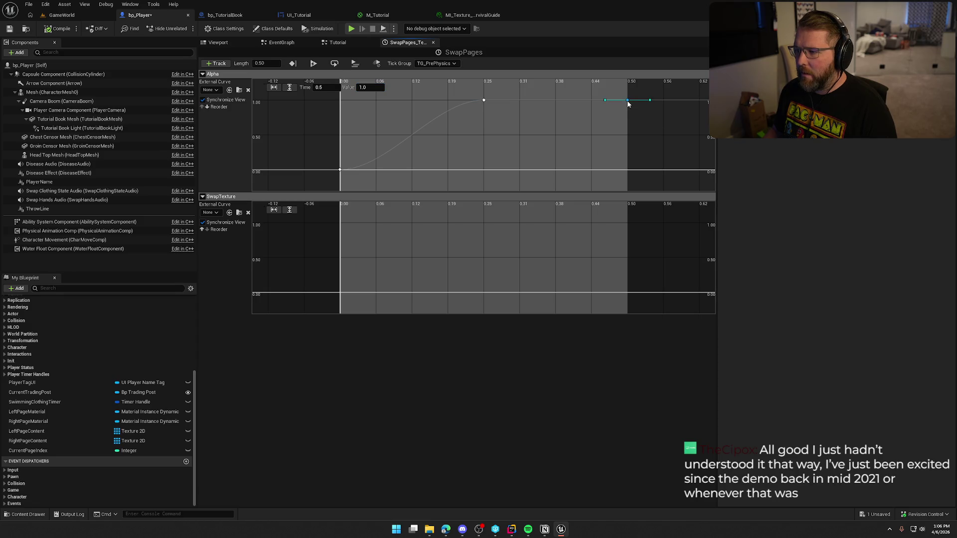
{"action": "left_click", "coordinate": [373, 89]}
{"action": "type", "text": "0"}
{"action": "key", "text": "Return"}
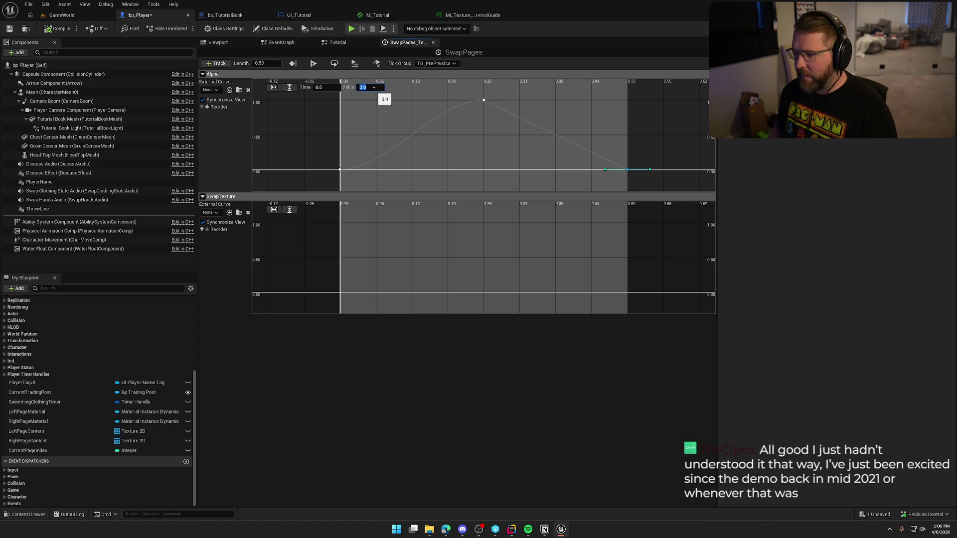
{"action": "left_click", "coordinate": [483, 100]}
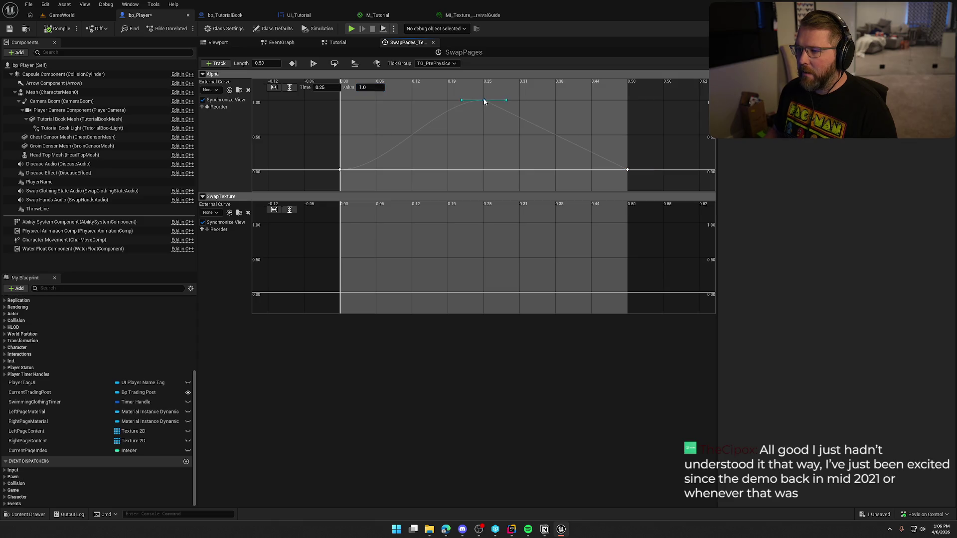
{"action": "right_click", "coordinate": [484, 101]}
{"action": "left_click", "coordinate": [499, 140]}
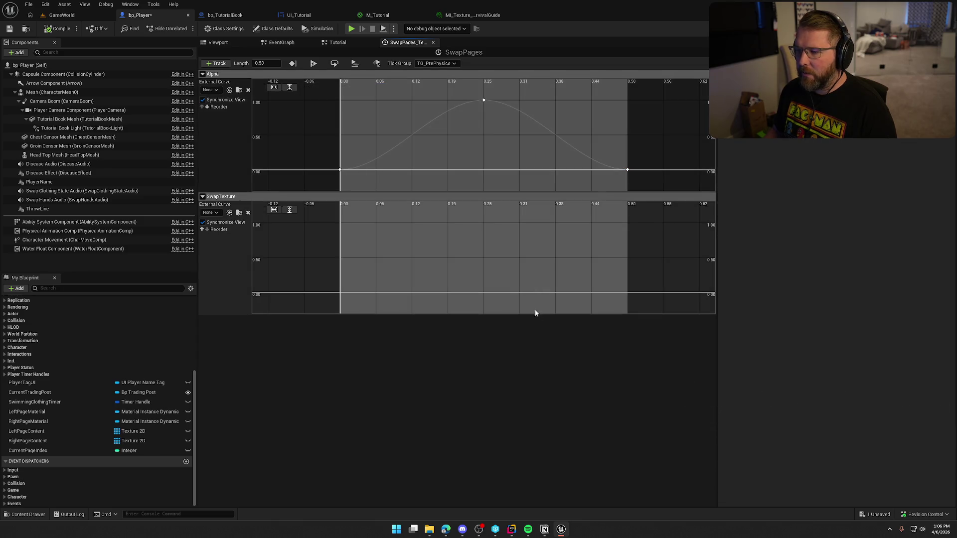
Step: Key the SwapTexture event track at 0.25 with value 1 and save the blueprint
{"action": "right_click", "coordinate": [482, 296]}
{"action": "left_click", "coordinate": [502, 309]}
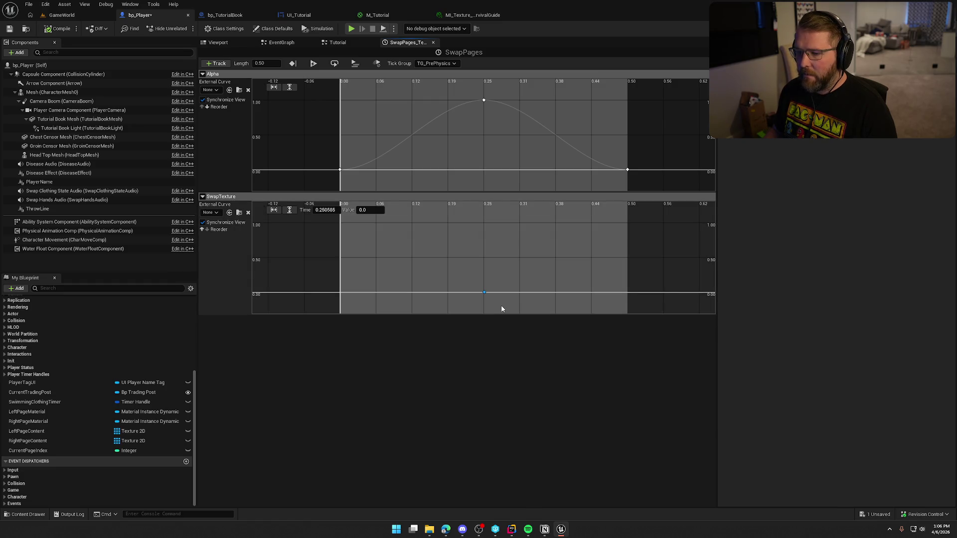
{"action": "left_click", "coordinate": [325, 210]}
{"action": "type", "text": "0.25"}
{"action": "key", "text": "Return"}
{"action": "left_click", "coordinate": [372, 210]}
{"action": "type", "text": "1"}
{"action": "key", "text": "Return"}
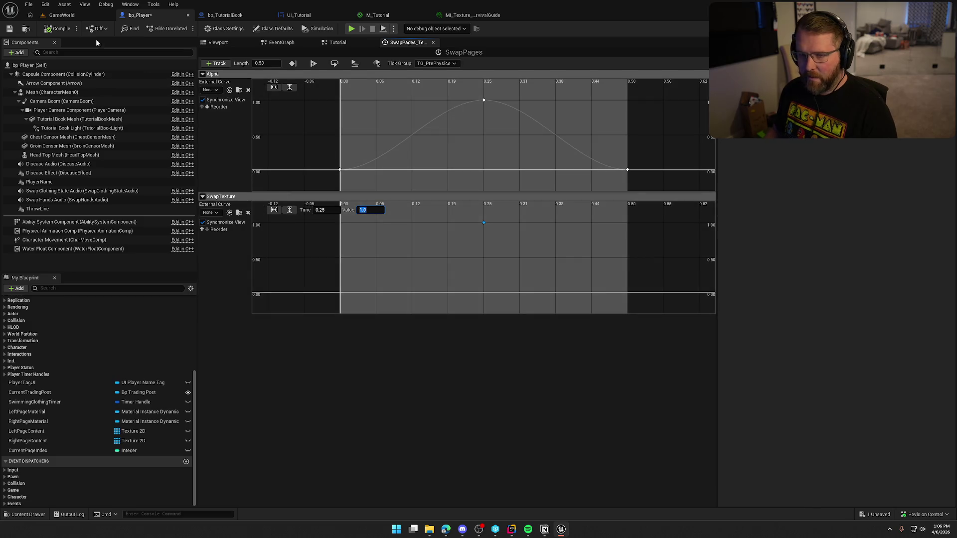
{"action": "key", "text": "ctrl+s"}
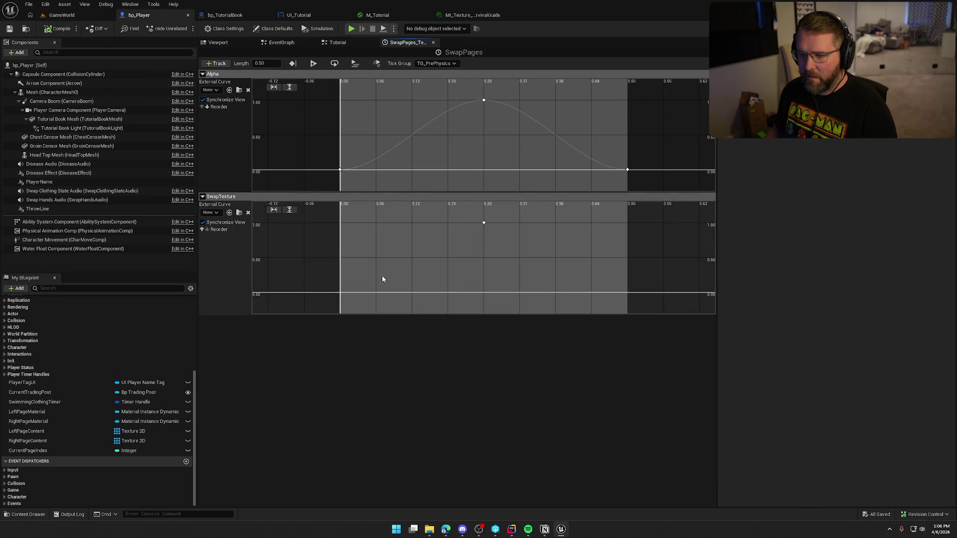
{"action": "left_click", "coordinate": [334, 43]}
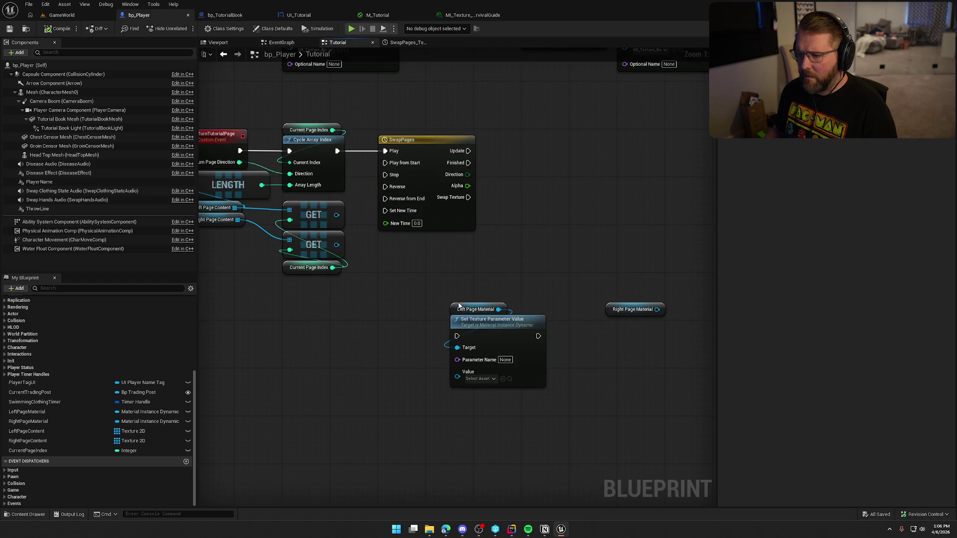
{"action": "left_click_drag", "start_coordinate": [506, 264], "coordinate": [471, 257]}
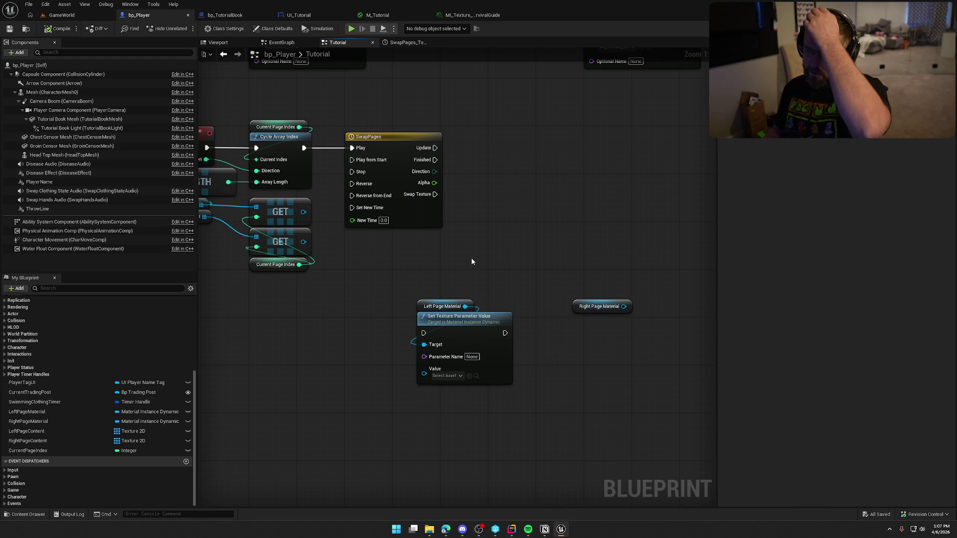
{"action": "left_click", "coordinate": [392, 43]}
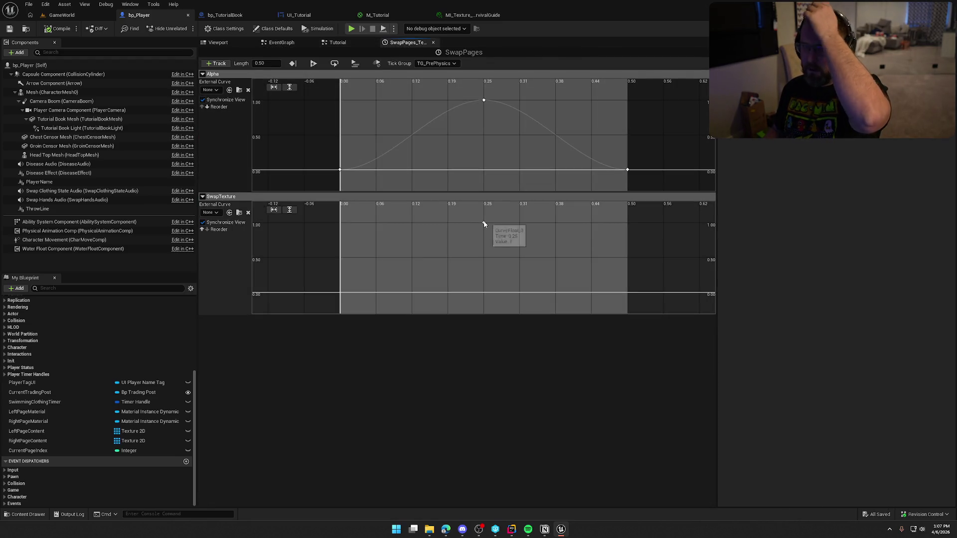
{"action": "right_click", "coordinate": [484, 224]}
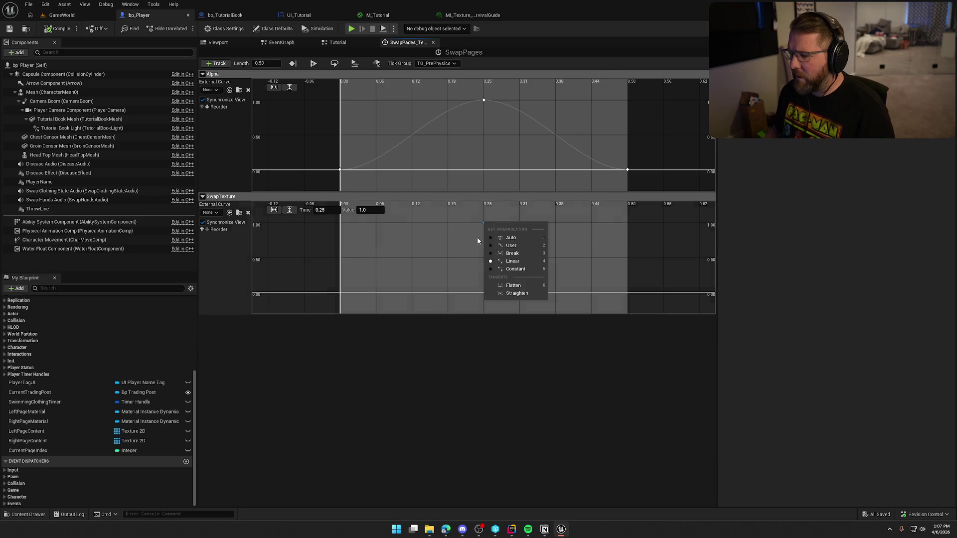
{"action": "left_click", "coordinate": [476, 256]}
{"action": "mouse_move", "coordinate": [483, 224]}
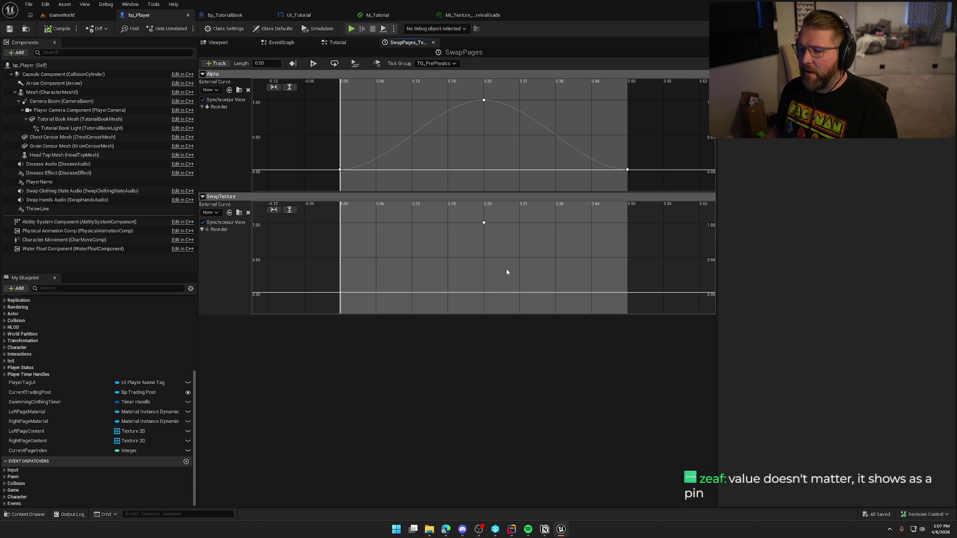
{"action": "scroll", "coordinate": [506, 272], "scroll_direction": "down", "scroll_amount": 2}
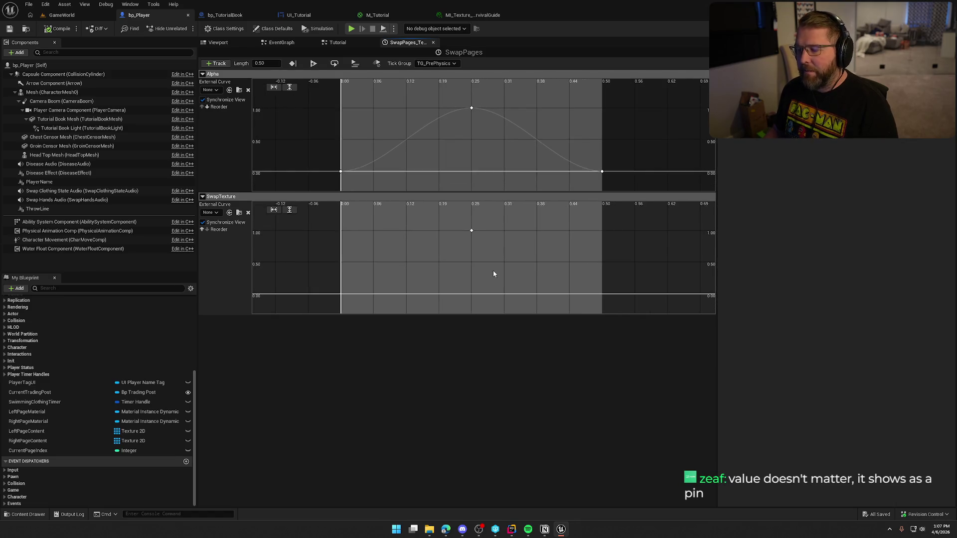
{"action": "left_click_drag", "start_coordinate": [494, 264], "coordinate": [489, 264]}
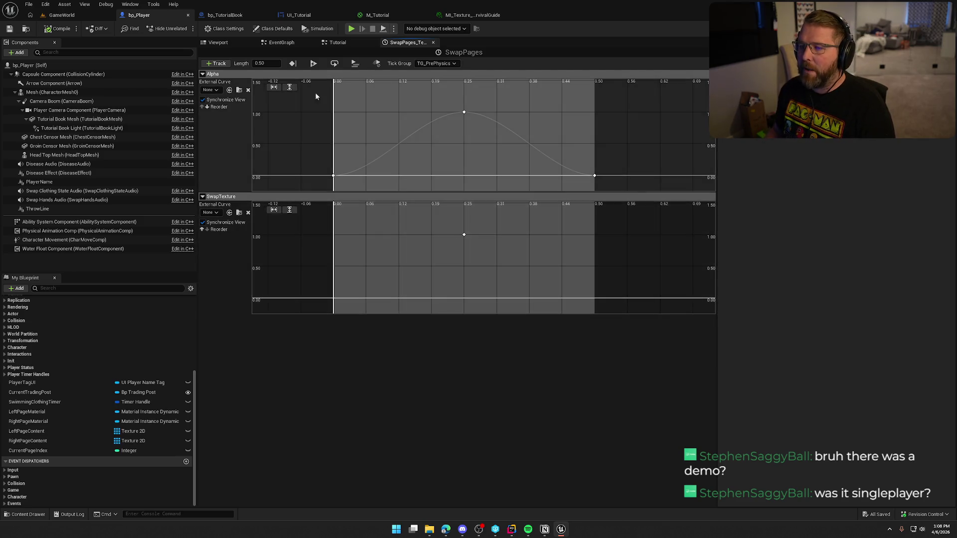
{"action": "mouse_move", "coordinate": [466, 239]}
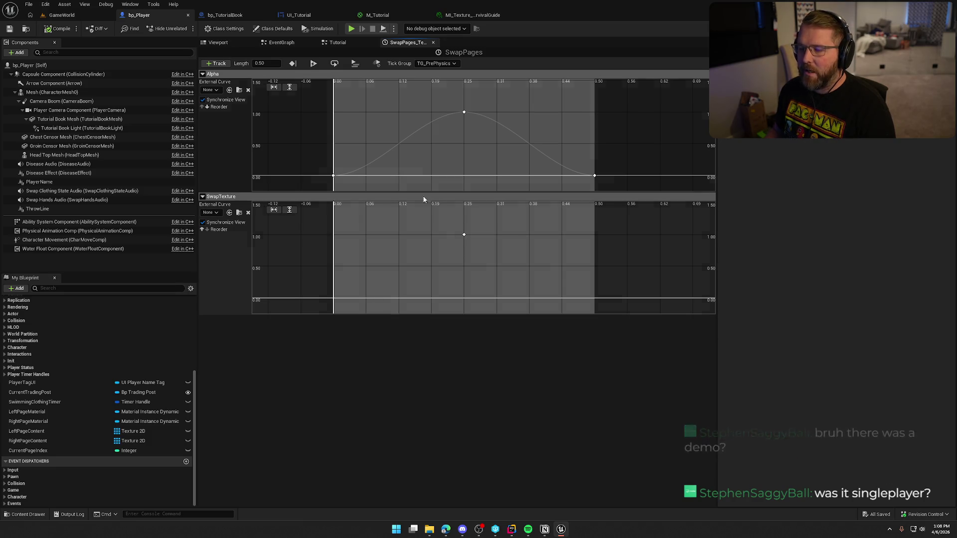
Step: Rewire Cycle Array Index from the SwapPages timeline's Play to Play from Start
{"action": "left_click", "coordinate": [342, 44]}
{"action": "mouse_move", "coordinate": [435, 194]}
{"action": "left_mouse_down"}
{"action": "mouse_move", "coordinate": [497, 241]}
{"action": "mouse_move", "coordinate": [495, 232]}
{"action": "left_mouse_up"}
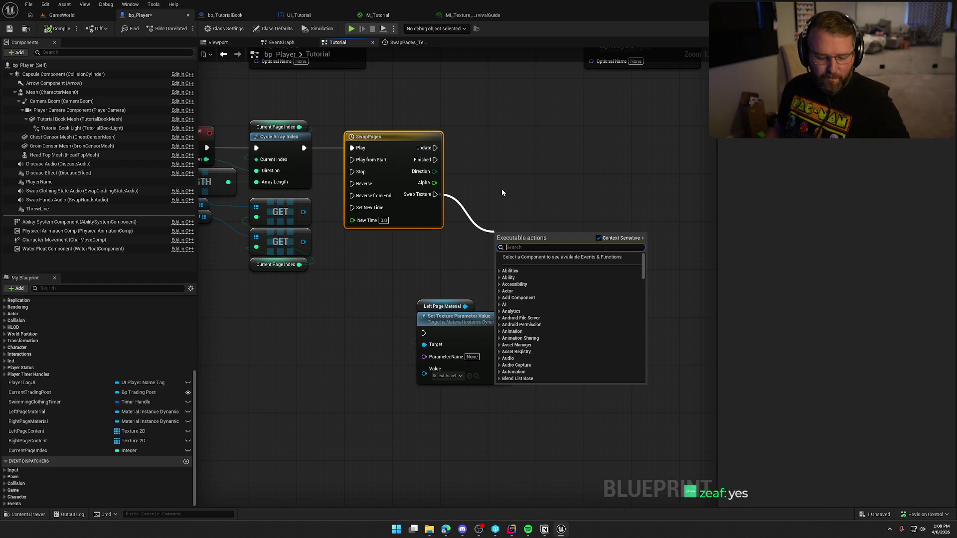
{"action": "key", "text": "Escape"}
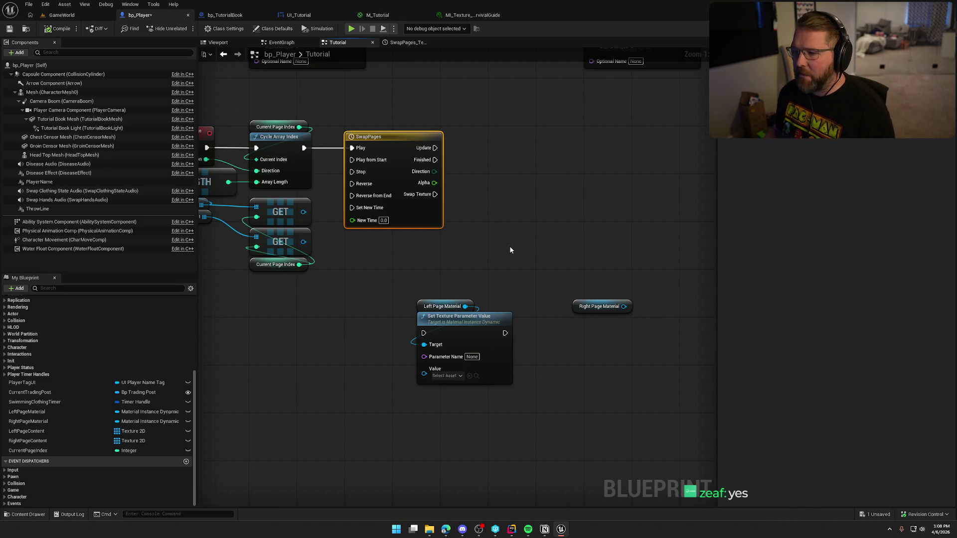
{"action": "left_click_drag", "start_coordinate": [305, 148], "coordinate": [352, 160]}
{"action": "left_click", "coordinate": [379, 129]}
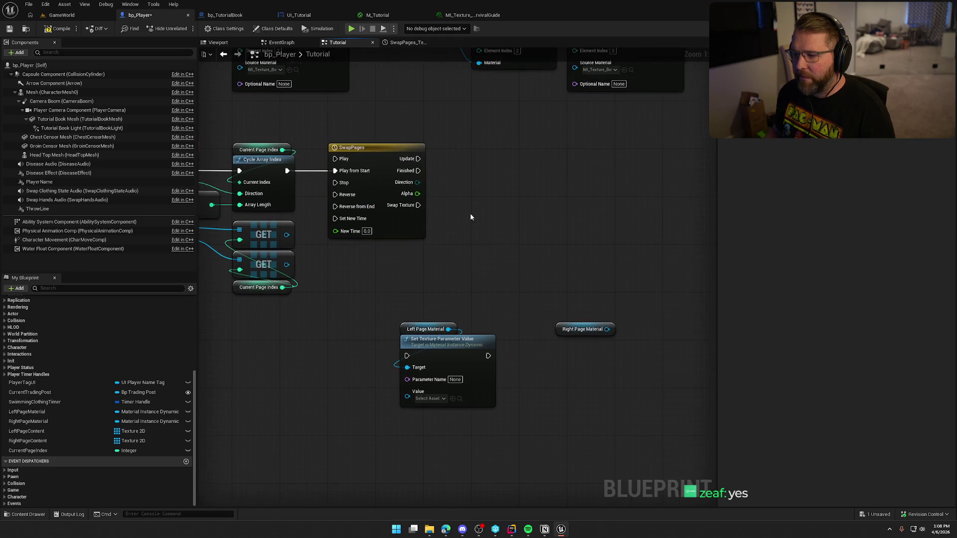
{"action": "mouse_move", "coordinate": [456, 288]}
{"action": "left_mouse_down"}
{"action": "mouse_move", "coordinate": [477, 291]}
{"action": "mouse_move", "coordinate": [570, 396]}
{"action": "left_mouse_up"}
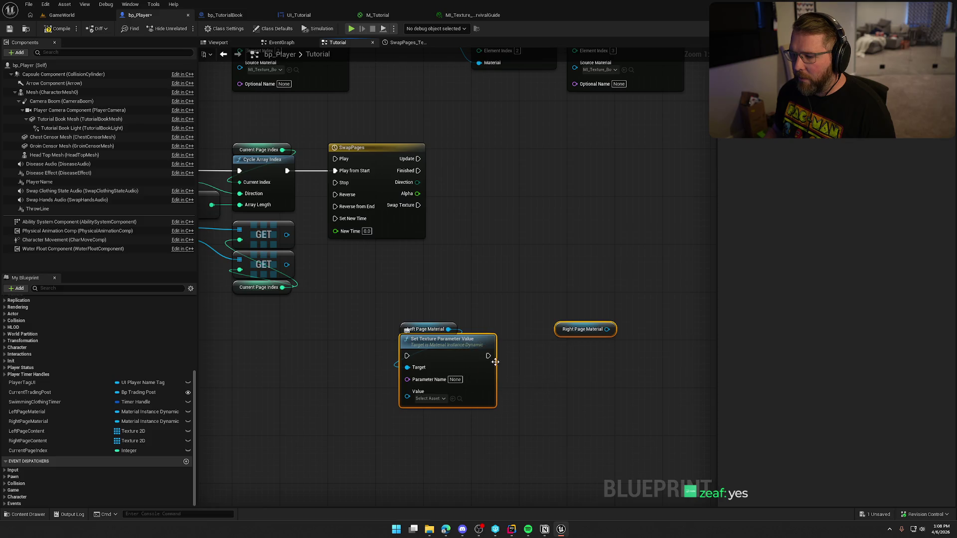
Step: Drive a Set Texture Parameter Value node from Swap Texture, fed by Left Page Material and the upper GET
{"action": "mouse_move", "coordinate": [418, 205]}
{"action": "left_mouse_down"}
{"action": "mouse_move", "coordinate": [407, 356]}
{"action": "mouse_move", "coordinate": [534, 241]}
{"action": "mouse_move", "coordinate": [526, 202]}
{"action": "left_mouse_up"}
{"action": "left_click", "coordinate": [414, 332]}
{"action": "mouse_move", "coordinate": [413, 332]}
{"action": "left_mouse_down"}
{"action": "mouse_move", "coordinate": [490, 277]}
{"action": "mouse_move", "coordinate": [483, 270]}
{"action": "left_mouse_up"}
{"action": "left_click", "coordinate": [465, 302]}
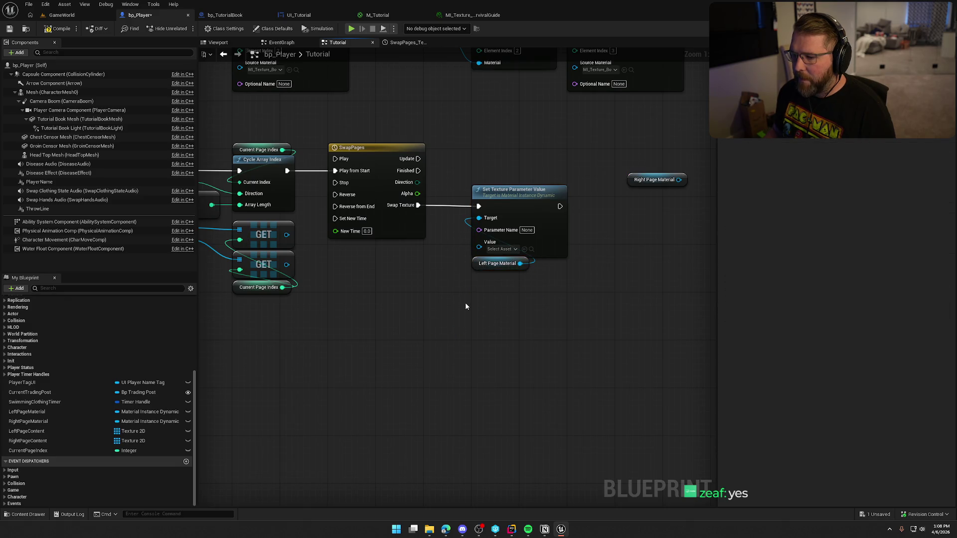
{"action": "left_click_drag", "start_coordinate": [396, 291], "coordinate": [464, 280]}
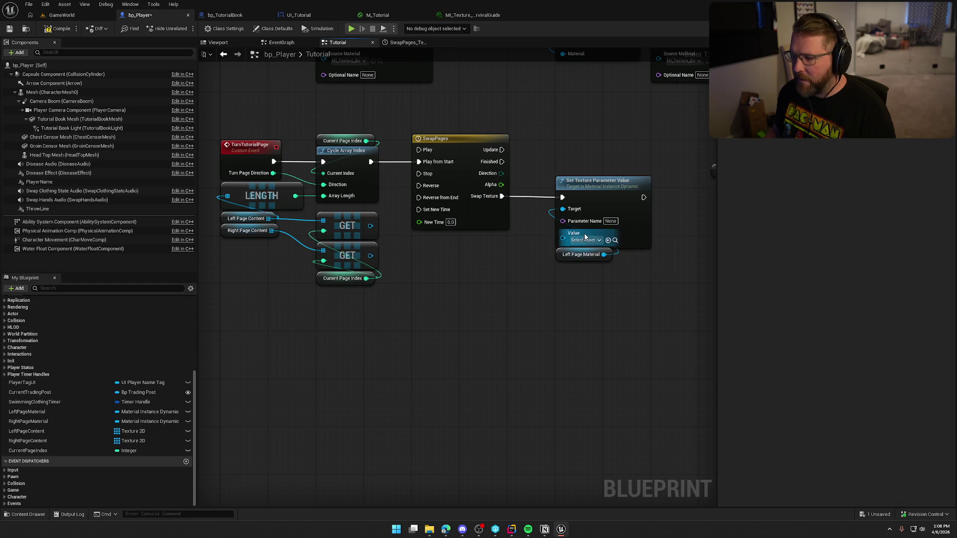
{"action": "mouse_move", "coordinate": [371, 226]}
{"action": "left_mouse_down"}
{"action": "mouse_move", "coordinate": [563, 264]}
{"action": "mouse_move", "coordinate": [563, 237]}
{"action": "left_mouse_up"}
{"action": "left_click_drag", "start_coordinate": [557, 317], "coordinate": [503, 325]}
Step: Duplicate the Set Texture node, chain it after the first, and feed it Right Page Material and the lower GET
{"action": "left_click", "coordinate": [516, 267]}
{"action": "left_click_drag", "start_coordinate": [613, 230], "coordinate": [520, 218]}
{"action": "left_click", "coordinate": [484, 175]}
{"action": "key", "text": "ctrl+c"}
{"action": "key", "text": "ctrl+v"}
{"action": "left_click_drag", "start_coordinate": [497, 192], "coordinate": [577, 221]}
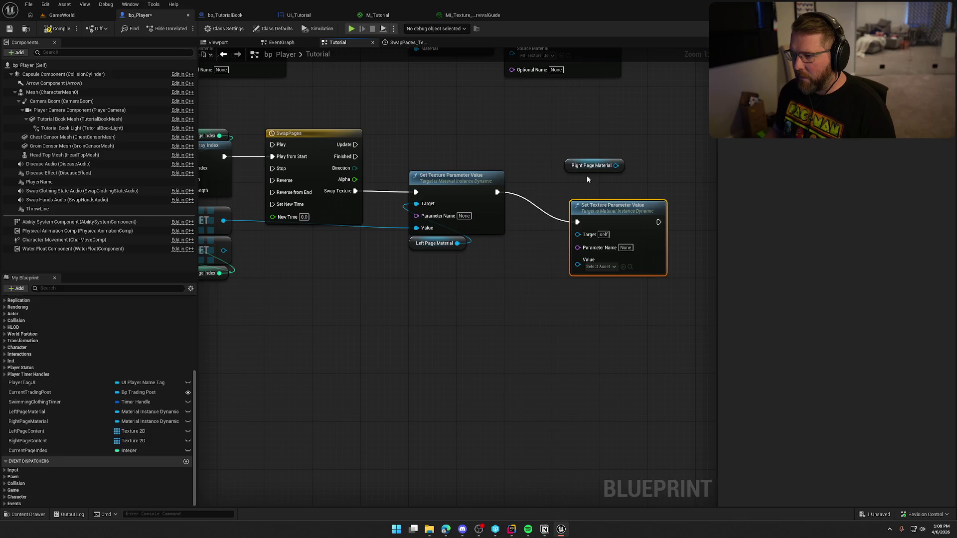
{"action": "left_click_drag", "start_coordinate": [616, 165], "coordinate": [578, 234]}
{"action": "left_click_drag", "start_coordinate": [591, 165], "coordinate": [590, 290]}
{"action": "left_click", "coordinate": [613, 205], "text": "ctrl"}
{"action": "left_click_drag", "start_coordinate": [613, 205], "coordinate": [594, 174]}
{"action": "mouse_move", "coordinate": [542, 264]}
{"action": "left_mouse_down"}
{"action": "mouse_move", "coordinate": [680, 253]}
{"action": "mouse_move", "coordinate": [653, 213]}
{"action": "mouse_move", "coordinate": [355, 220]}
{"action": "left_mouse_up"}
{"action": "left_click", "coordinate": [471, 15]}
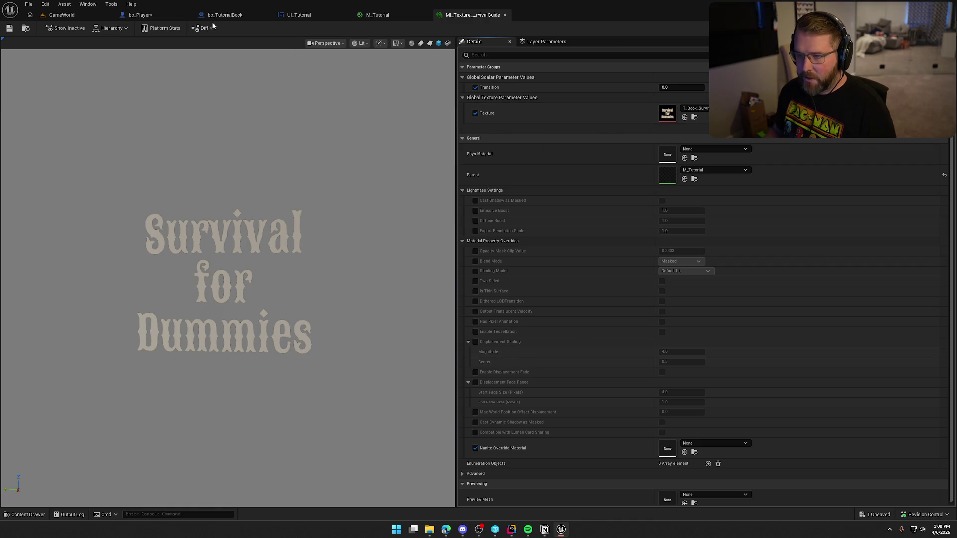
Step: Enter Texture as the Parameter Name on both left and right Set Texture Parameter Value nodes
{"action": "left_click", "coordinate": [138, 15]}
{"action": "left_click_drag", "start_coordinate": [650, 265], "coordinate": [548, 264]}
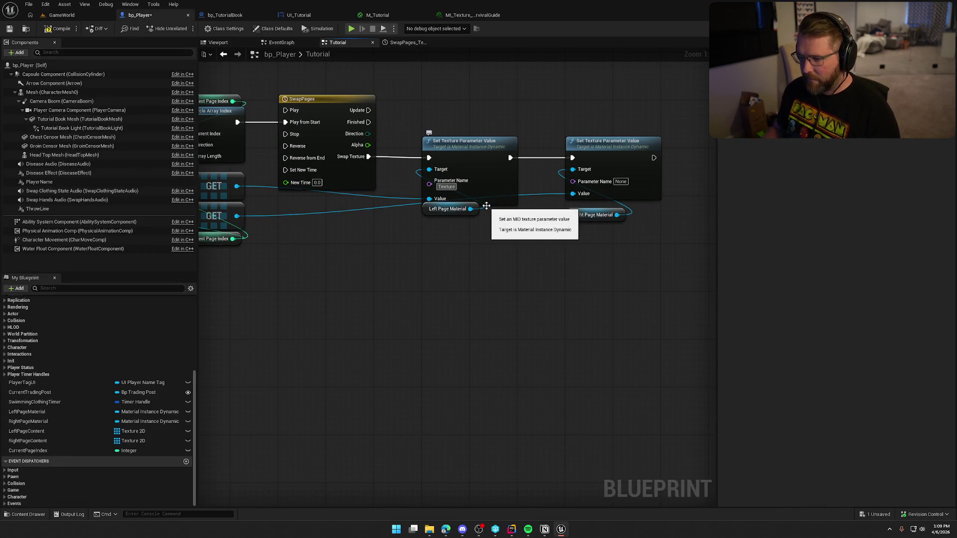
{"action": "left_click", "coordinate": [449, 187]}
{"action": "left_click", "coordinate": [621, 182]}
{"action": "key", "text": "ctrl+v"}
{"action": "key", "text": "Return"}
{"action": "left_click_drag", "start_coordinate": [426, 213], "coordinate": [427, 219]}
{"action": "left_click", "coordinate": [505, 255]}
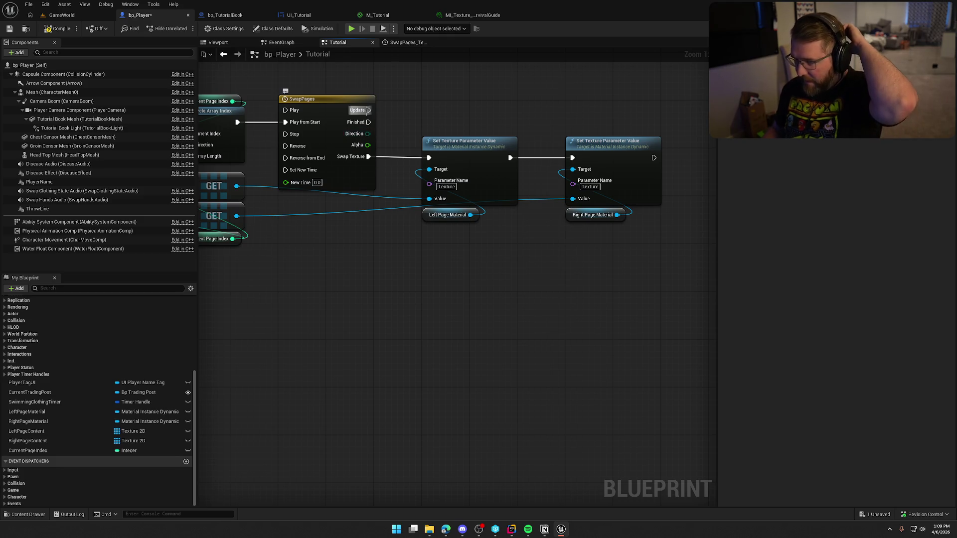
{"action": "mouse_move", "coordinate": [368, 110]}
{"action": "left_mouse_down"}
{"action": "mouse_move", "coordinate": [581, 121]}
{"action": "mouse_move", "coordinate": [449, 287]}
{"action": "mouse_move", "coordinate": [461, 265]}
{"action": "left_mouse_up"}
{"action": "mouse_move", "coordinate": [368, 134]}
{"action": "left_mouse_down"}
{"action": "mouse_move", "coordinate": [420, 247]}
{"action": "mouse_move", "coordinate": [501, 265]}
{"action": "mouse_move", "coordinate": [290, 197]}
{"action": "mouse_move", "coordinate": [307, 184]}
{"action": "mouse_move", "coordinate": [388, 247]}
{"action": "mouse_move", "coordinate": [381, 256]}
{"action": "mouse_move", "coordinate": [416, 309]}
{"action": "mouse_move", "coordinate": [459, 314]}
{"action": "left_mouse_up"}
Step: Move the Set Texture nodes, GET nodes and Current Page Index lower and to the right
{"action": "mouse_move", "coordinate": [665, 276]}
{"action": "left_mouse_down"}
{"action": "mouse_move", "coordinate": [497, 181]}
{"action": "mouse_move", "coordinate": [498, 241]}
{"action": "left_mouse_up"}
{"action": "left_click", "coordinate": [513, 191]}
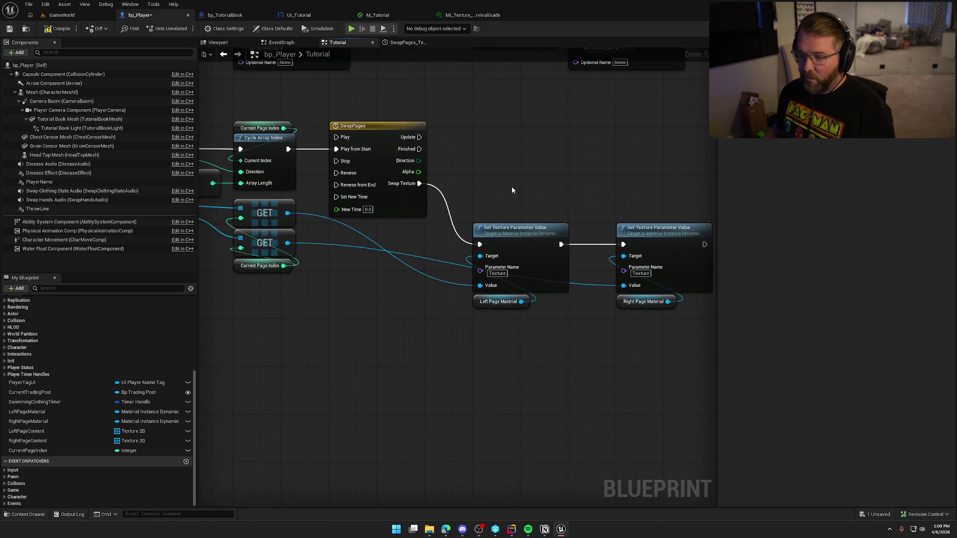
{"action": "left_click_drag", "start_coordinate": [513, 191], "coordinate": [545, 161]}
{"action": "mouse_move", "coordinate": [343, 269]}
{"action": "left_mouse_down"}
{"action": "mouse_move", "coordinate": [263, 166]}
{"action": "mouse_move", "coordinate": [290, 233]}
{"action": "mouse_move", "coordinate": [385, 233]}
{"action": "left_mouse_up"}
{"action": "mouse_move", "coordinate": [228, 210]}
{"action": "left_mouse_down"}
{"action": "mouse_move", "coordinate": [356, 190]}
{"action": "mouse_move", "coordinate": [297, 148]}
{"action": "mouse_move", "coordinate": [406, 261]}
{"action": "mouse_move", "coordinate": [417, 258]}
{"action": "left_mouse_up"}
{"action": "left_click", "coordinate": [371, 231]}
Step: Duplicate Left Page Content and arrange the page-content getters and Current Page Index beside their GETs
{"action": "left_click_drag", "start_coordinate": [343, 172], "coordinate": [309, 159]}
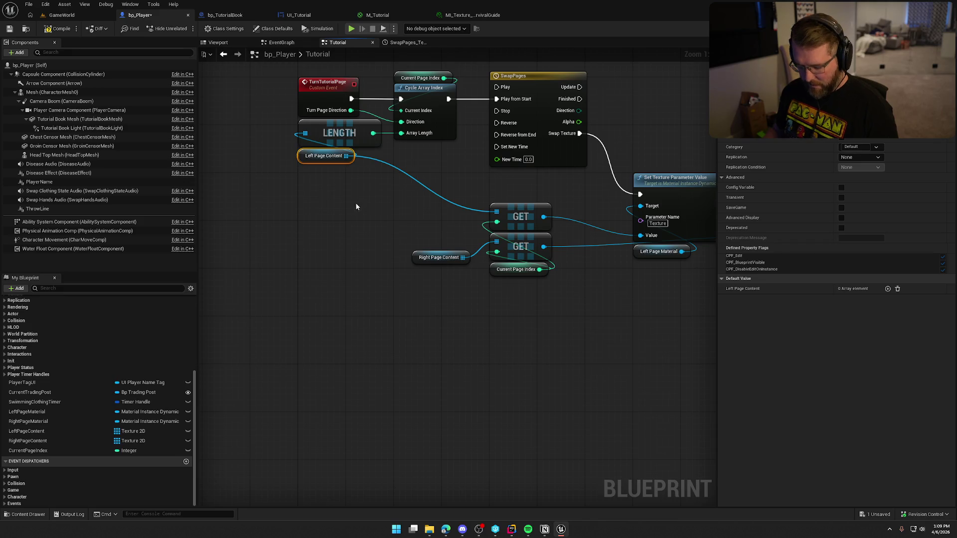
{"action": "key", "text": "ctrl+d"}
{"action": "mouse_move", "coordinate": [433, 209]}
{"action": "left_mouse_down"}
{"action": "mouse_move", "coordinate": [498, 214]}
{"action": "mouse_move", "coordinate": [421, 212]}
{"action": "mouse_move", "coordinate": [505, 198]}
{"action": "left_mouse_up"}
{"action": "mouse_move", "coordinate": [508, 275]}
{"action": "left_mouse_down"}
{"action": "mouse_move", "coordinate": [434, 232]}
{"action": "mouse_move", "coordinate": [500, 269]}
{"action": "left_mouse_up"}
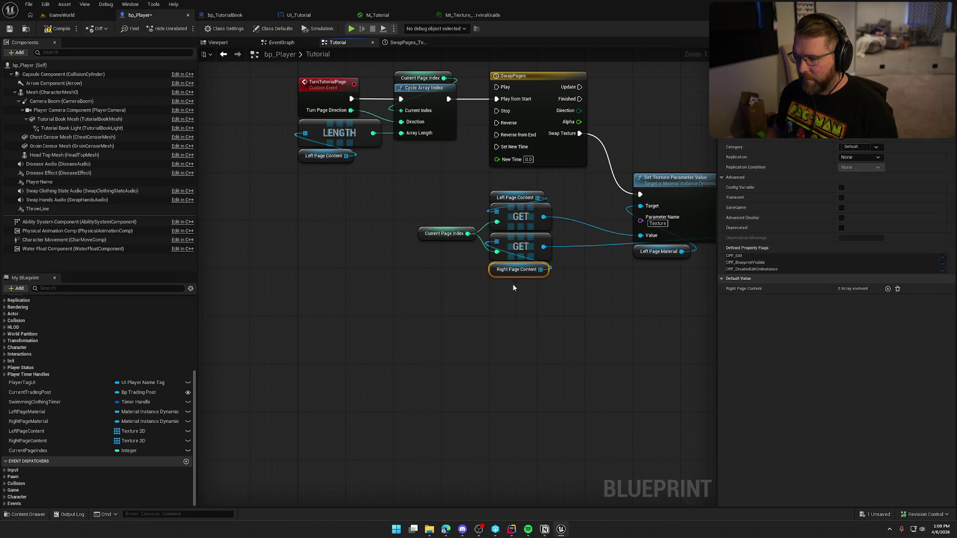
{"action": "mouse_move", "coordinate": [387, 289]}
{"action": "left_mouse_down"}
{"action": "mouse_move", "coordinate": [357, 275]}
{"action": "mouse_move", "coordinate": [350, 222]}
{"action": "left_mouse_up"}
{"action": "mouse_move", "coordinate": [344, 214]}
{"action": "left_mouse_down"}
{"action": "mouse_move", "coordinate": [369, 240]}
{"action": "mouse_move", "coordinate": [497, 254]}
{"action": "mouse_move", "coordinate": [487, 250]}
{"action": "left_mouse_up"}
{"action": "mouse_move", "coordinate": [370, 246]}
{"action": "left_mouse_down"}
{"action": "mouse_move", "coordinate": [314, 160]}
{"action": "mouse_move", "coordinate": [388, 202]}
{"action": "left_mouse_up"}
{"action": "left_click_drag", "start_coordinate": [248, 200], "coordinate": [365, 254]}
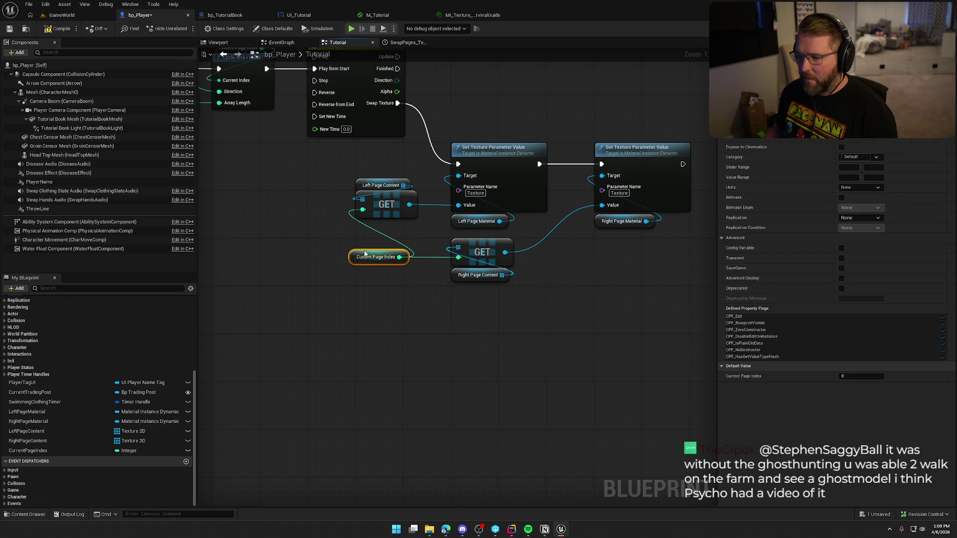
{"action": "left_click", "coordinate": [407, 306]}
{"action": "left_click_drag", "start_coordinate": [424, 325], "coordinate": [443, 361]}
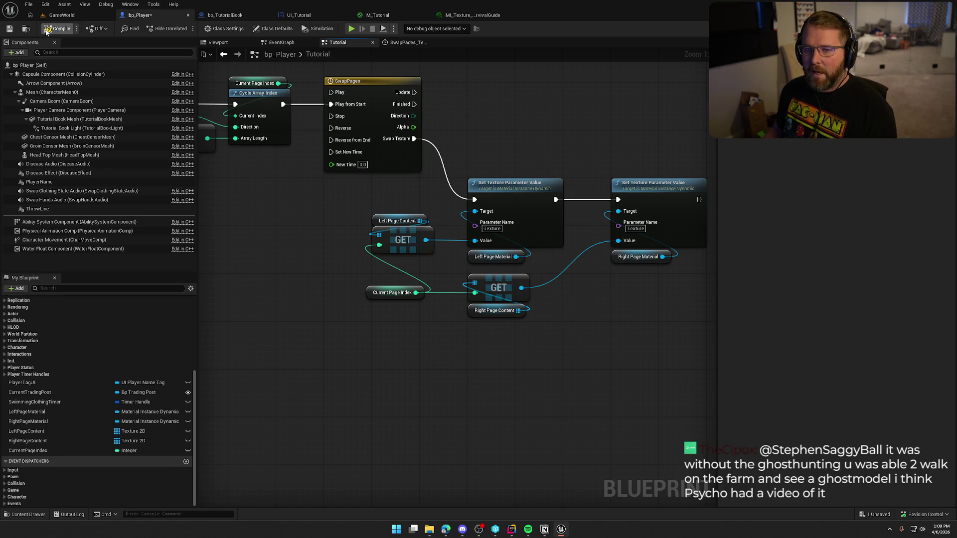
Step: Compile and save bp_Player, then tidy Current Page Index and inspect Left Page Material
{"action": "key", "text": "ctrl+s"}
{"action": "mouse_move", "coordinate": [306, 225]}
{"action": "left_mouse_down"}
{"action": "mouse_move", "coordinate": [300, 289]}
{"action": "mouse_move", "coordinate": [210, 257]}
{"action": "left_mouse_up"}
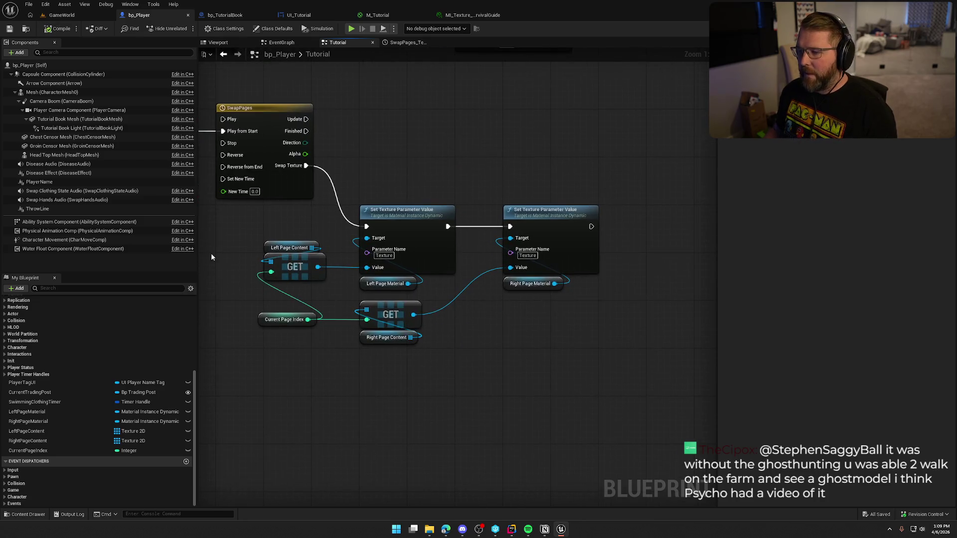
{"action": "left_click_drag", "start_coordinate": [269, 325], "coordinate": [275, 325]}
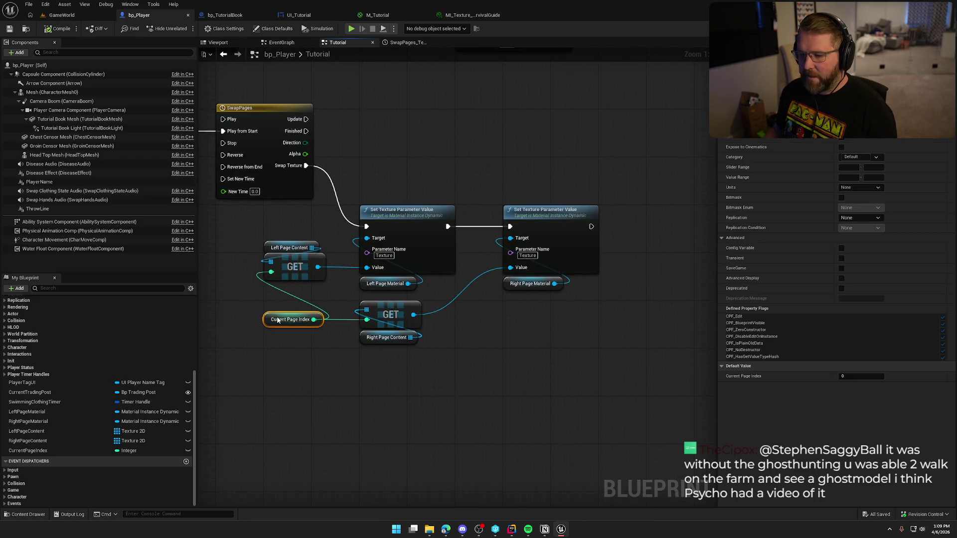
{"action": "left_click", "coordinate": [543, 379]}
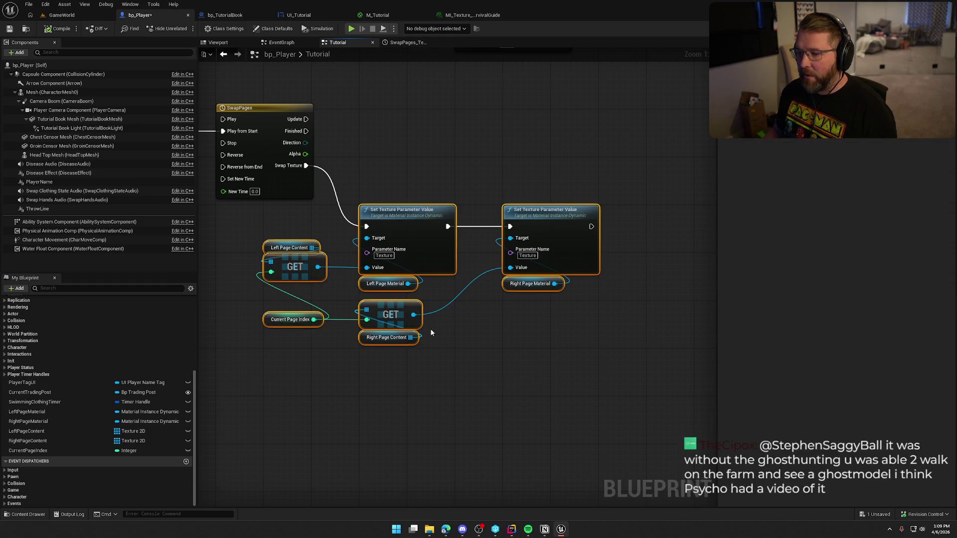
{"action": "left_click_drag", "start_coordinate": [453, 381], "coordinate": [527, 415]}
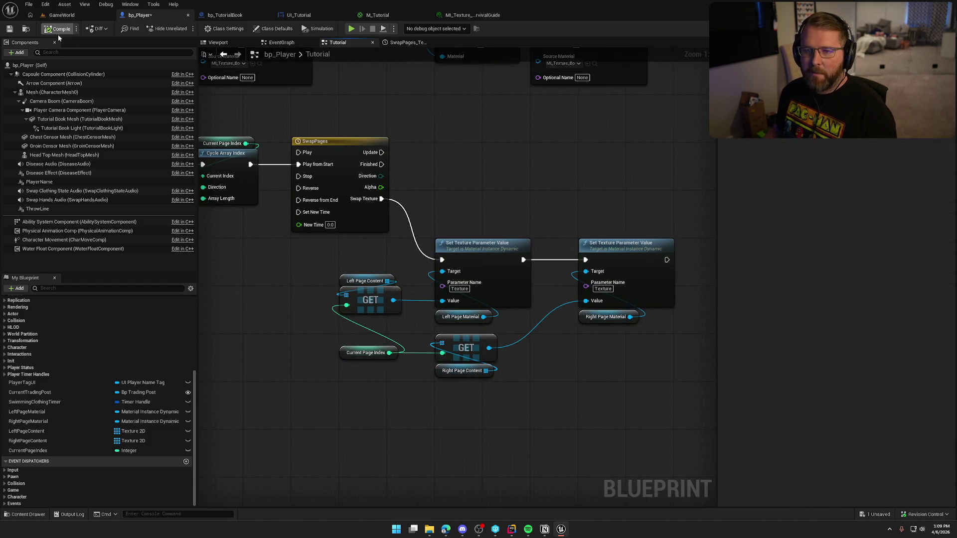
{"action": "key", "text": "ctrl+s"}
{"action": "mouse_move", "coordinate": [201, 281]}
{"action": "left_mouse_down"}
{"action": "mouse_move", "coordinate": [289, 312]}
{"action": "mouse_move", "coordinate": [336, 312]}
{"action": "mouse_move", "coordinate": [258, 312]}
{"action": "left_mouse_up"}
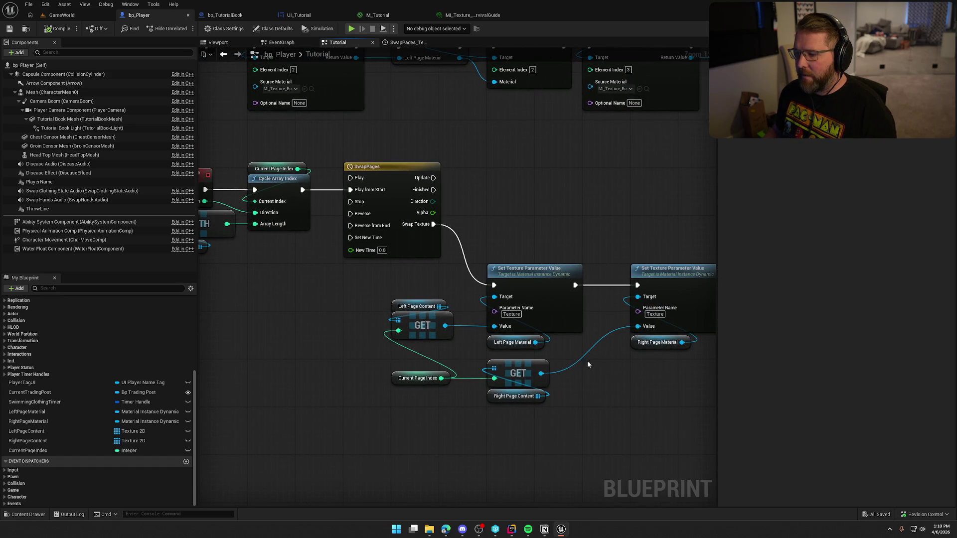
{"action": "left_click_drag", "start_coordinate": [583, 361], "coordinate": [518, 353]}
{"action": "left_click", "coordinate": [422, 331]}
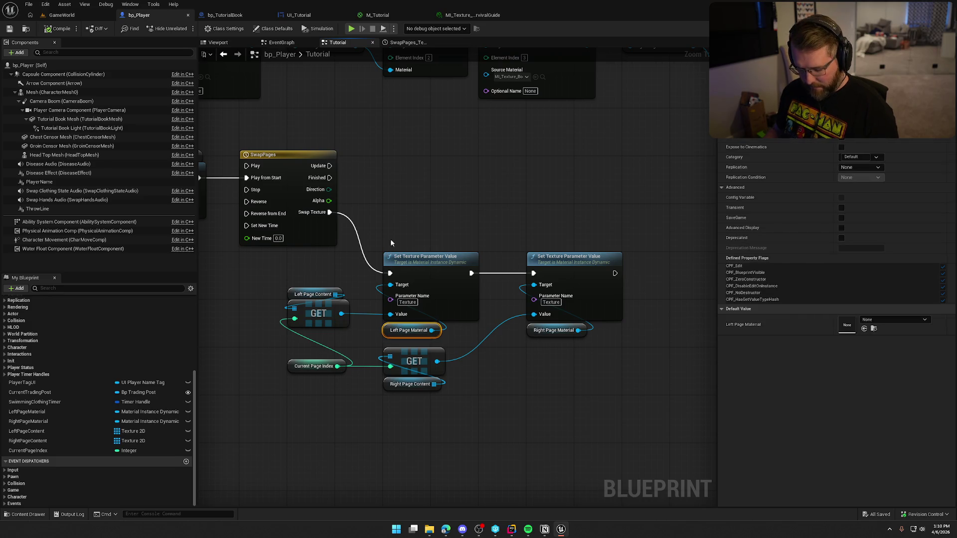
{"action": "left_click", "coordinate": [375, 167]}
Step: Paste another Left Page Material getter and check the material instance, M_Tutorial and bp_TutorialBook tabs
{"action": "key", "text": "ctrl+v"}
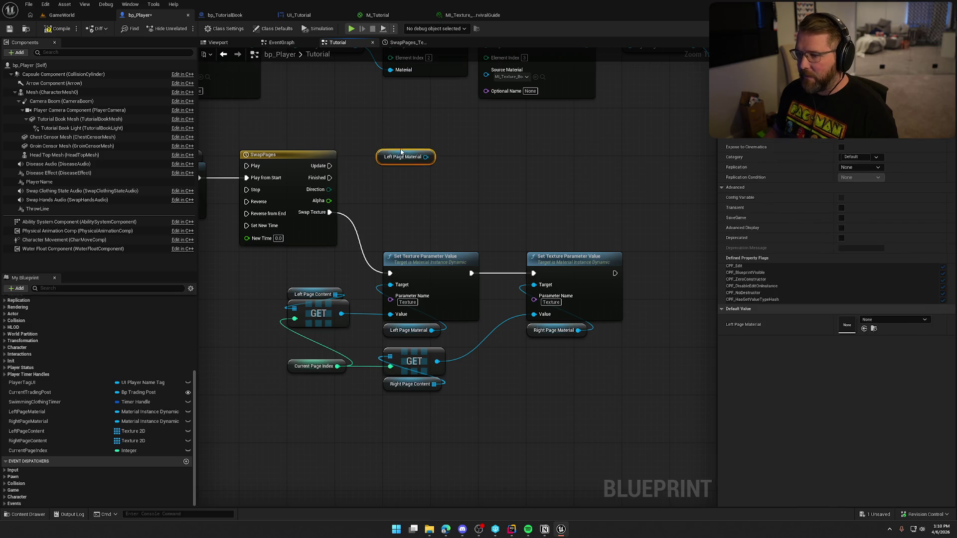
{"action": "left_click", "coordinate": [471, 15]}
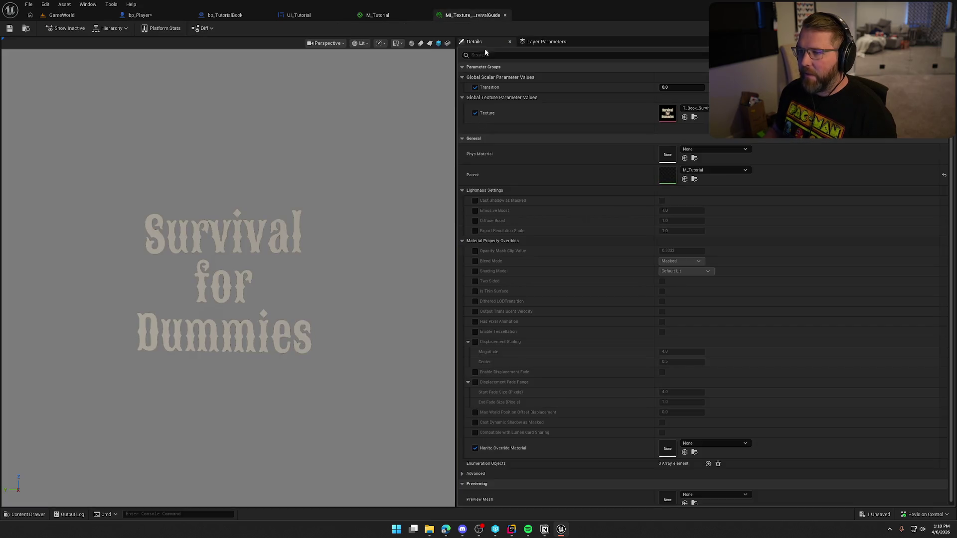
{"action": "left_click", "coordinate": [392, 18]}
{"action": "left_click", "coordinate": [229, 16]}
{"action": "left_click", "coordinate": [131, 15]}
{"action": "left_click_drag", "start_coordinate": [432, 139], "coordinate": [451, 149]}
{"action": "type", "text": "set"}
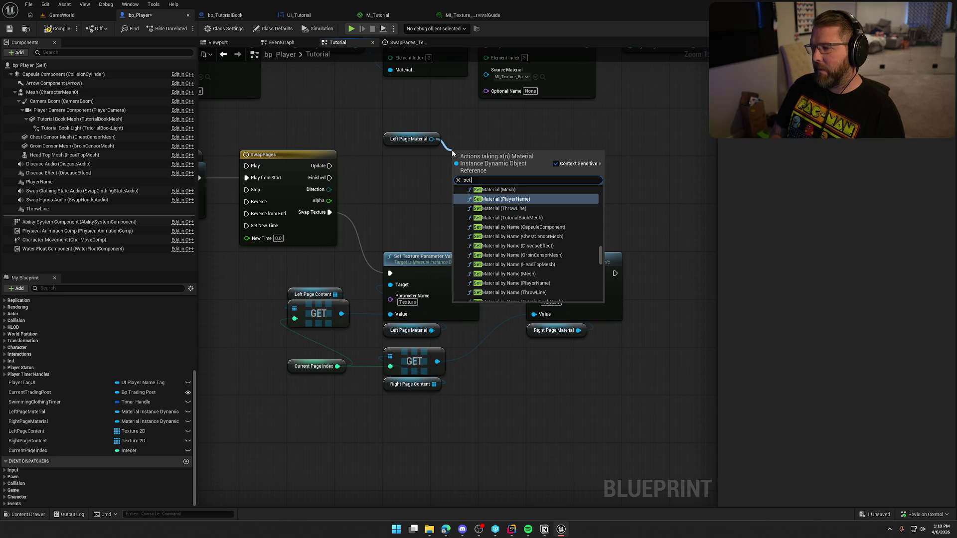
{"action": "type", "text": " float"}
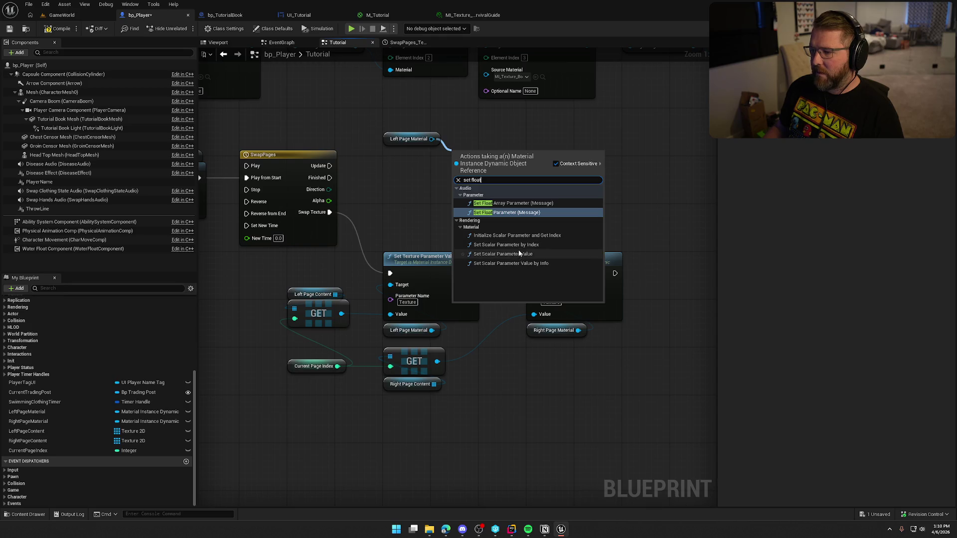
{"action": "key", "text": "Escape"}
Step: Drive a Set Scalar Parameter Value named Transition from SwapPages Update, with Alpha as its value
{"action": "left_click_drag", "start_coordinate": [456, 171], "coordinate": [329, 166]}
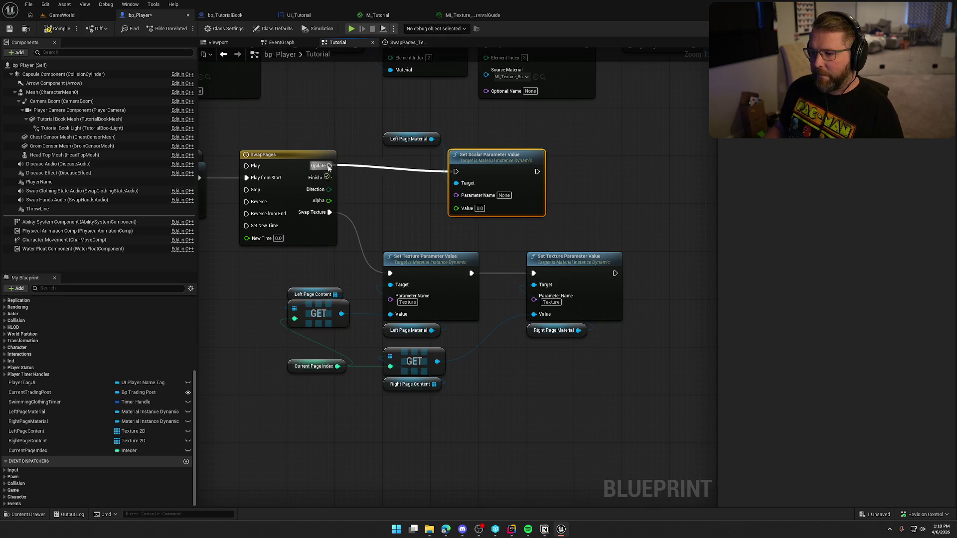
{"action": "mouse_move", "coordinate": [409, 138]}
{"action": "left_mouse_down"}
{"action": "mouse_move", "coordinate": [471, 145]}
{"action": "mouse_move", "coordinate": [428, 148]}
{"action": "mouse_move", "coordinate": [424, 160]}
{"action": "left_mouse_up"}
{"action": "left_click_drag", "start_coordinate": [365, 204], "coordinate": [427, 205]}
{"action": "type", "text": "Tr"}
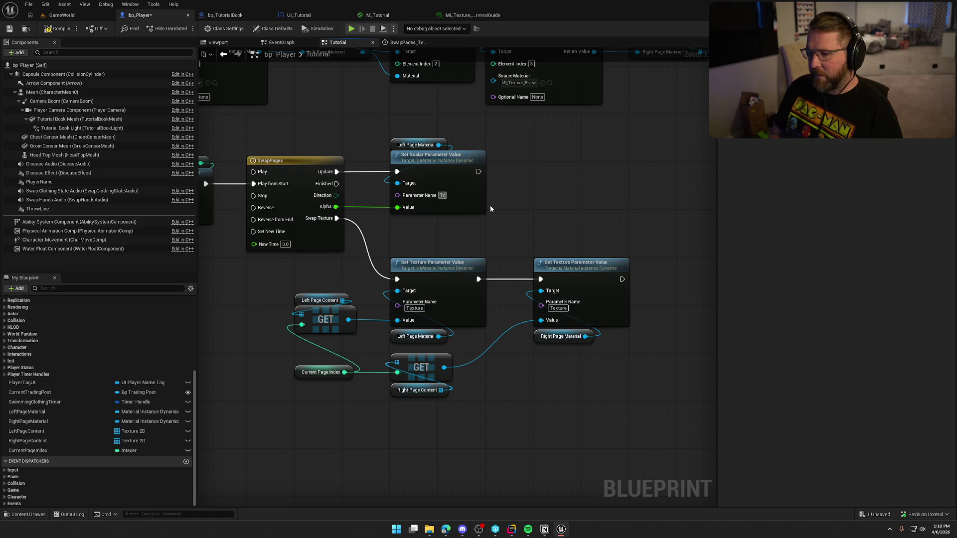
{"action": "type", "text": "ansition"}
{"action": "key", "text": "Return"}
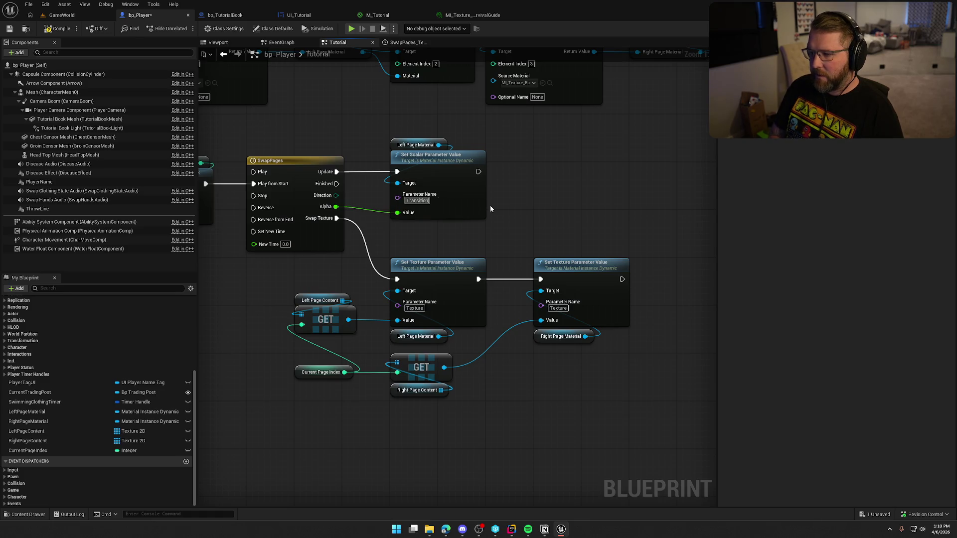
Step: Copy the Right Page Material getter above the scalar node and save bp_Player
{"action": "left_click", "coordinate": [559, 337]}
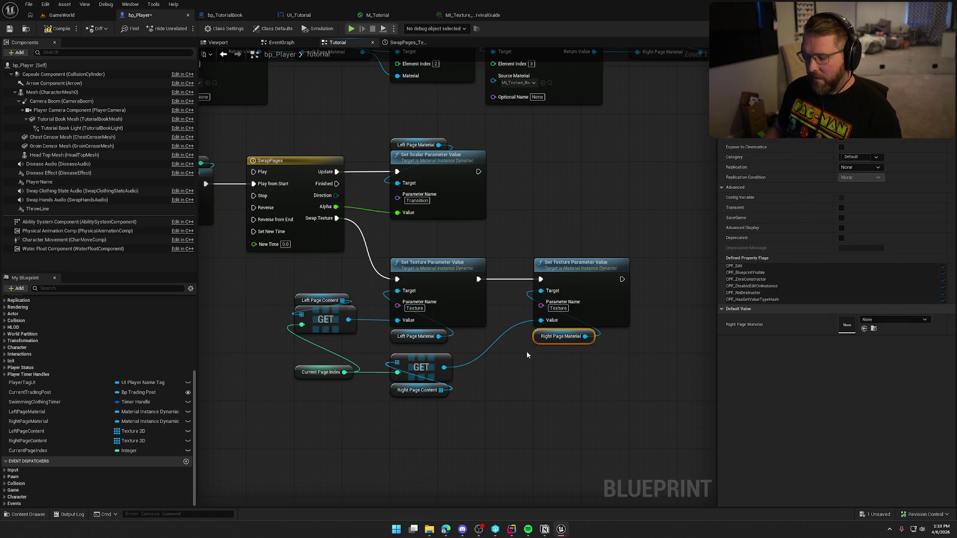
{"action": "key", "text": "ctrl+c"}
{"action": "key", "text": "ctrl+v"}
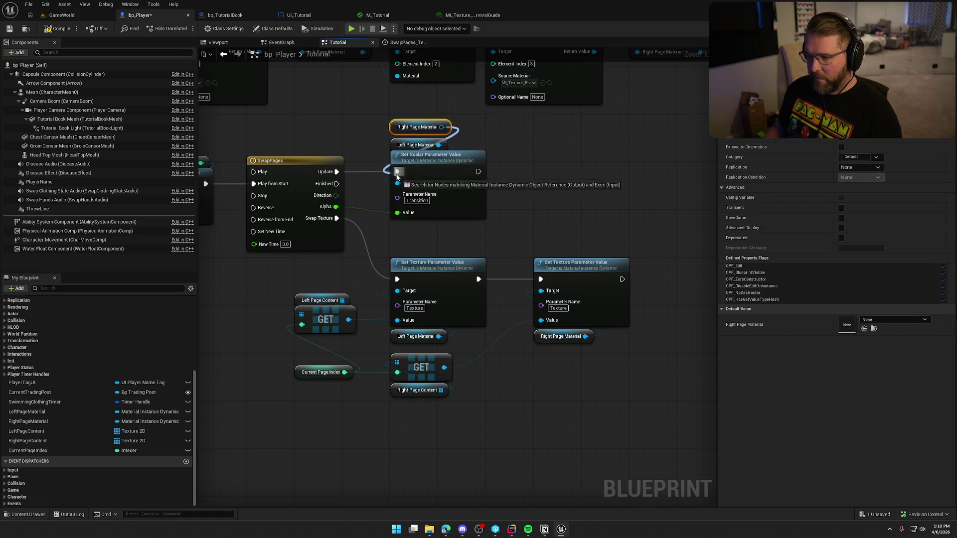
{"action": "left_click_drag", "start_coordinate": [409, 138], "coordinate": [408, 144]}
{"action": "left_click", "coordinate": [331, 130]}
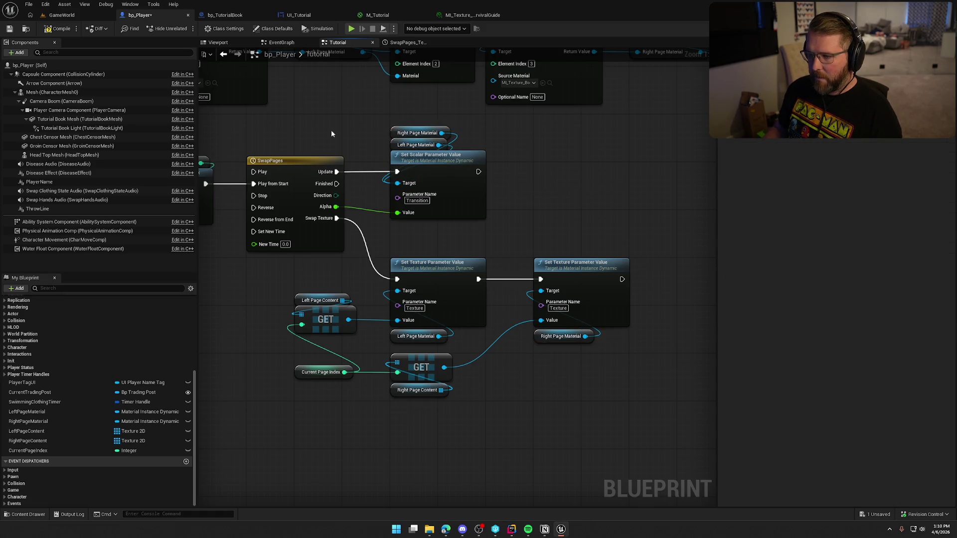
{"action": "mouse_move", "coordinate": [496, 421]}
{"action": "left_mouse_down"}
{"action": "mouse_move", "coordinate": [534, 373]}
{"action": "mouse_move", "coordinate": [602, 421]}
{"action": "left_mouse_up"}
{"action": "key", "text": "ctrl+s"}
{"action": "scroll", "coordinate": [324, 245], "scroll_direction": "down", "scroll_amount": 2}
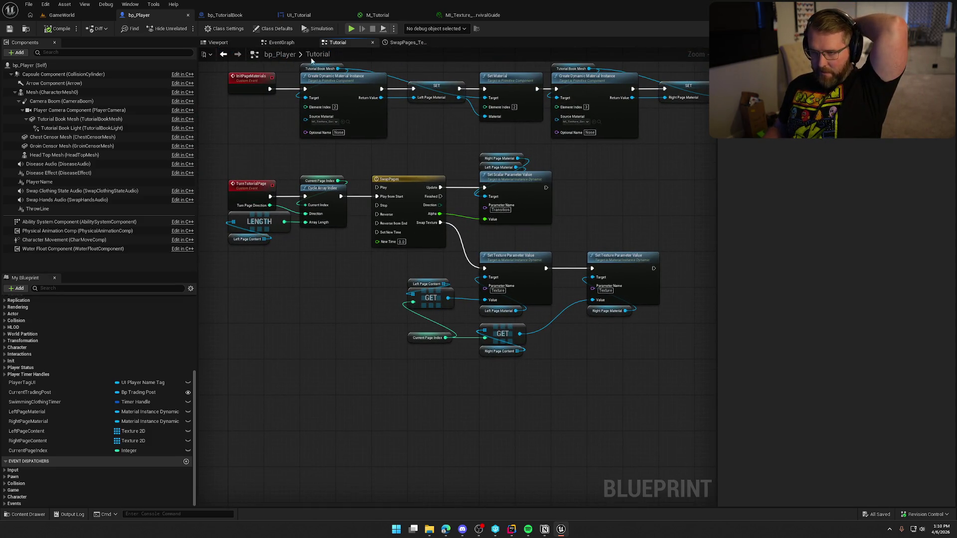
Step: Give Left Page Content two elements set to ArrowLeft and ArrowRight
{"action": "left_click", "coordinate": [297, 15]}
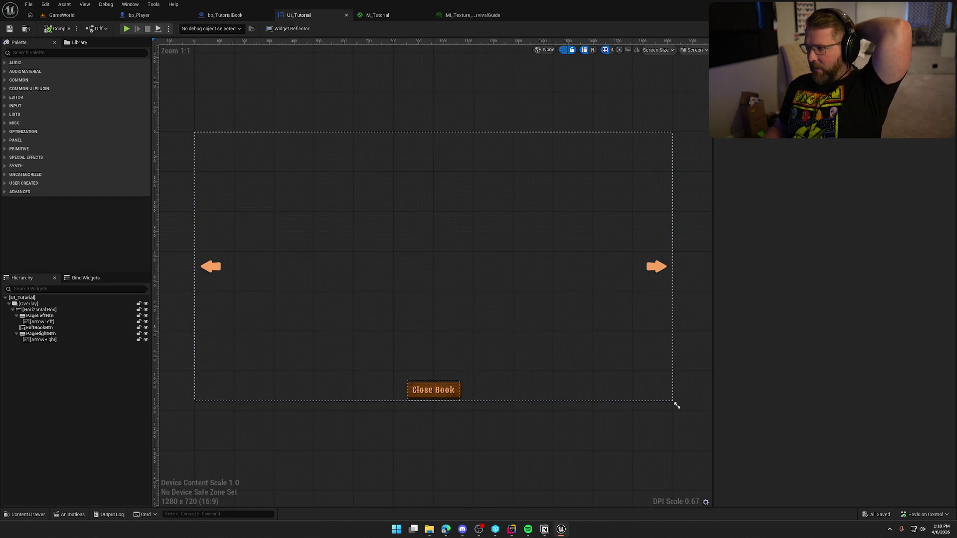
{"action": "left_click", "coordinate": [940, 29]}
{"action": "left_click_drag", "start_coordinate": [596, 307], "coordinate": [249, 188]}
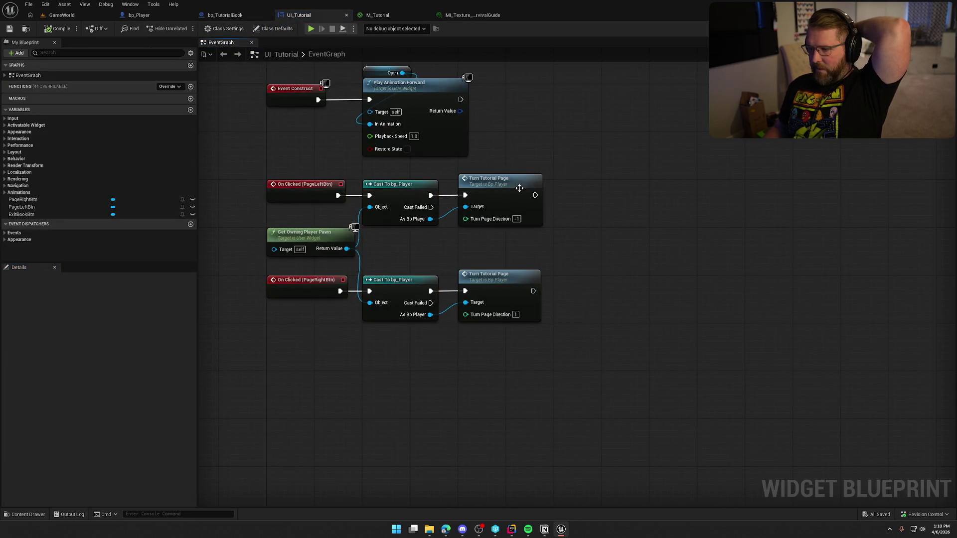
{"action": "double_click", "coordinate": [520, 188]}
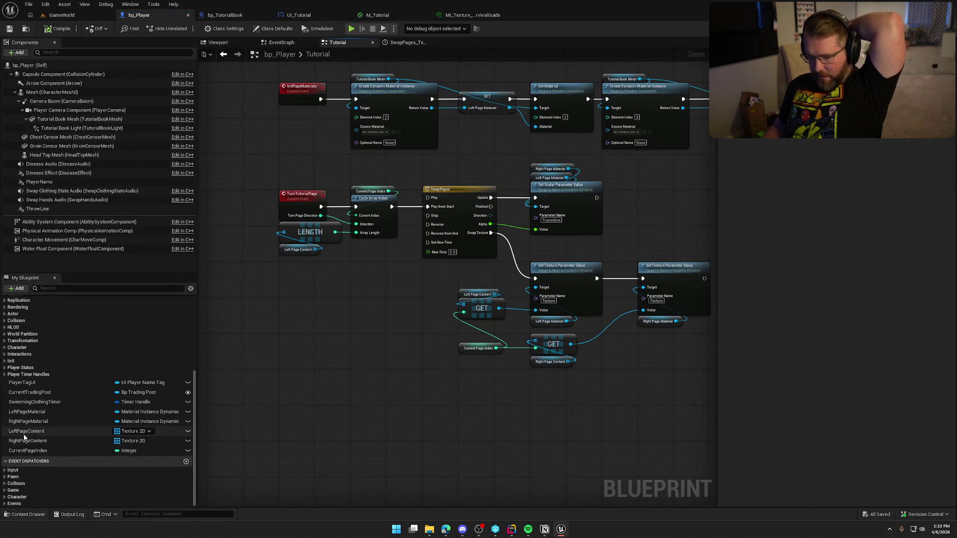
{"action": "left_click", "coordinate": [25, 433]}
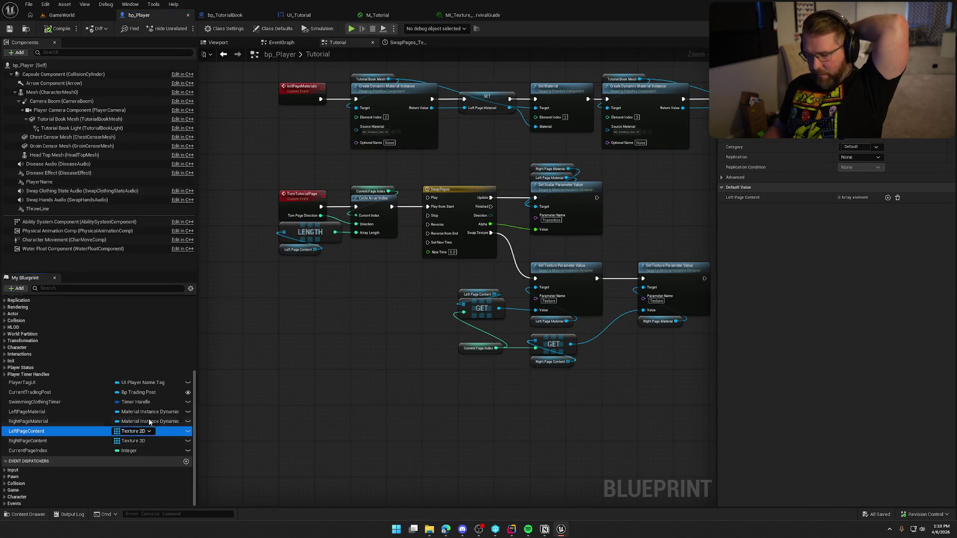
{"action": "left_click", "coordinate": [888, 198]}
{"action": "left_click", "coordinate": [888, 198]}
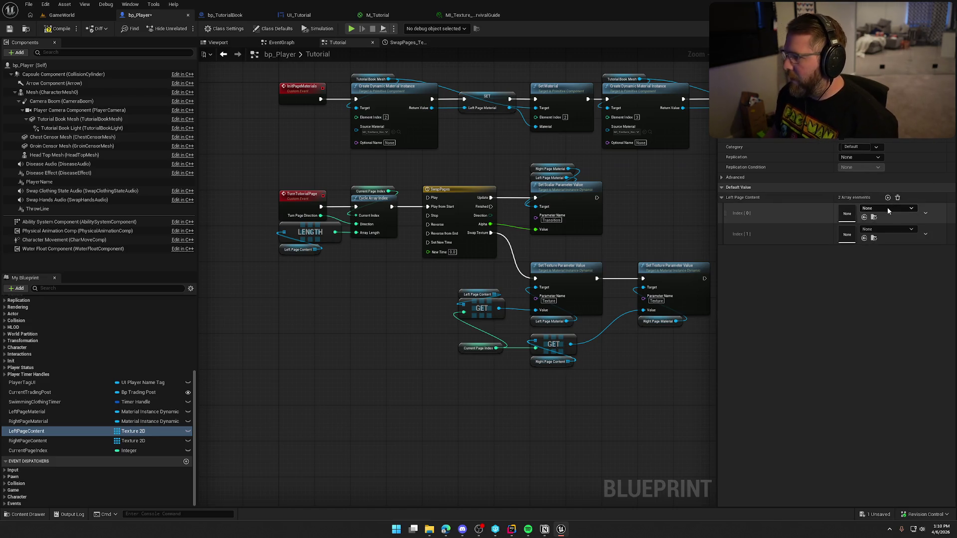
{"action": "left_click", "coordinate": [887, 208]}
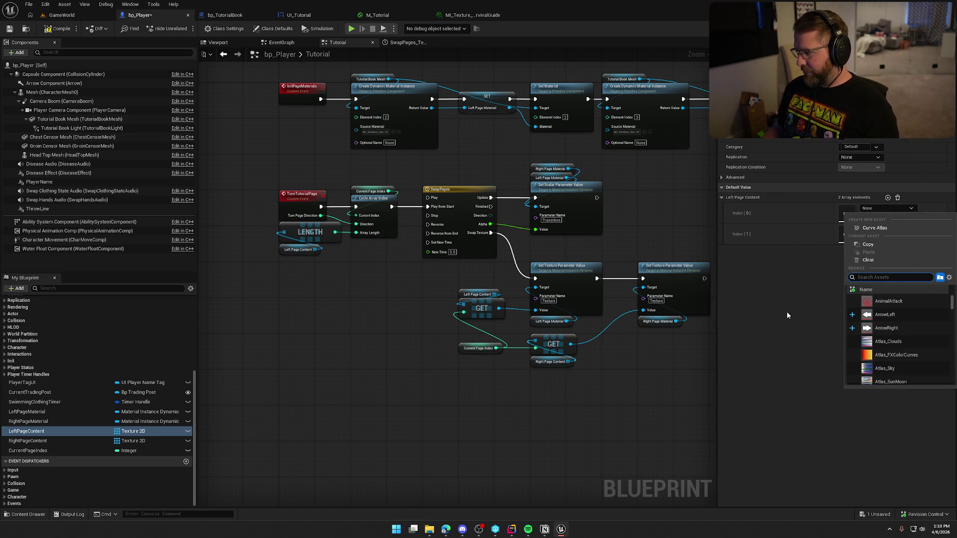
{"action": "left_click", "coordinate": [885, 314]}
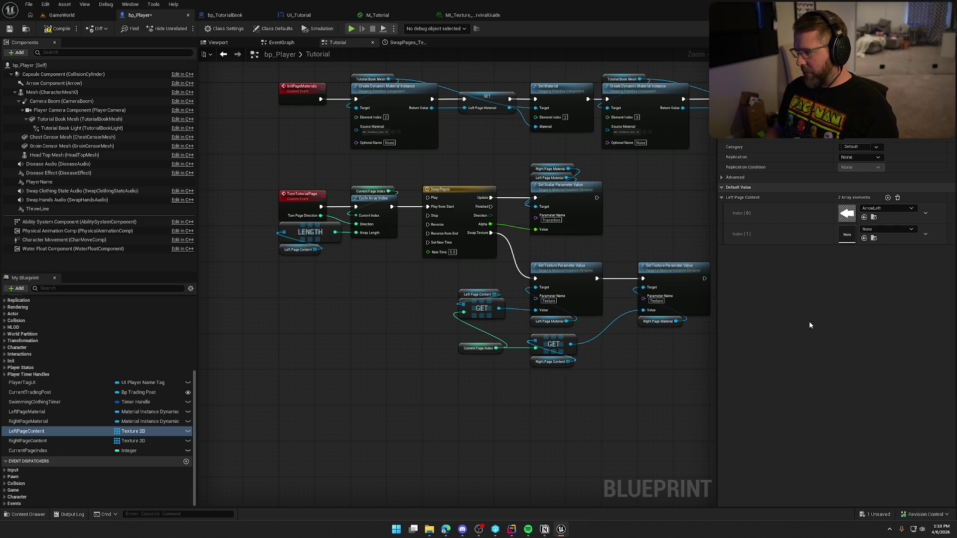
{"action": "left_click", "coordinate": [888, 230]}
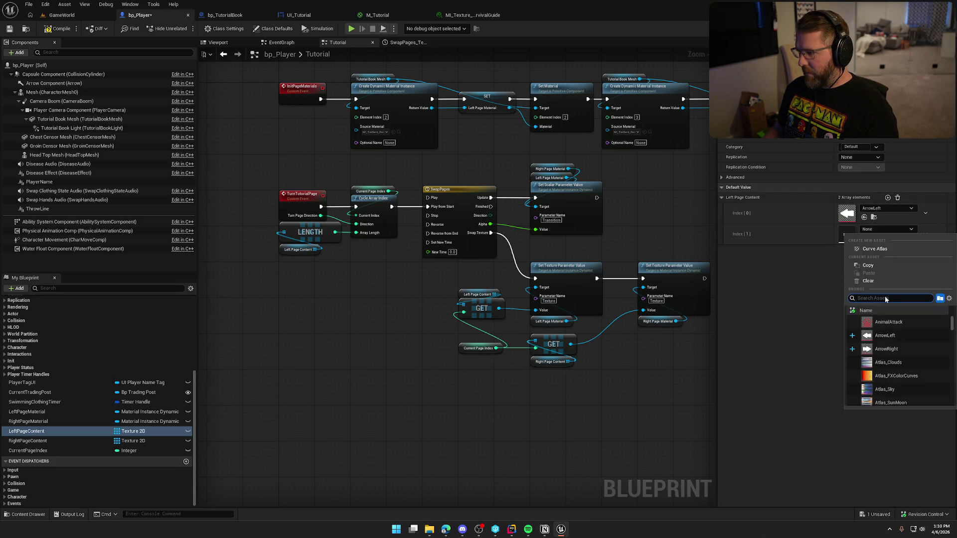
{"action": "left_click", "coordinate": [891, 350]}
Step: Give Right Page Content two elements set to Face_01 and Face_02
{"action": "left_click", "coordinate": [35, 441]}
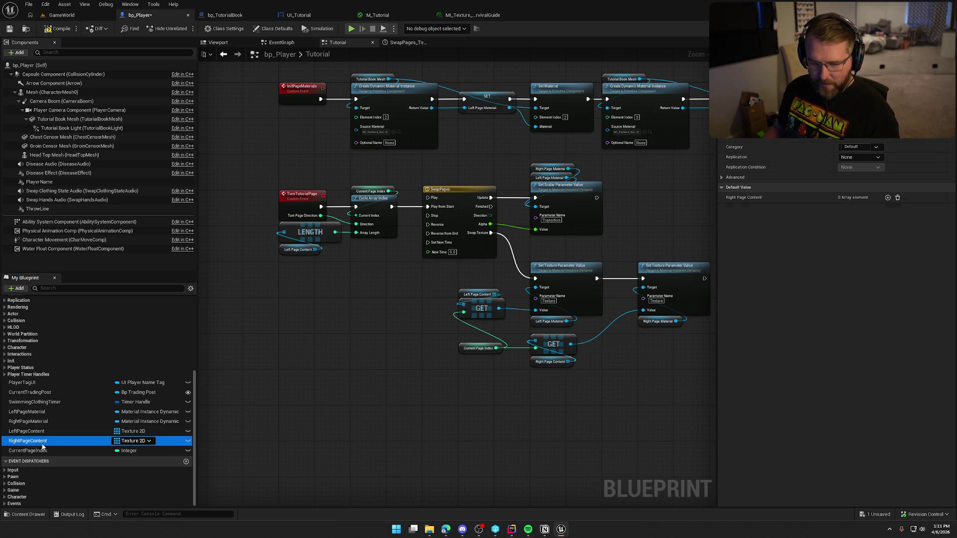
{"action": "left_click", "coordinate": [888, 198]}
{"action": "left_click", "coordinate": [888, 197]}
{"action": "left_click", "coordinate": [887, 208]}
{"action": "type", "text": "face"}
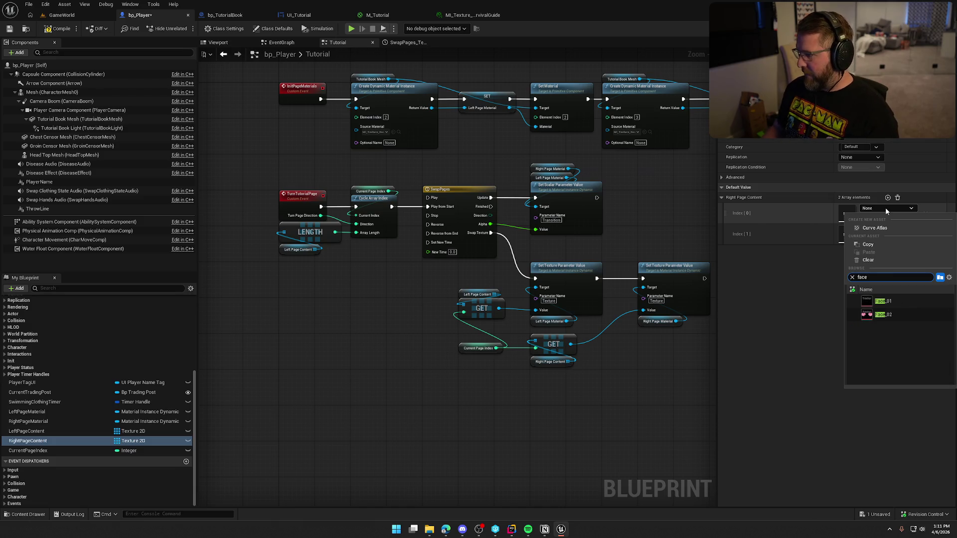
{"action": "left_click", "coordinate": [895, 303]}
{"action": "left_click", "coordinate": [885, 229]}
{"action": "type", "text": "face"}
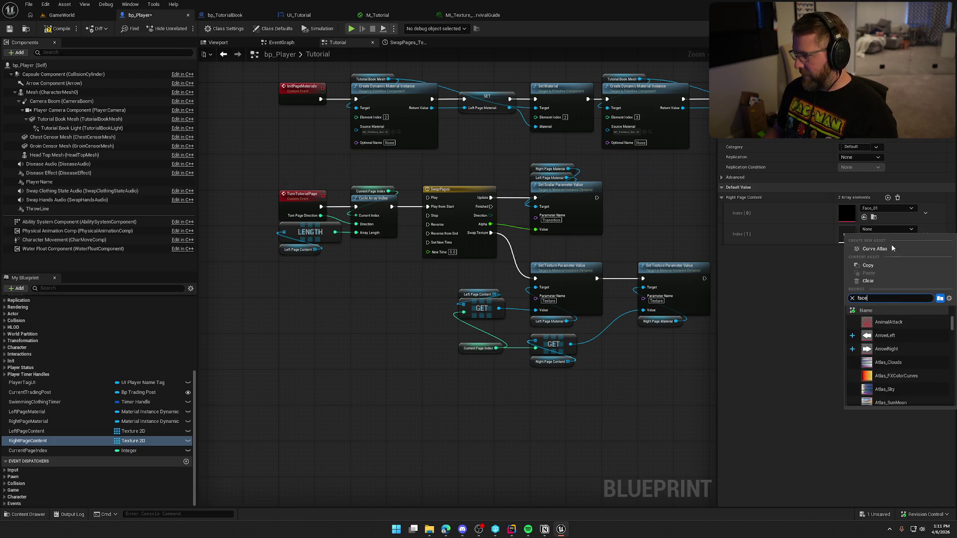
{"action": "left_click", "coordinate": [885, 336]}
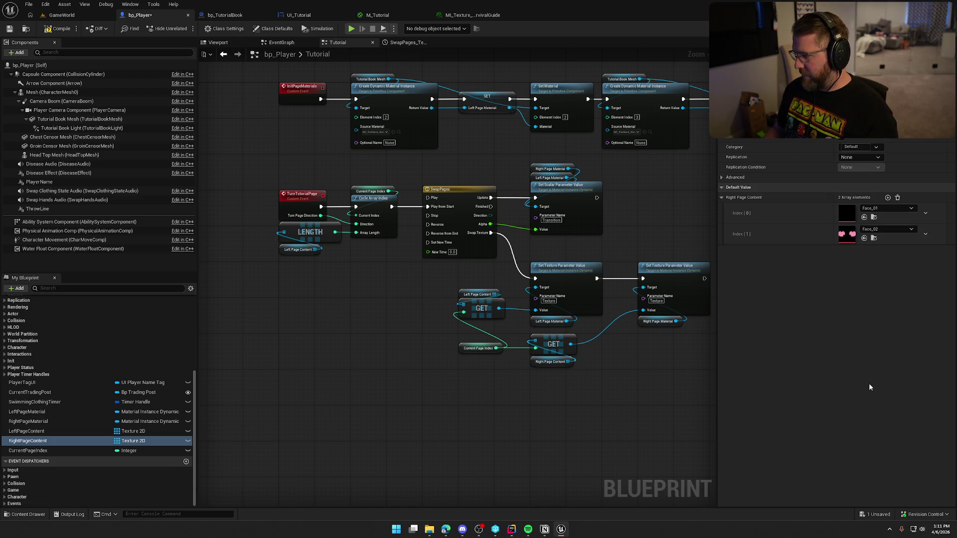
Step: Compile the blueprint and play the GameWorld level in the editor
{"action": "left_click", "coordinate": [58, 28]}
{"action": "left_click", "coordinate": [62, 15]}
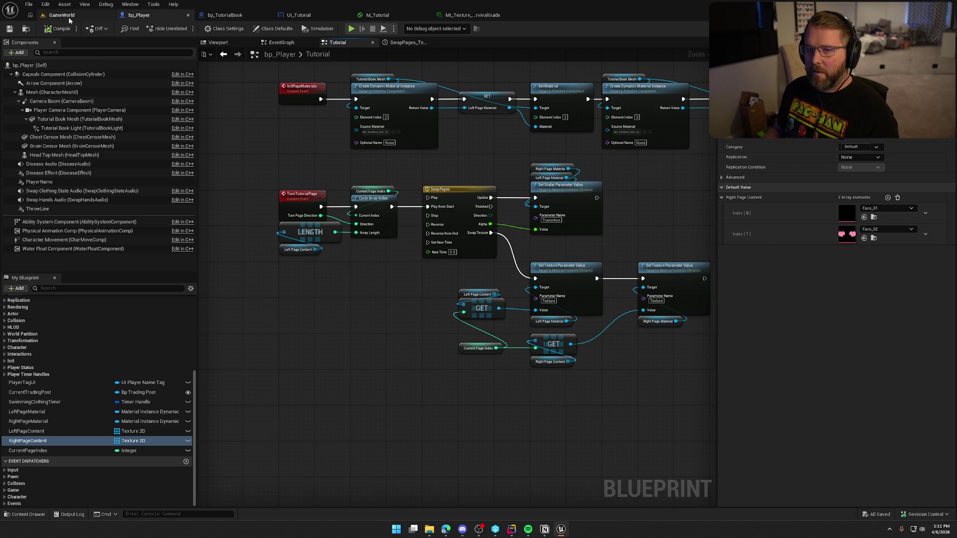
{"action": "key", "text": "alt+p"}
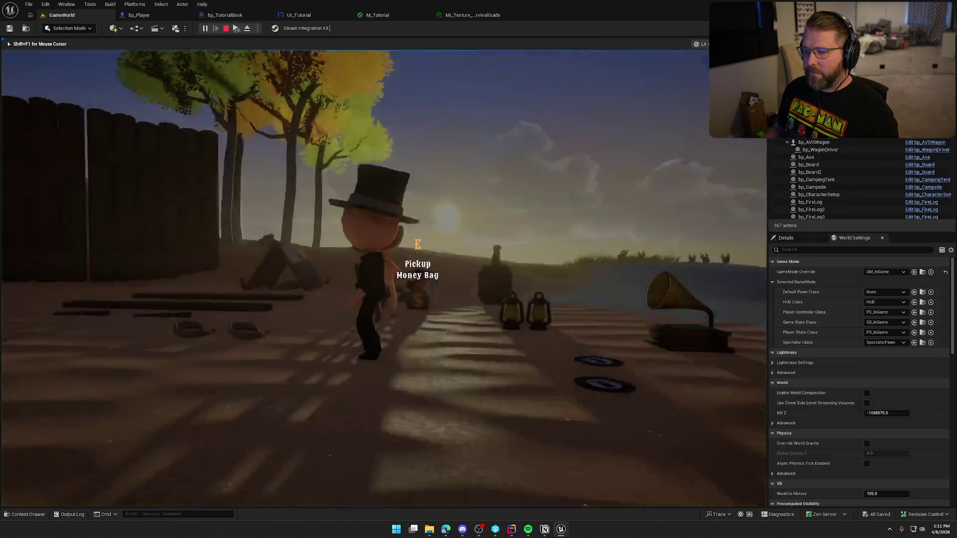
Step: Run toward the river, open the Survival for Dummies book and flip forward through its pages
{"action": "key", "text": "shift+w"}
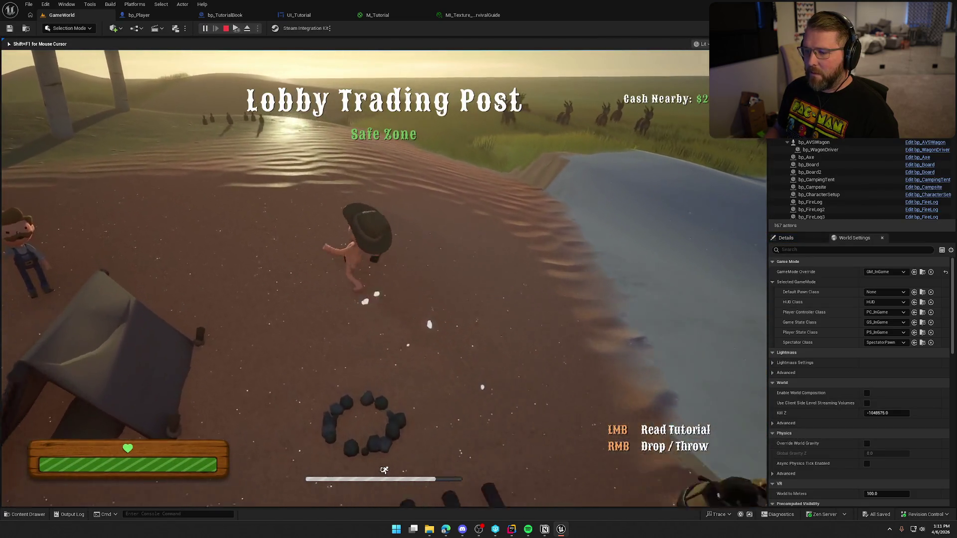
{"action": "left_click", "coordinate": [394, 246]}
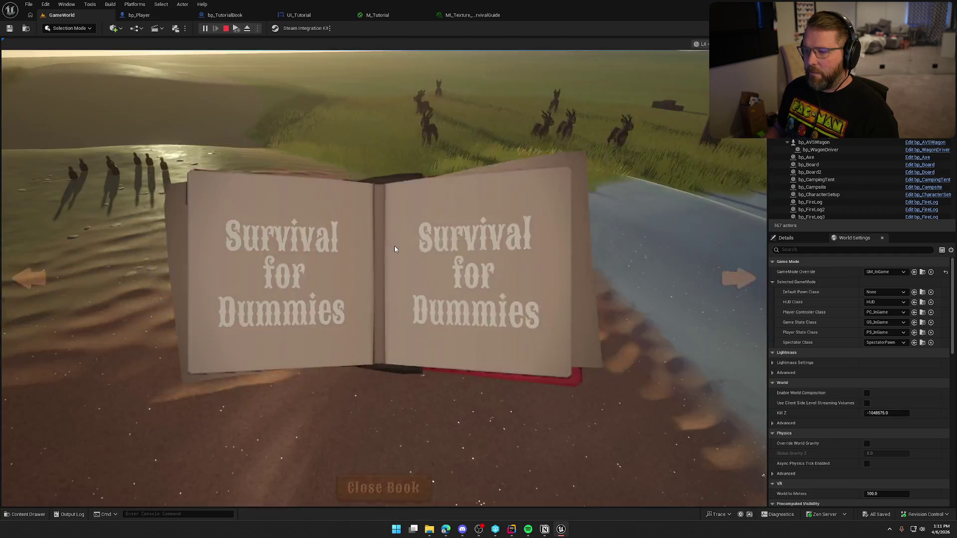
{"action": "left_click", "coordinate": [741, 280]}
{"action": "left_click", "coordinate": [741, 280]}
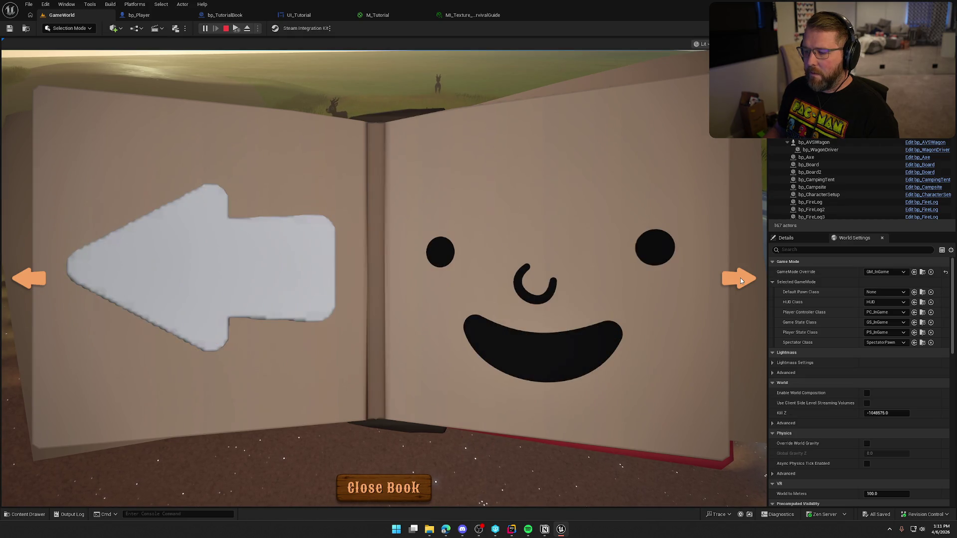
{"action": "left_click", "coordinate": [741, 279]}
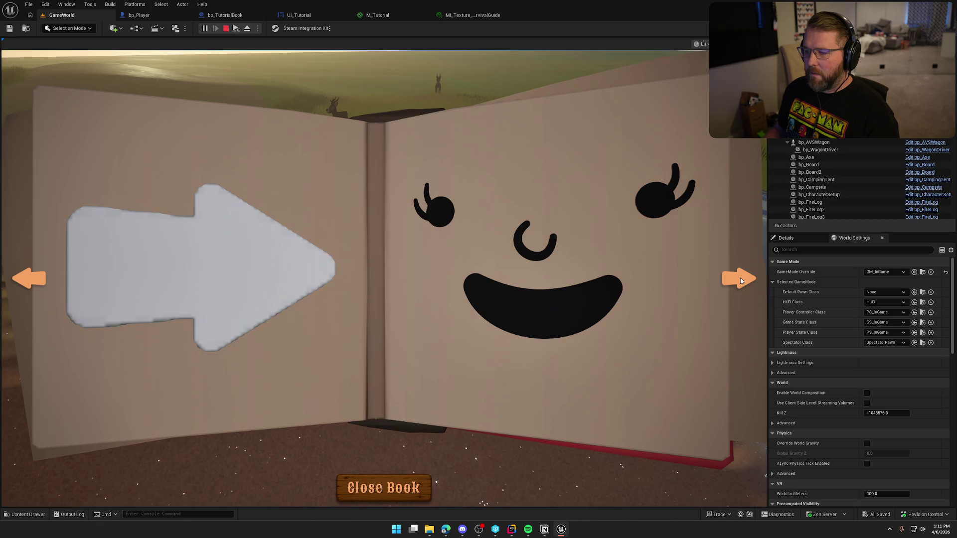
{"action": "left_click", "coordinate": [741, 280]}
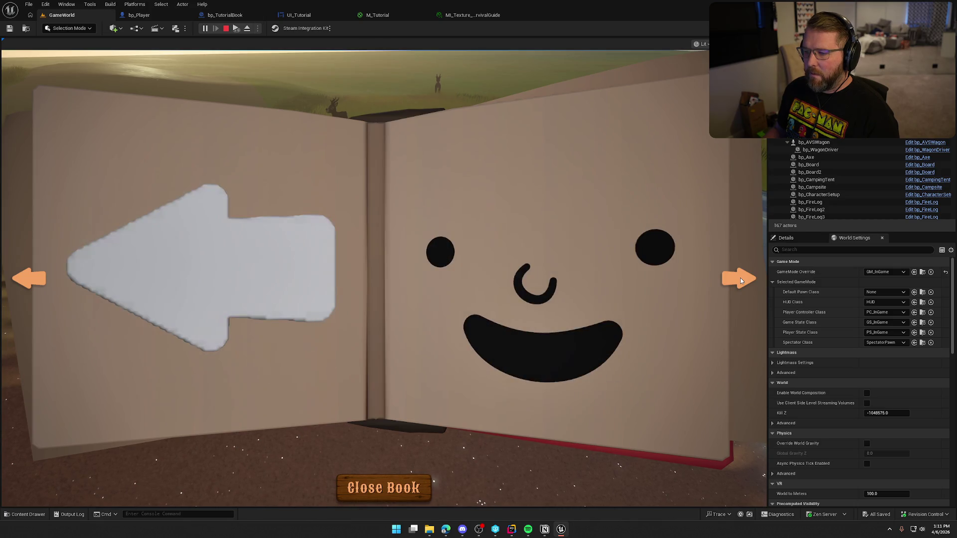
{"action": "left_click", "coordinate": [740, 279]}
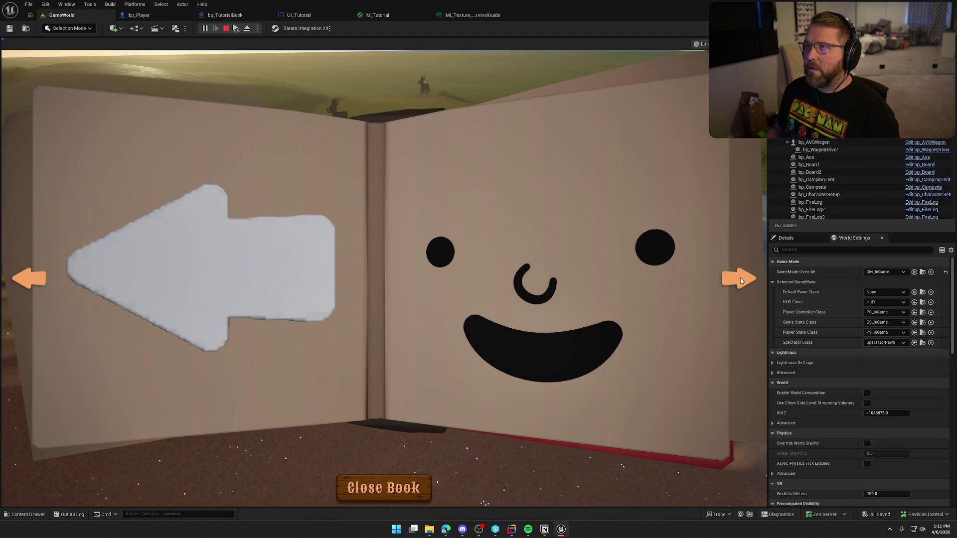
Step: Flip the book back to the previous page and forward again, then stop play-in-editor
{"action": "left_click", "coordinate": [43, 287]}
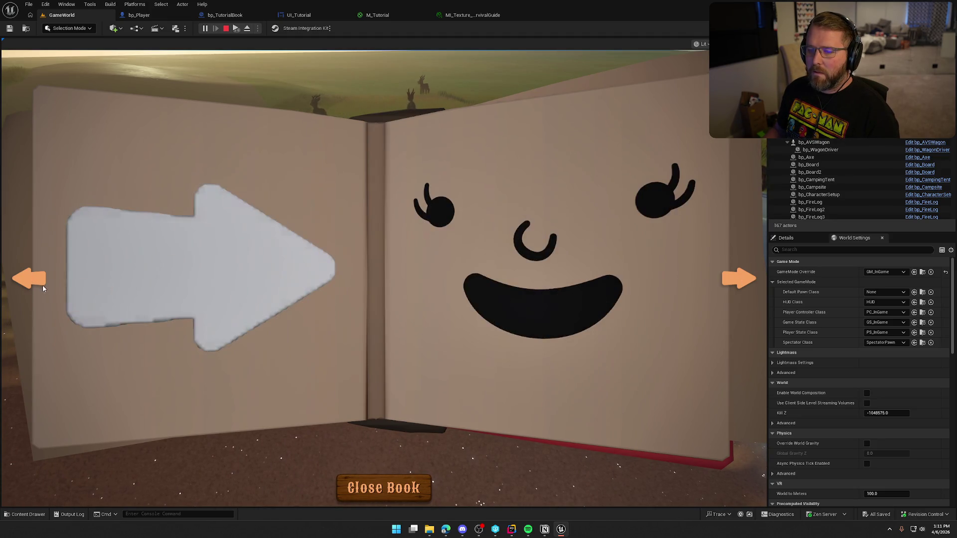
{"action": "left_click", "coordinate": [34, 280]}
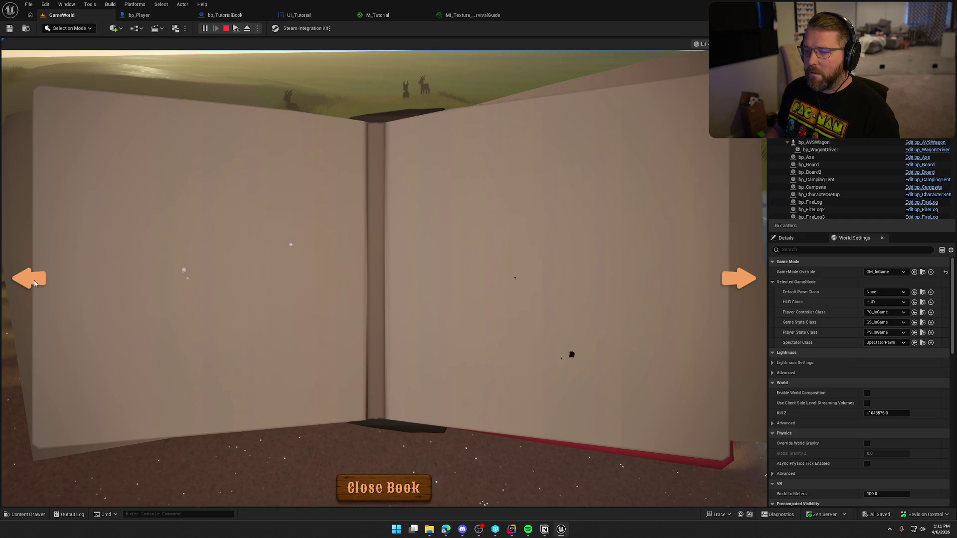
{"action": "left_click", "coordinate": [34, 280]}
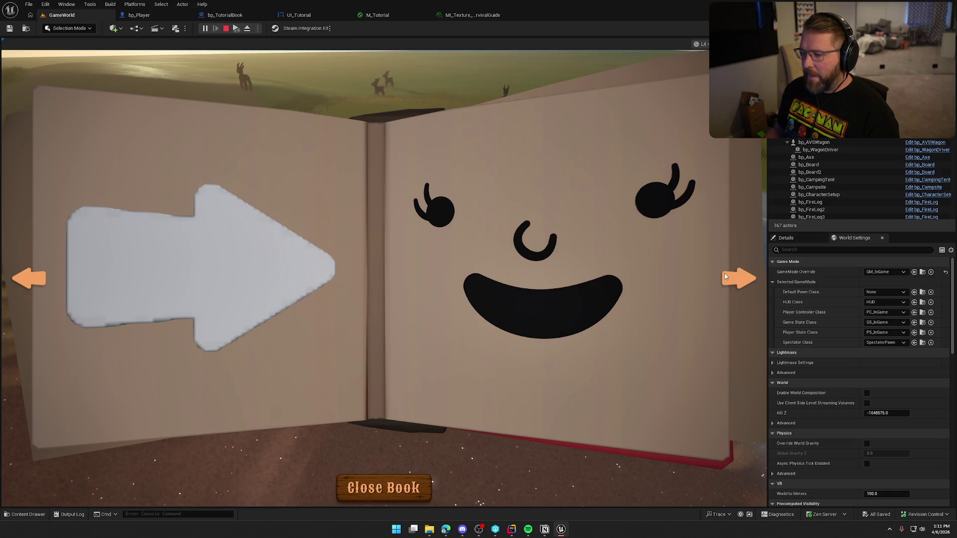
{"action": "left_click", "coordinate": [31, 280]}
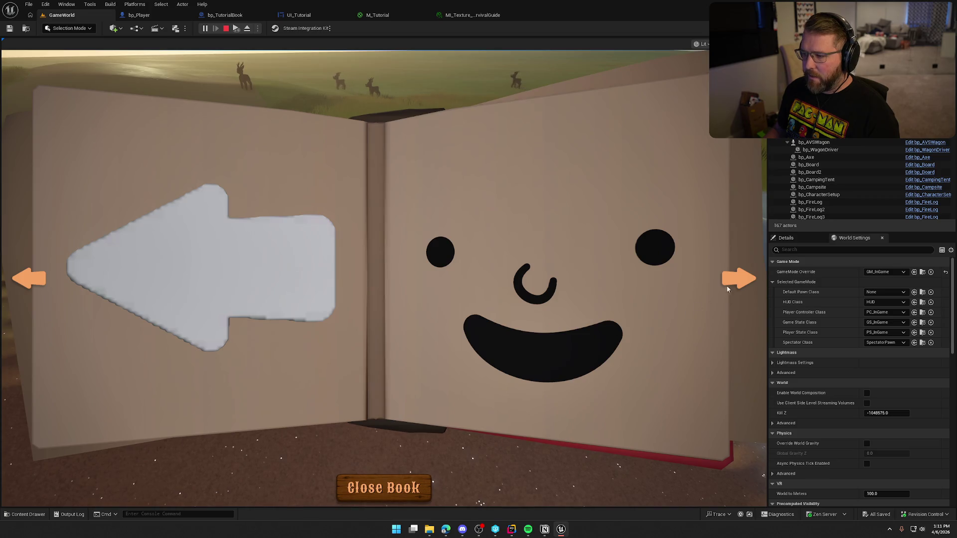
{"action": "left_click", "coordinate": [743, 280]}
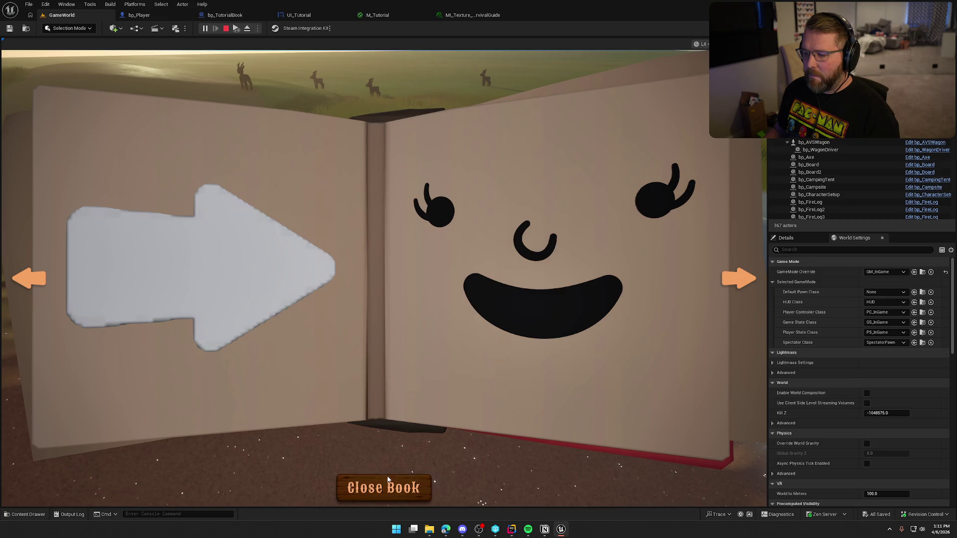
{"action": "key", "text": "Escape"}
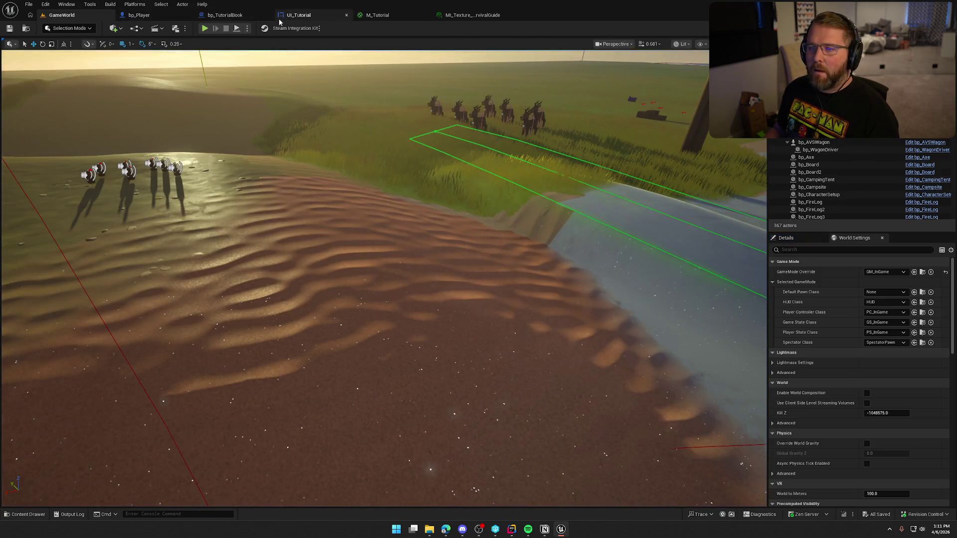
Step: Set Clicked and Hovered Sound to None on PageLeftBtn and PageRightBtn, then maximize the browser
{"action": "left_click", "coordinate": [327, 19]}
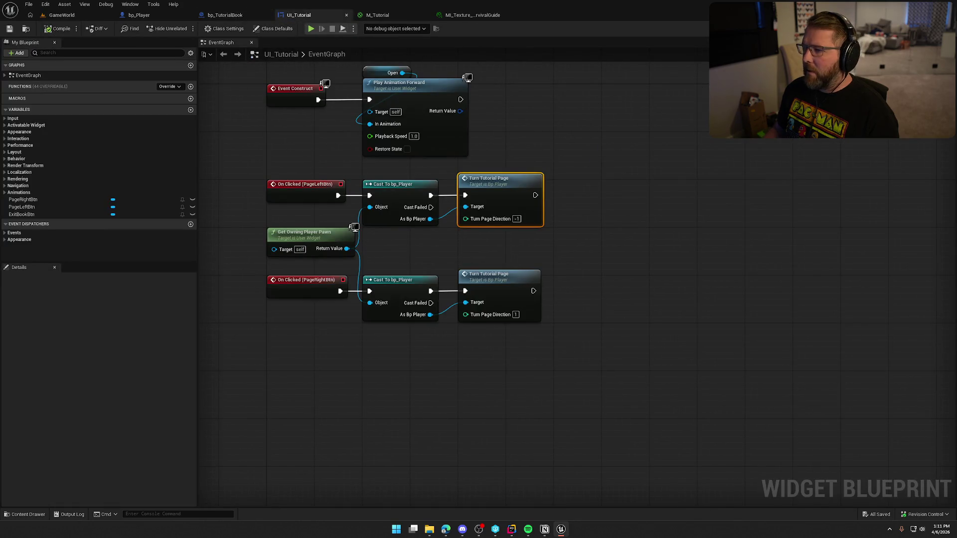
{"action": "left_click", "coordinate": [935, 29]}
{"action": "left_click", "coordinate": [40, 315]}
{"action": "left_click", "coordinate": [41, 333], "text": "ctrl"}
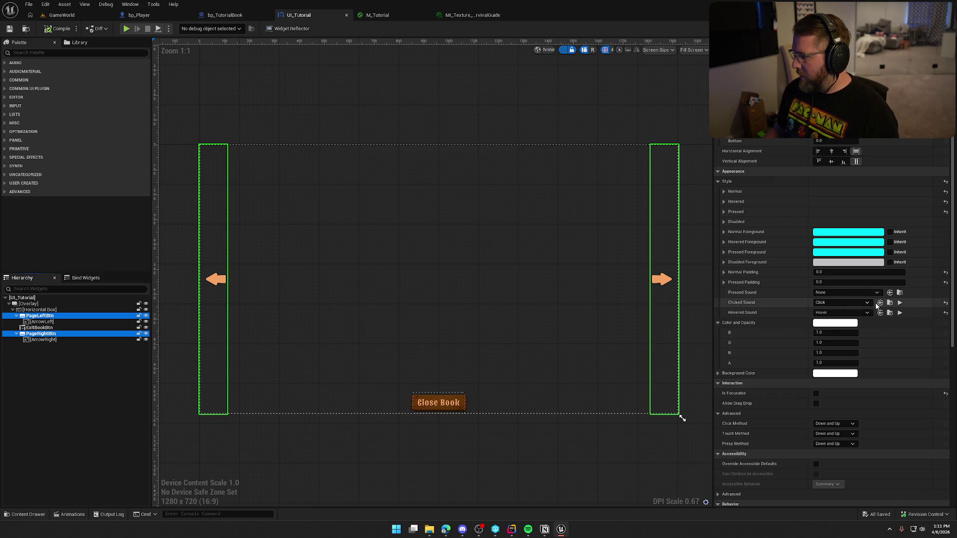
{"action": "left_click", "coordinate": [946, 303]}
{"action": "left_click", "coordinate": [946, 313]}
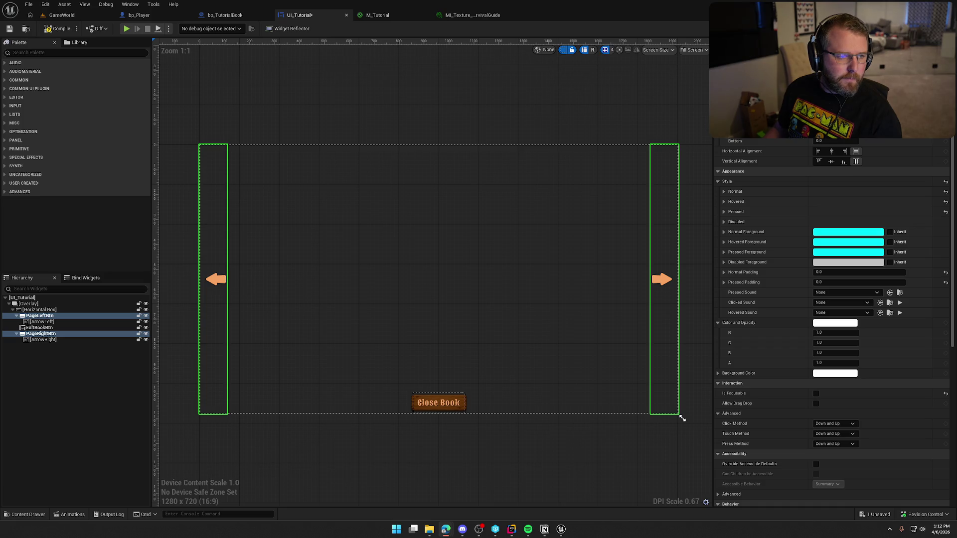
{"action": "key", "text": "alt+Tab"}
{"action": "double_click", "coordinate": [439, 54]}
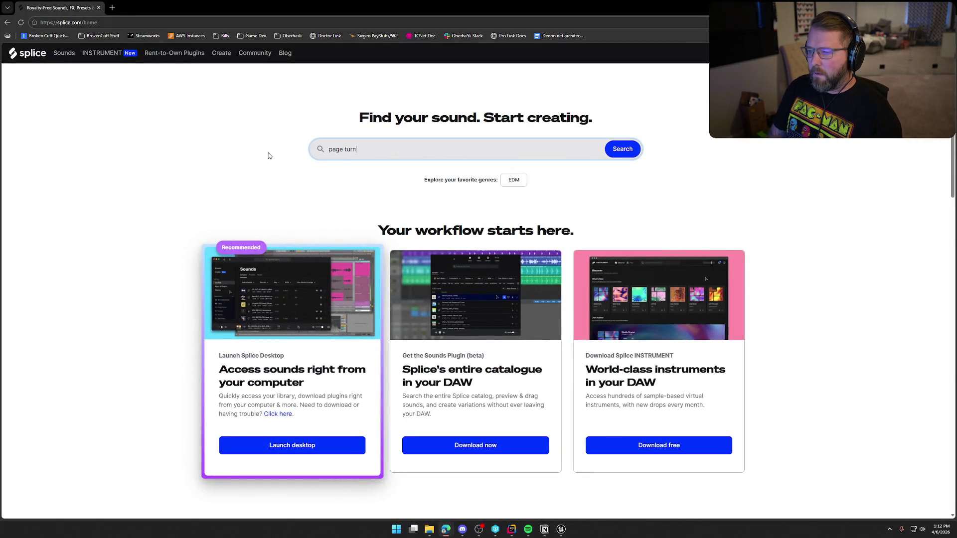
Step: Search Splice for 'page turn', filter to game audio, and preview the first three samples, including flipping pages 02
{"action": "key", "text": "Return"}
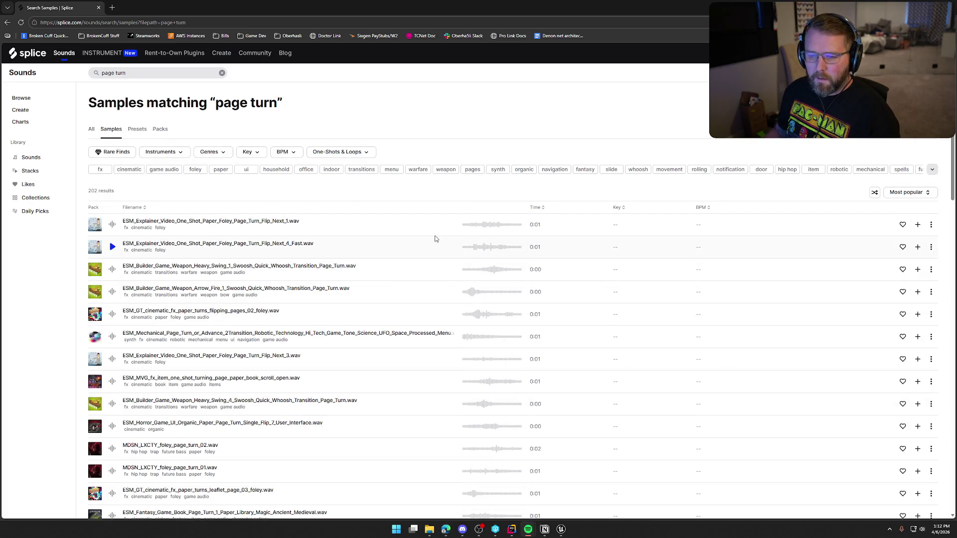
{"action": "left_click", "coordinate": [160, 174]}
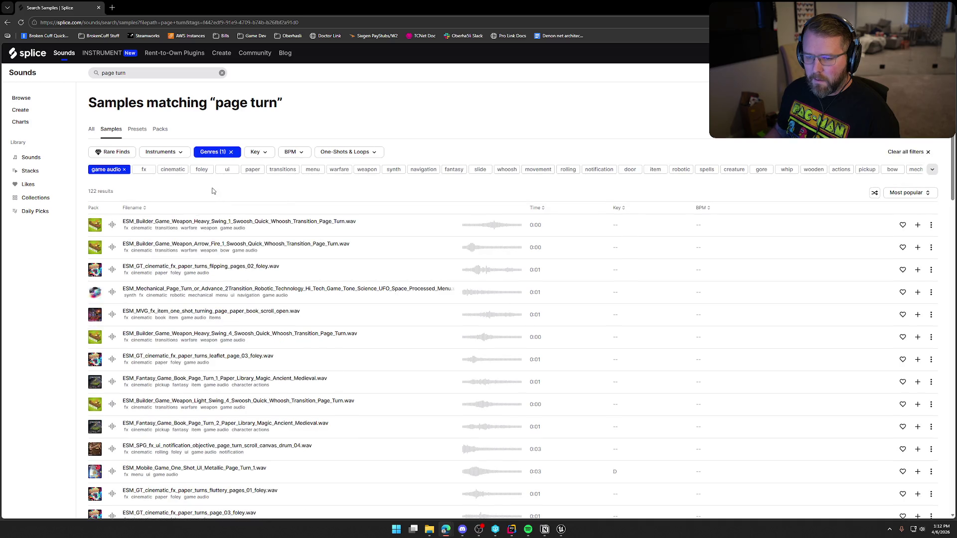
{"action": "left_click", "coordinate": [110, 225]}
{"action": "left_click", "coordinate": [112, 248]}
{"action": "left_click", "coordinate": [110, 269]}
Step: Preview Mechanical Page Turn, turning page book scroll, Heavy Swing 4, leaflet page 03, Fantasy Book Page Turn 1, Light Swing 4
{"action": "scroll", "coordinate": [113, 262], "scroll_direction": "down", "scroll_amount": 1}
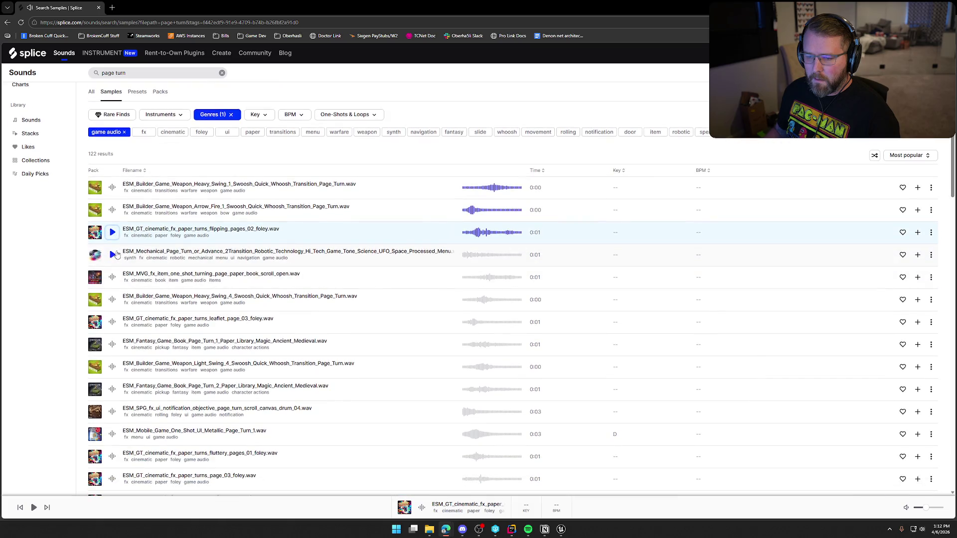
{"action": "left_click", "coordinate": [112, 256]}
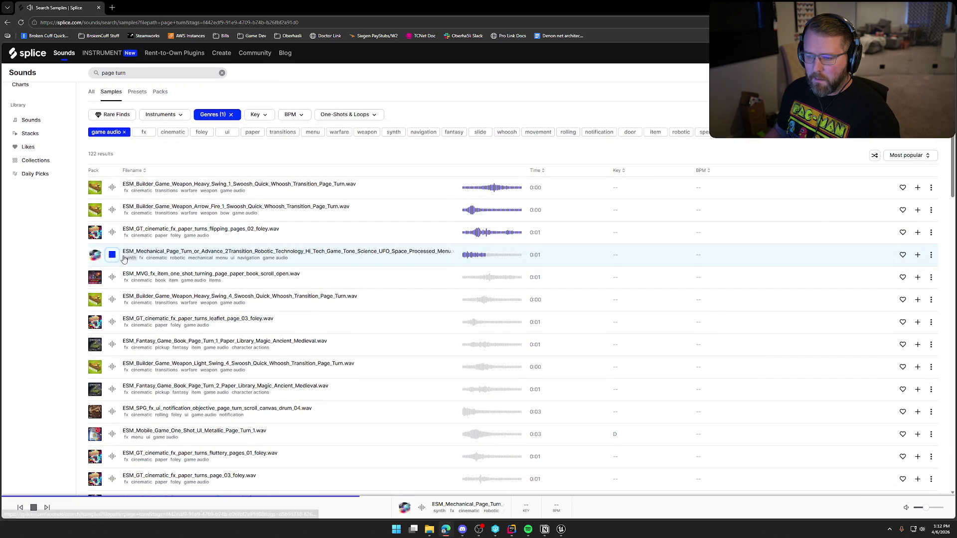
{"action": "left_click", "coordinate": [112, 277]}
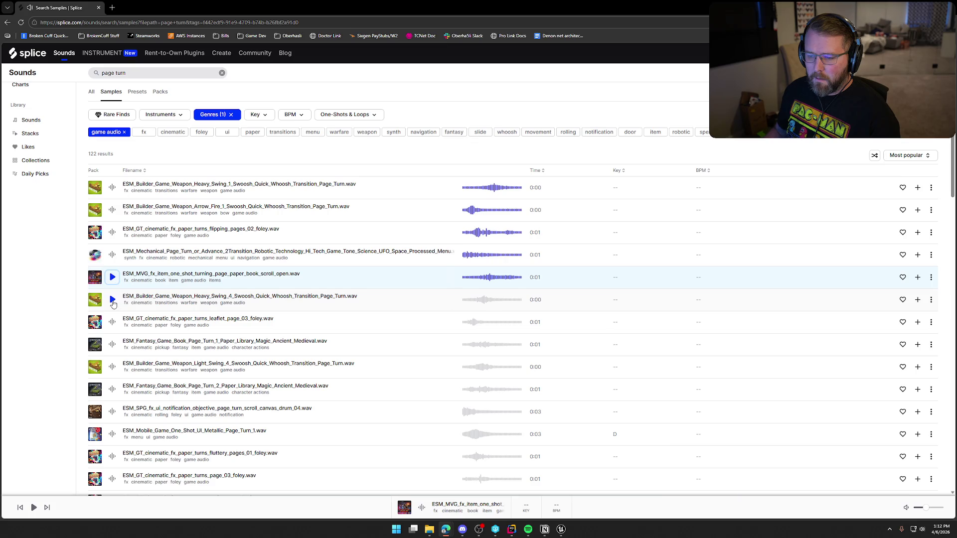
{"action": "left_click", "coordinate": [113, 300]}
{"action": "left_click", "coordinate": [112, 322]}
{"action": "scroll", "coordinate": [113, 323], "scroll_direction": "down", "scroll_amount": 1}
{"action": "left_click", "coordinate": [112, 307]}
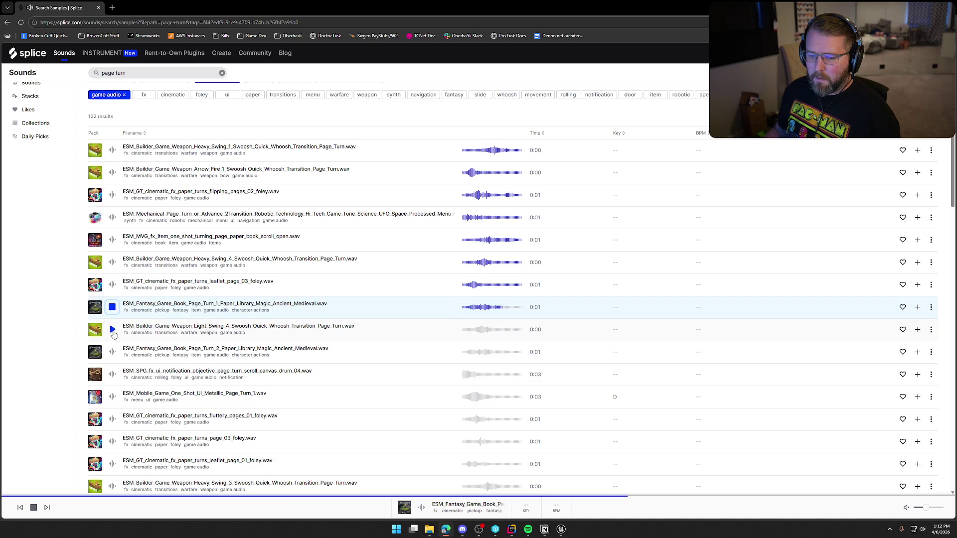
{"action": "left_click", "coordinate": [113, 330]}
Step: Preview Fantasy Book Page Turn 2, page turn scroll notification, Metallic Page Turn 1, fluttery pages 01, paper turns page 03, leaflet page 01
{"action": "scroll", "coordinate": [111, 290], "scroll_direction": "down", "scroll_amount": 2}
{"action": "left_click", "coordinate": [111, 282]}
{"action": "left_click", "coordinate": [112, 300]}
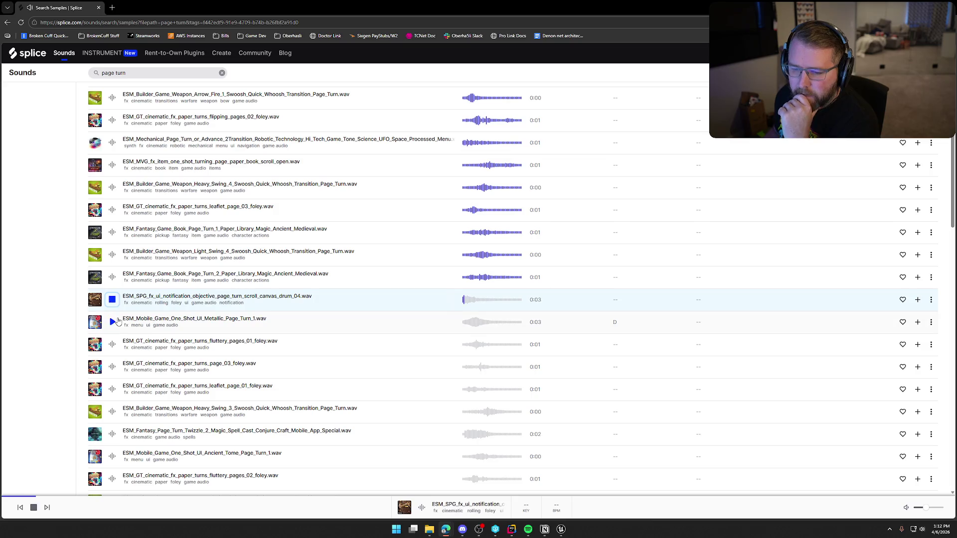
{"action": "left_click", "coordinate": [115, 323]}
{"action": "scroll", "coordinate": [113, 319], "scroll_direction": "down", "scroll_amount": 1}
{"action": "left_click", "coordinate": [113, 307]}
{"action": "scroll", "coordinate": [114, 300], "scroll_direction": "down", "scroll_amount": 1}
{"action": "left_click", "coordinate": [114, 300]}
{"action": "left_click", "coordinate": [114, 319]}
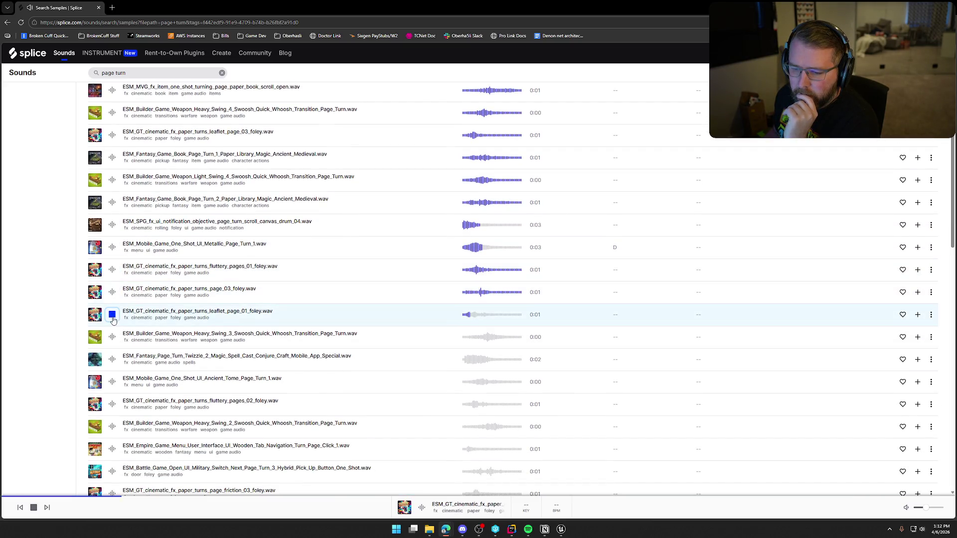
Step: Preview Heavy Swing 3, Twizzle magic page turn, Ancient Tome Page Turn 1, fluttery pages 02, Heavy Swing 2, wooden tab page click
{"action": "scroll", "coordinate": [113, 319], "scroll_direction": "down", "scroll_amount": 2}
{"action": "left_click", "coordinate": [112, 263]}
{"action": "left_click", "coordinate": [112, 285]}
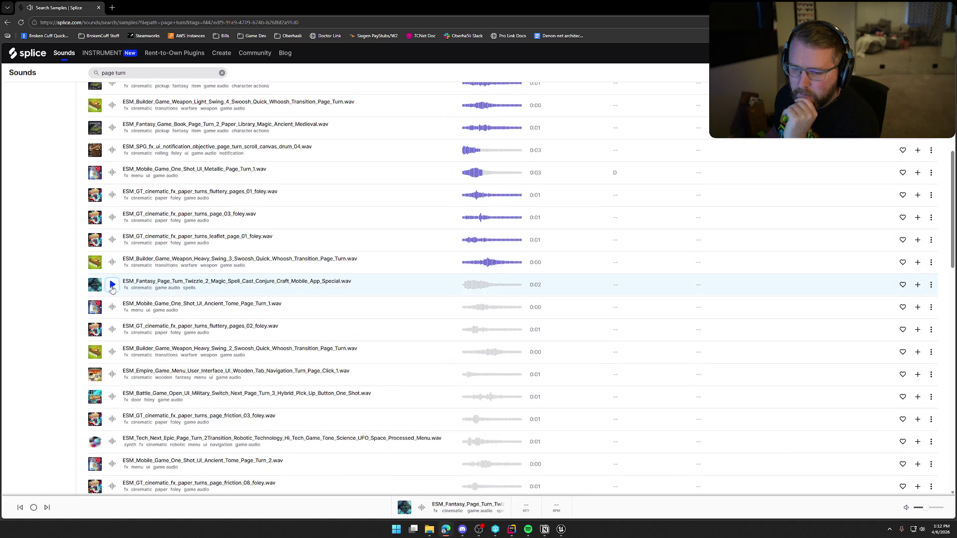
{"action": "left_click", "coordinate": [112, 307]}
{"action": "left_click", "coordinate": [113, 329]}
{"action": "scroll", "coordinate": [112, 329], "scroll_direction": "down", "scroll_amount": 1}
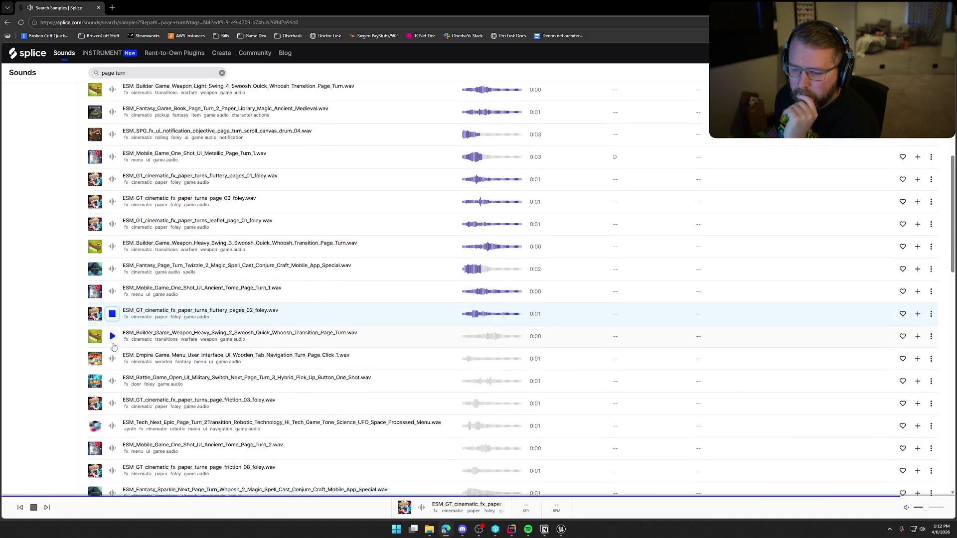
{"action": "left_click", "coordinate": [112, 315]}
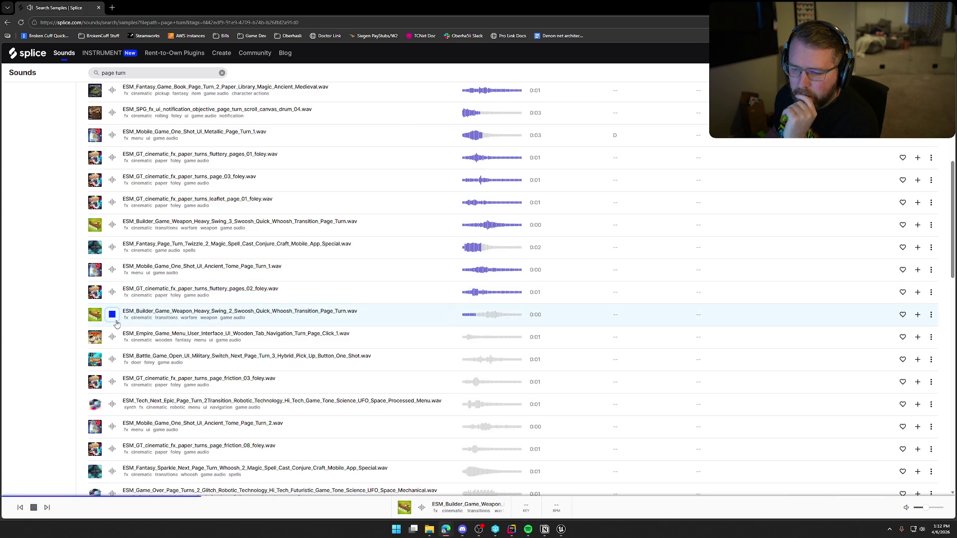
{"action": "left_click", "coordinate": [112, 337]}
Step: Preview military switch next page, page friction 03, Tech Next Epic, Ancient Tome Page Turn 2, page friction 08, Fantasy Sparkle
{"action": "scroll", "coordinate": [114, 331], "scroll_direction": "down", "scroll_amount": 2}
{"action": "left_click", "coordinate": [113, 286]}
{"action": "left_click", "coordinate": [113, 308]}
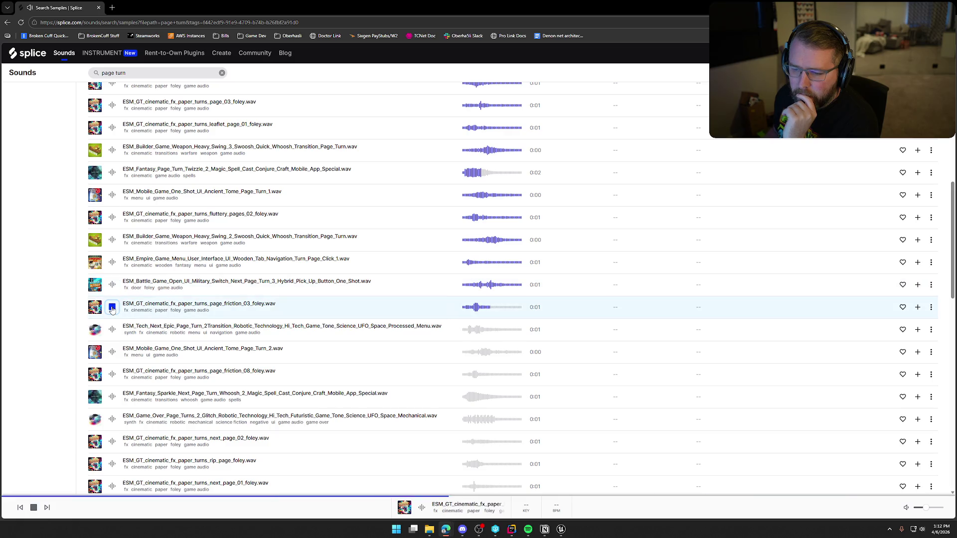
{"action": "left_click", "coordinate": [113, 329]}
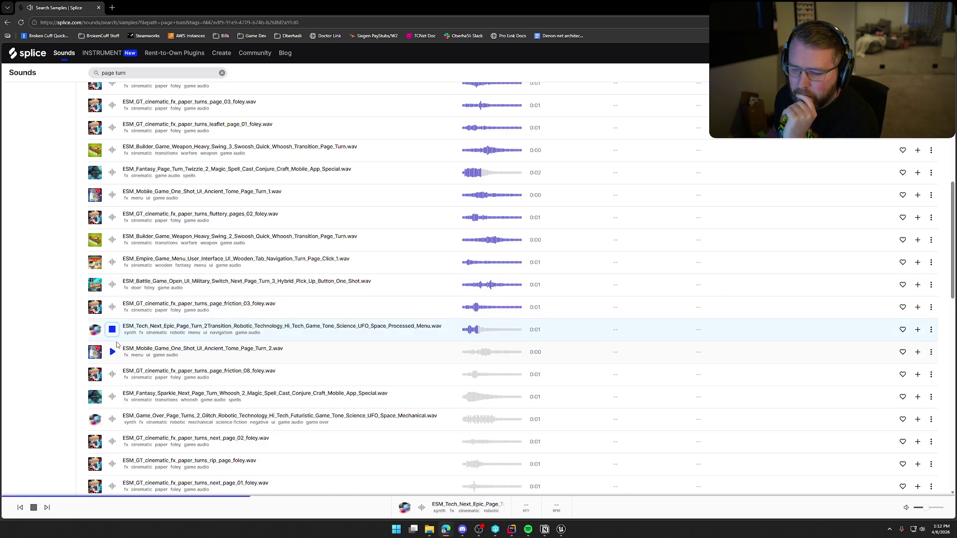
{"action": "left_click", "coordinate": [116, 342]}
{"action": "scroll", "coordinate": [115, 342], "scroll_direction": "down", "scroll_amount": 1}
{"action": "left_click", "coordinate": [113, 337]}
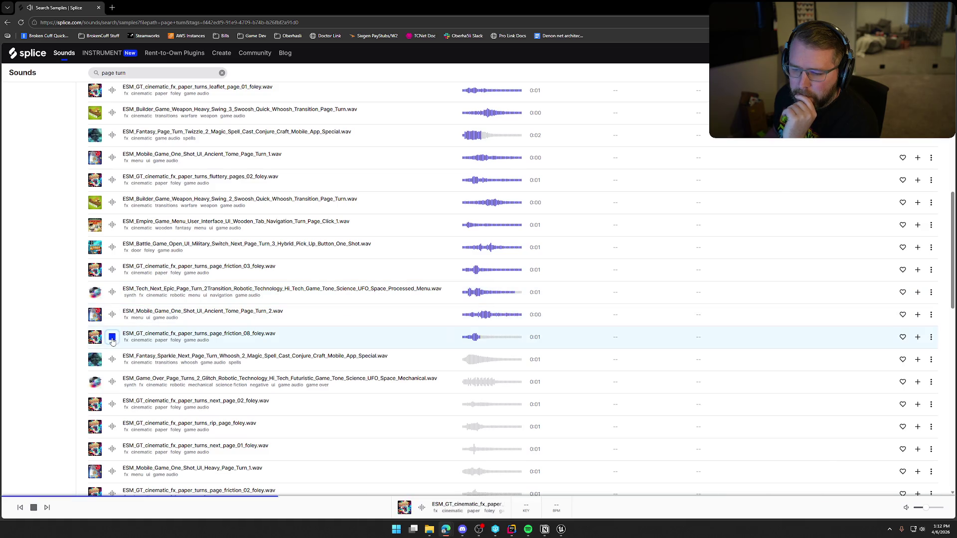
{"action": "left_click", "coordinate": [113, 360]}
Step: Preview Game Over page turns, next page 02, rip page and next page 01, replaying both next page samples
{"action": "scroll", "coordinate": [113, 359], "scroll_direction": "down", "scroll_amount": 2}
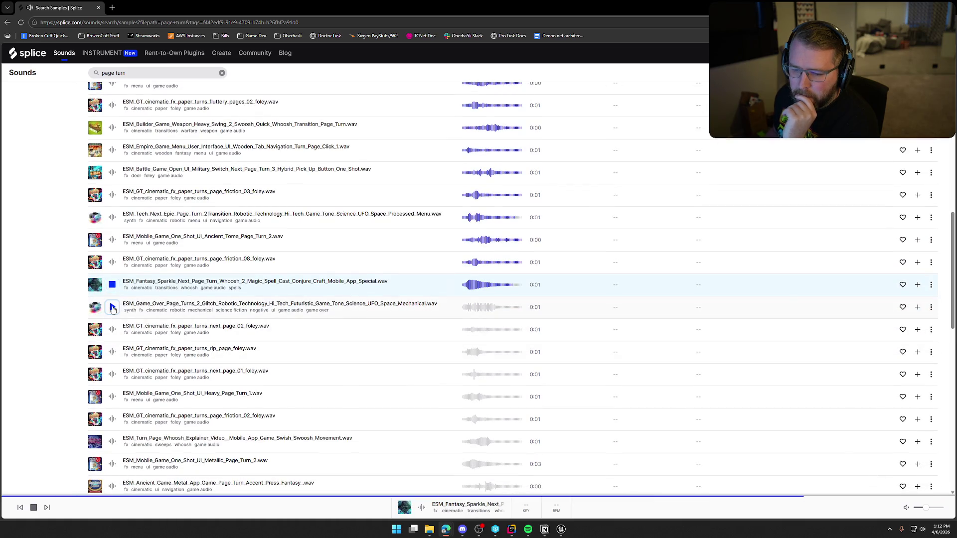
{"action": "left_click", "coordinate": [112, 307]}
{"action": "left_click", "coordinate": [111, 330]}
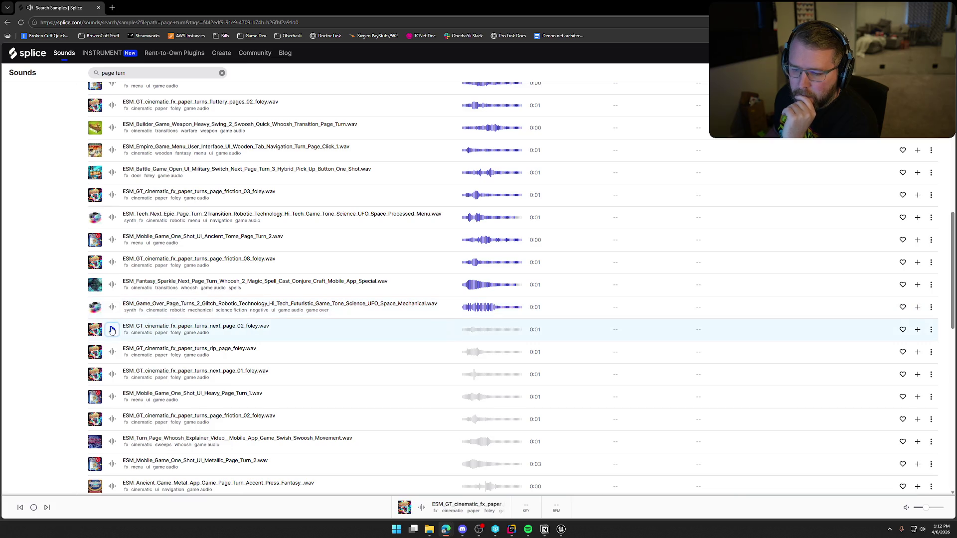
{"action": "left_click", "coordinate": [112, 352]}
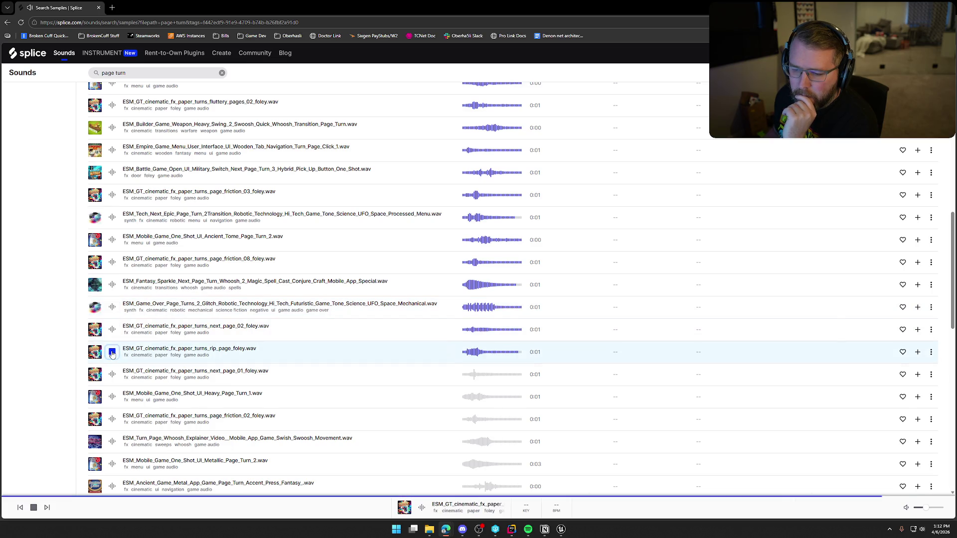
{"action": "left_click", "coordinate": [114, 375]}
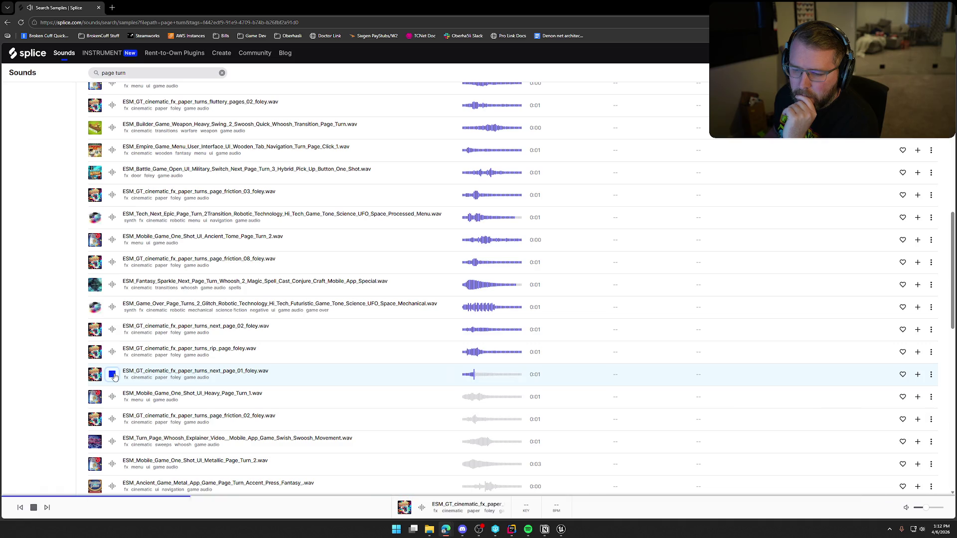
{"action": "left_click", "coordinate": [113, 330]}
{"action": "scroll", "coordinate": [171, 361], "scroll_direction": "down", "scroll_amount": 2}
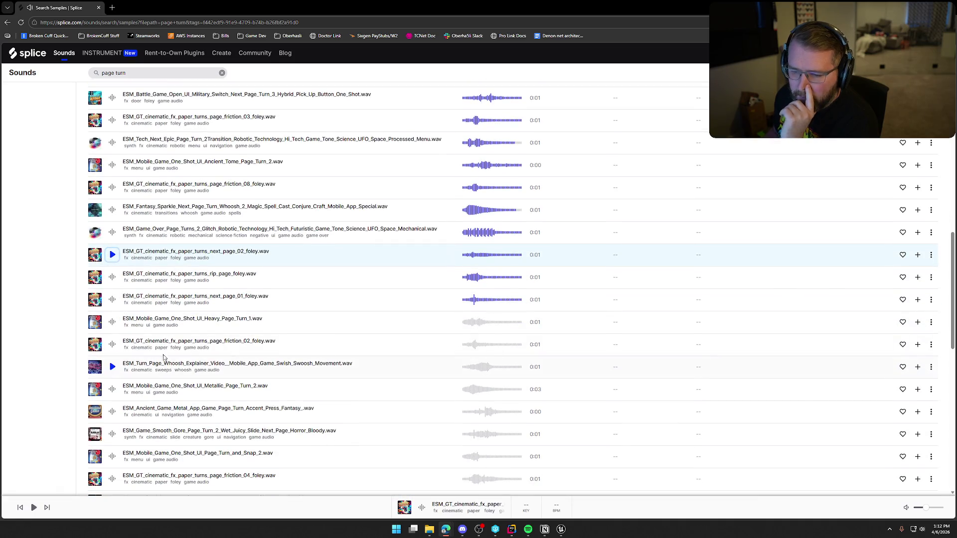
{"action": "left_click", "coordinate": [112, 300]}
Step: Preview Heavy Page Turn 1, page friction 02, Metallic Page Turn 2, page turn whoosh, Ancient Metal, Smooth Gore, Page Turn and Snap 2
{"action": "left_click", "coordinate": [113, 322]}
{"action": "left_click", "coordinate": [112, 345]}
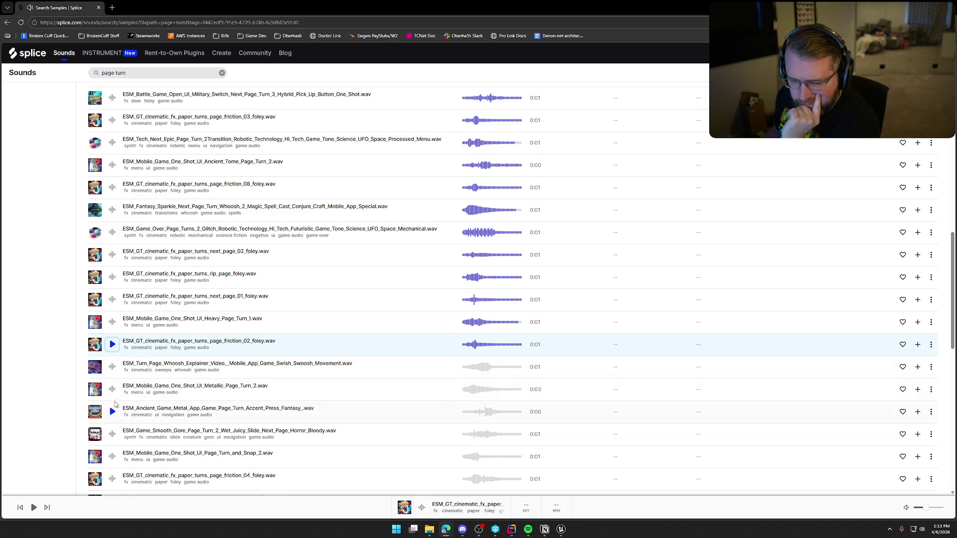
{"action": "left_click", "coordinate": [112, 390]}
{"action": "left_click", "coordinate": [113, 367]}
{"action": "scroll", "coordinate": [113, 367], "scroll_direction": "down", "scroll_amount": 1}
{"action": "left_click", "coordinate": [112, 374]}
{"action": "left_click", "coordinate": [112, 397]}
{"action": "left_click", "coordinate": [112, 421]}
{"action": "scroll", "coordinate": [111, 421], "scroll_direction": "down", "scroll_amount": 1}
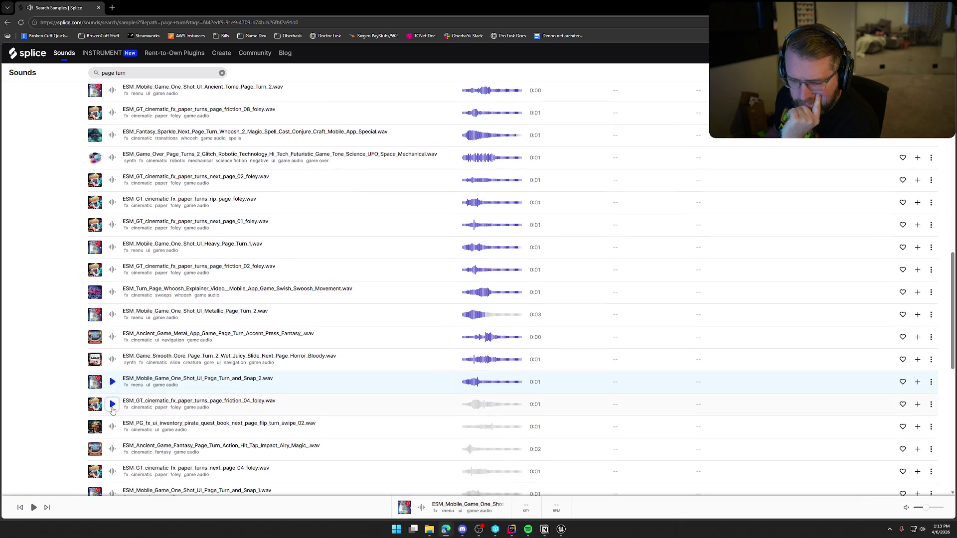